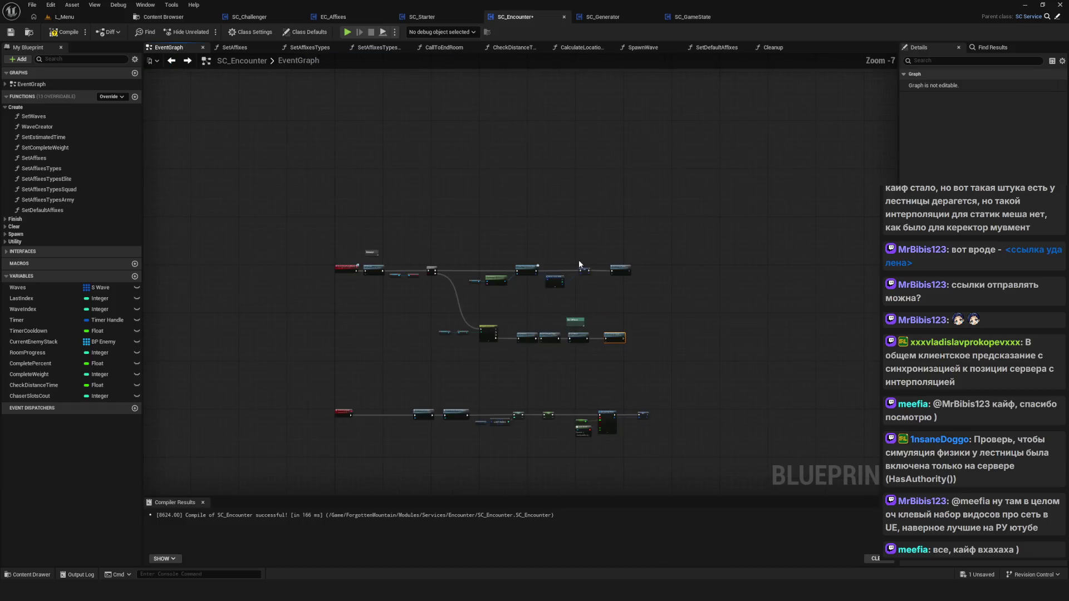
scroll(578, 234, "up", 3)
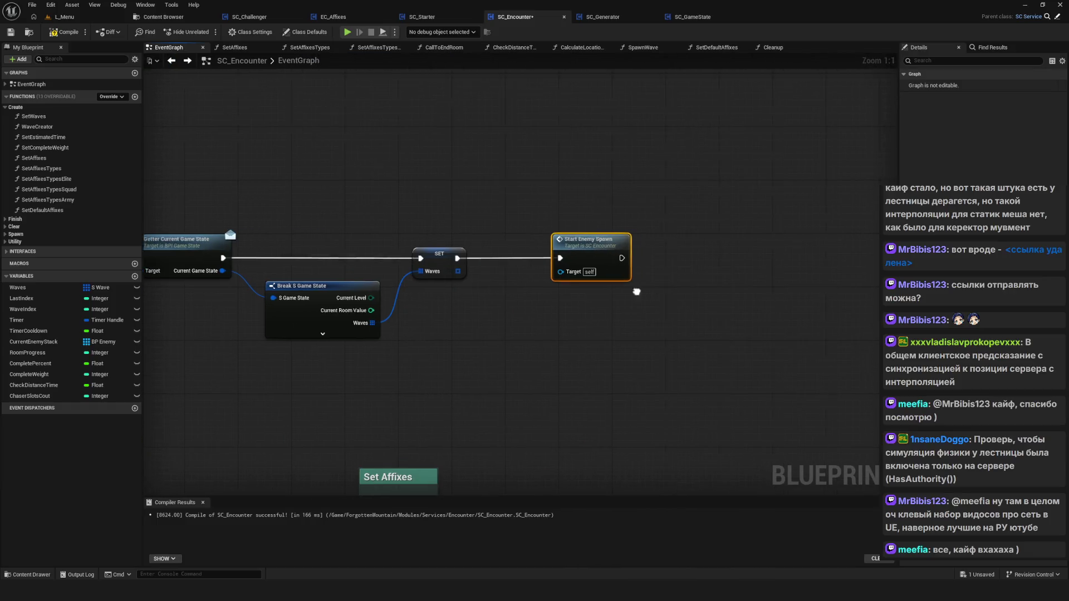
Inspect SC_Encounter's Current Game State getter, the Waves SET node and the Start Enemy Spawn node.
left_click_drag(491, 200, 713, 203)
left_click(561, 217)
mouse_move(630, 352)
left_mouse_down()
mouse_move(576, 335)
mouse_move(609, 185)
left_mouse_up()
left_click(647, 365)
scroll(647, 365, "down", 8)
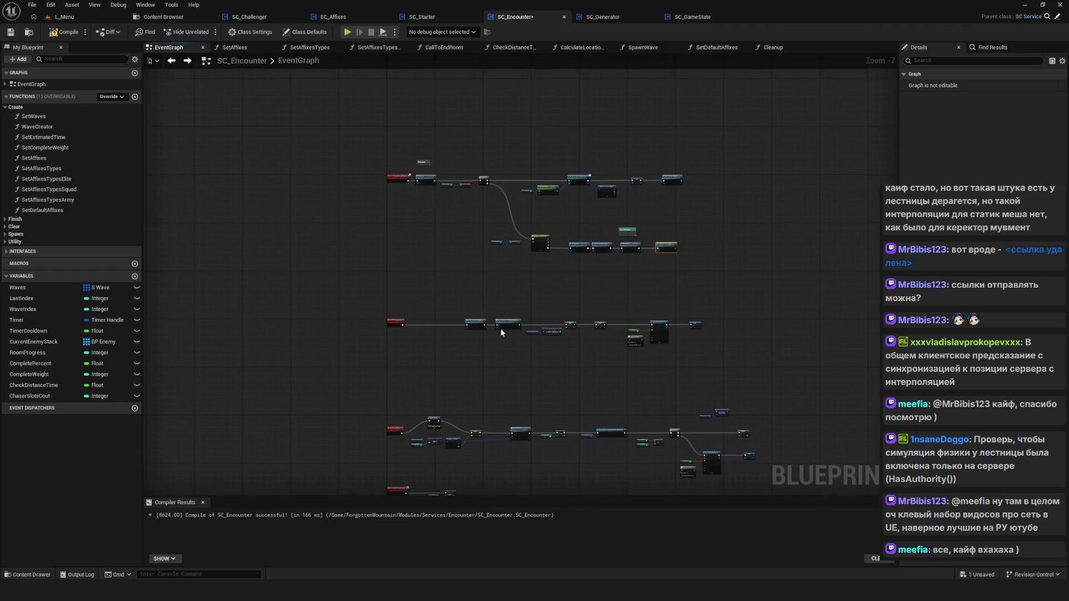
Save SC_Encounter, drag the middle-row nodes into a tidier layout, and compile.
key("ctrl+s")
scroll(430, 314, "up", 4)
mouse_move(554, 341)
left_mouse_down()
mouse_move(424, 340)
mouse_move(437, 349)
left_mouse_up()
left_click(60, 32)
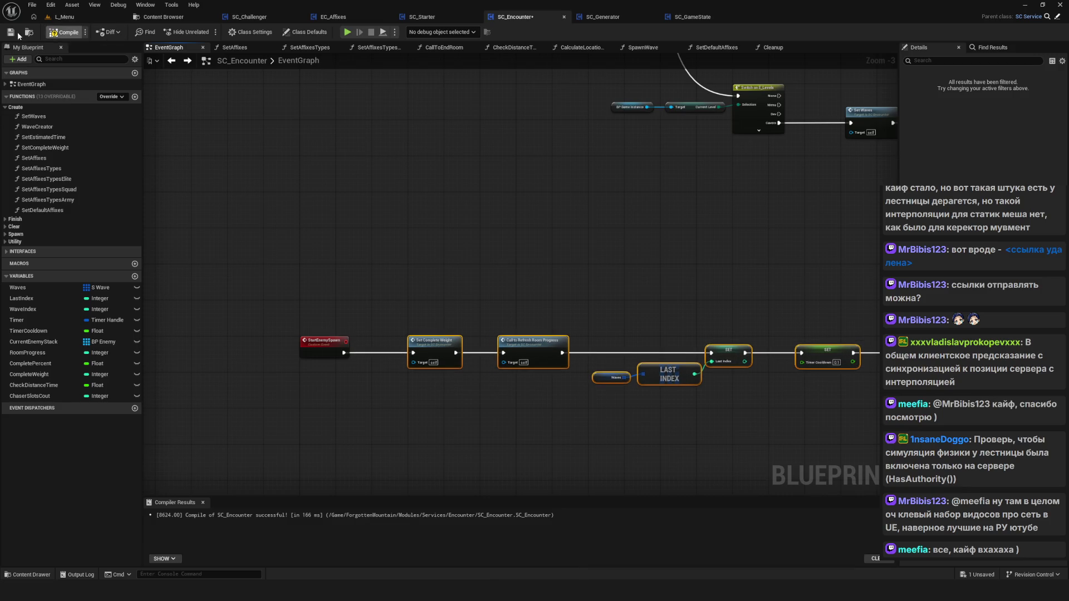
Start Play-in-Editor, delete the SavedGame0 save slot and begin a NewGame.
left_click(347, 32)
left_click(566, 300)
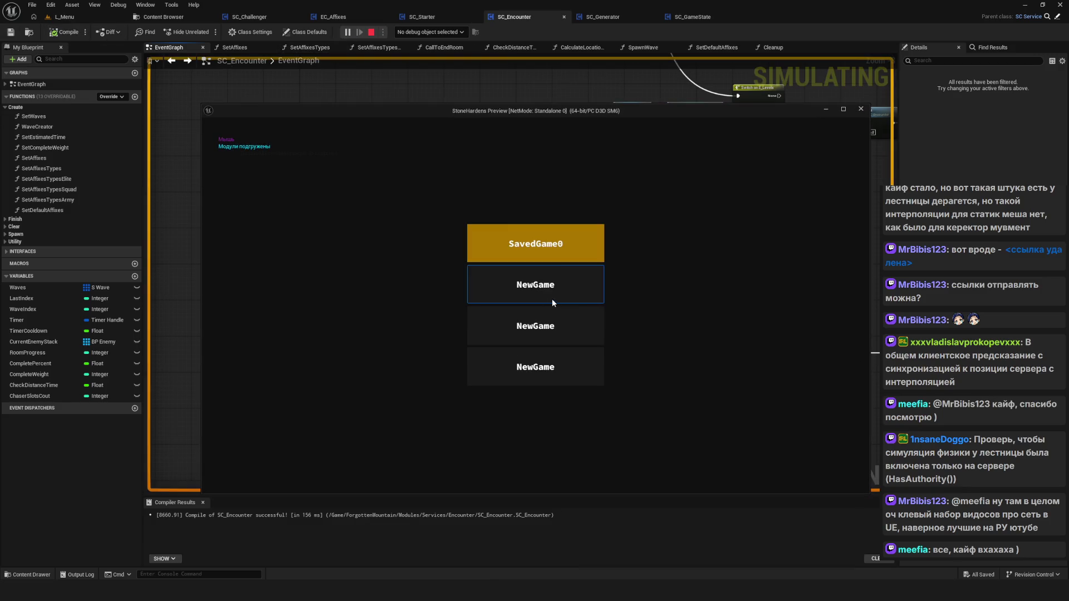
right_click(551, 243)
left_click(520, 333)
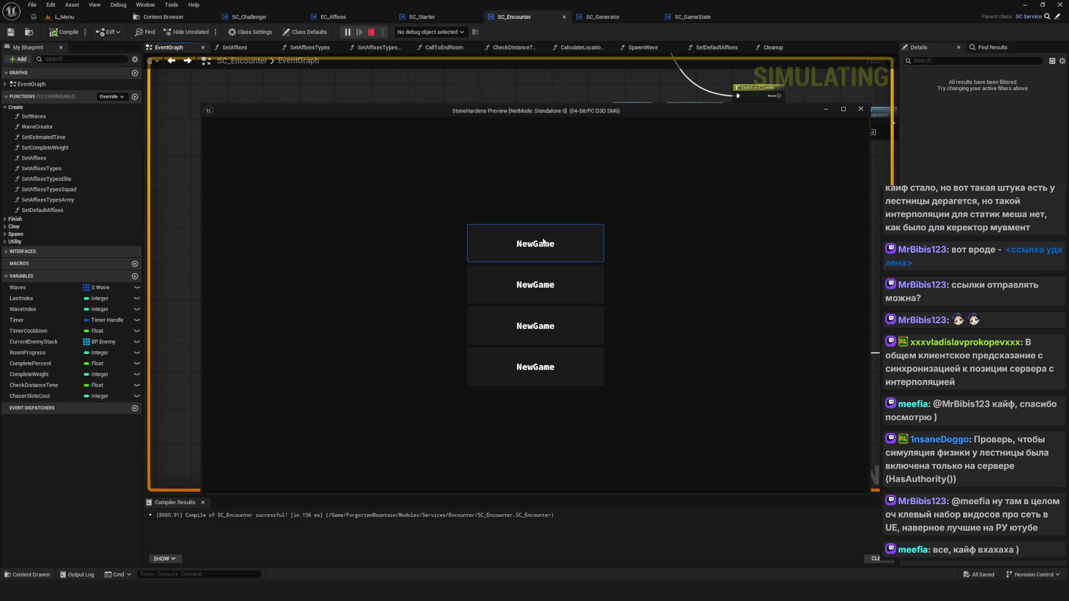
left_click(567, 246)
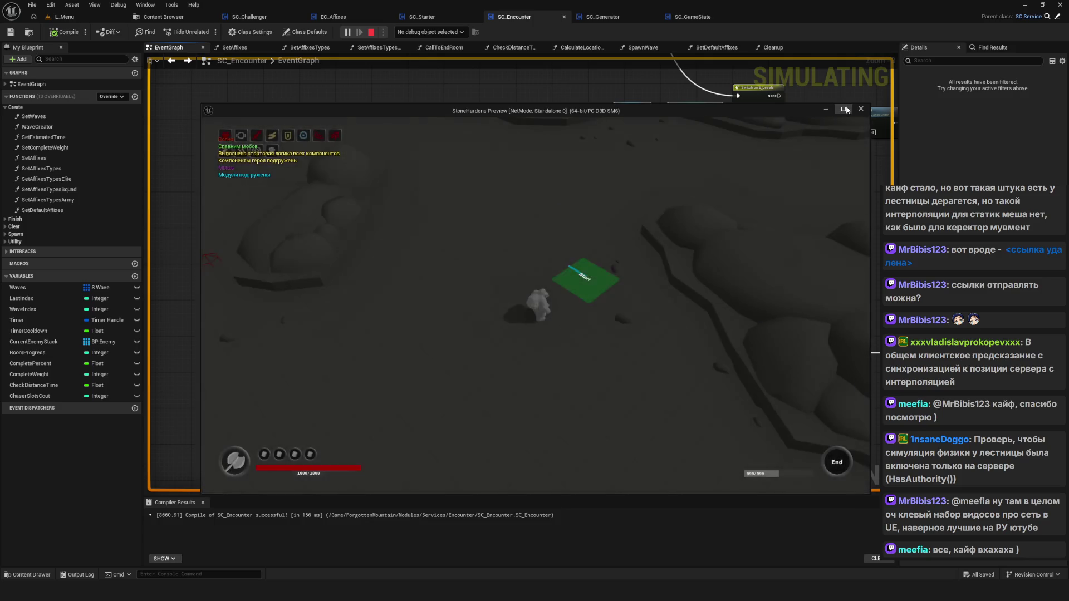
Maximize the preview, move the character toward the enemies with WASD, then stop with Esc.
left_click(843, 109)
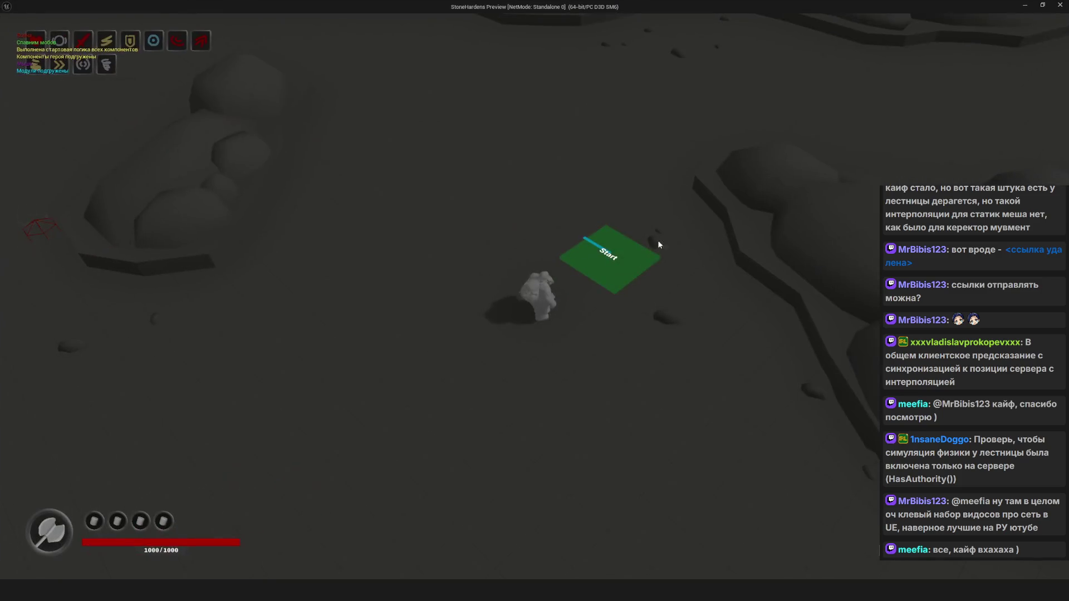
key("s")
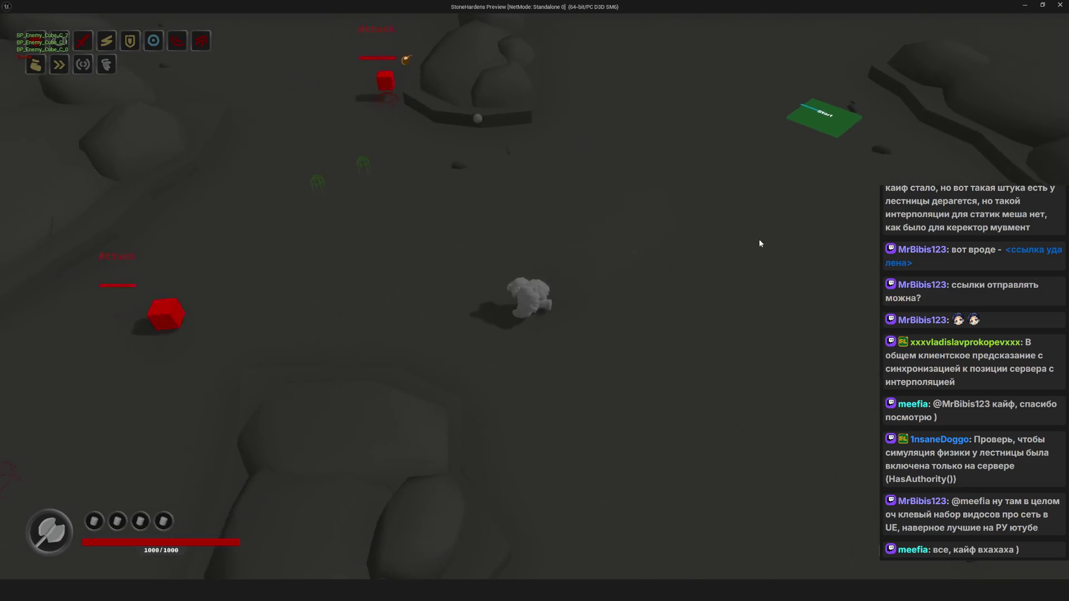
key("d")
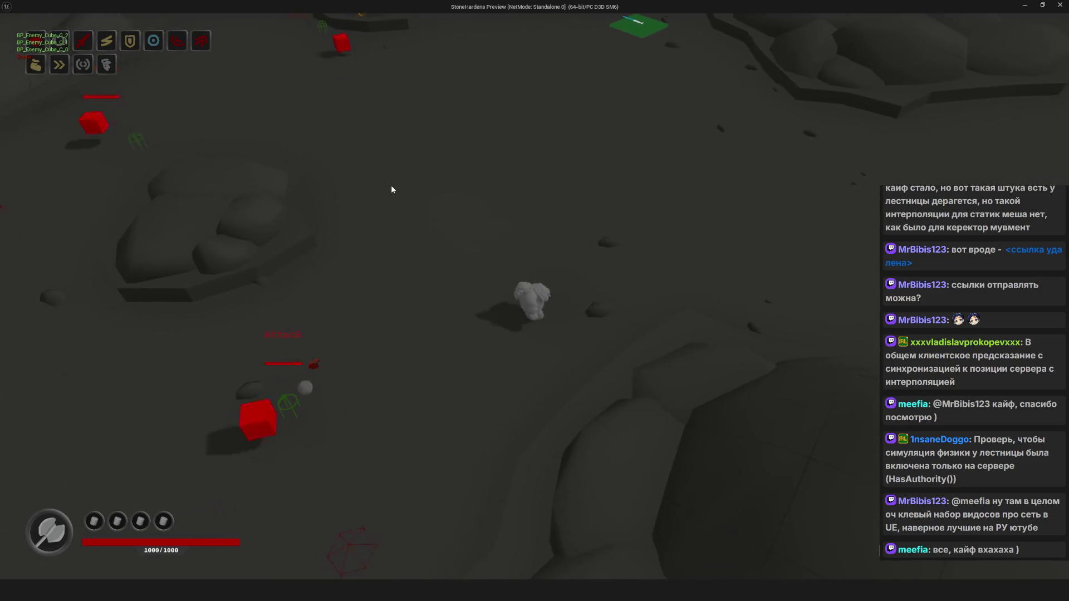
key("s")
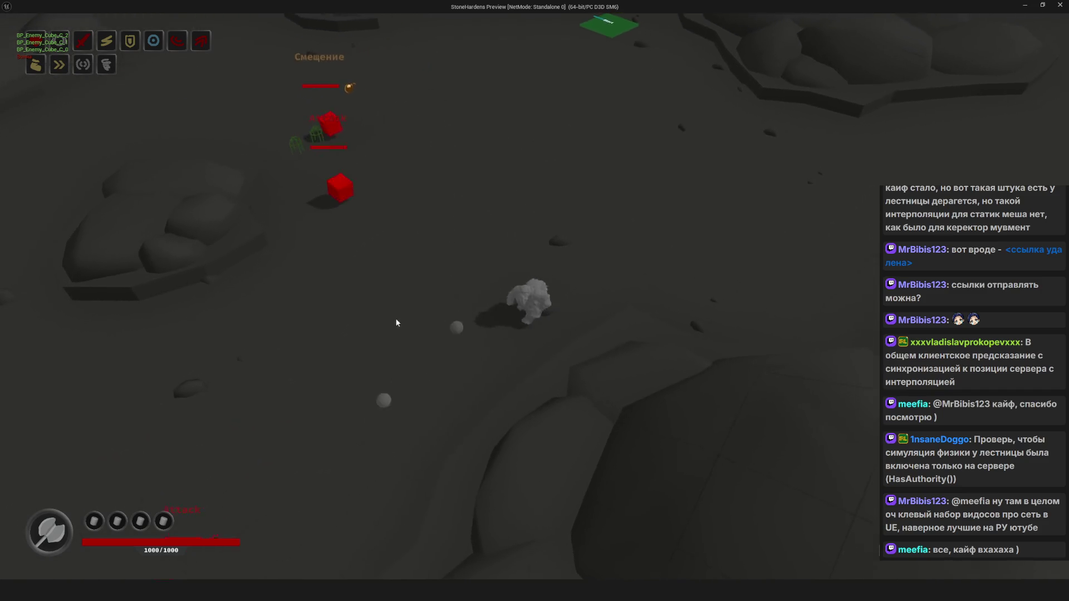
key("a")
key("w")
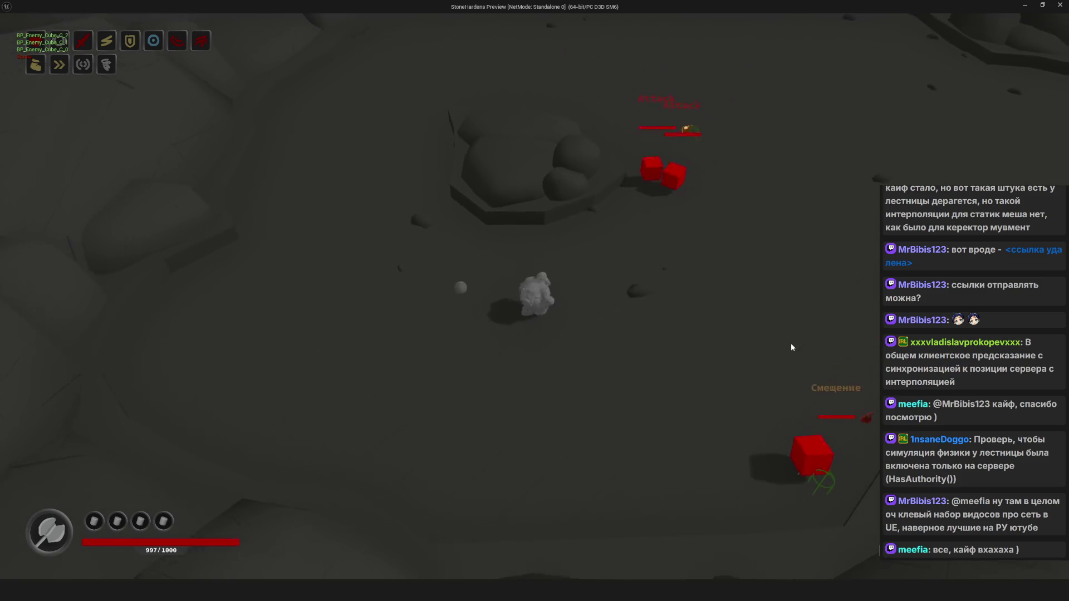
key("d")
key("a")
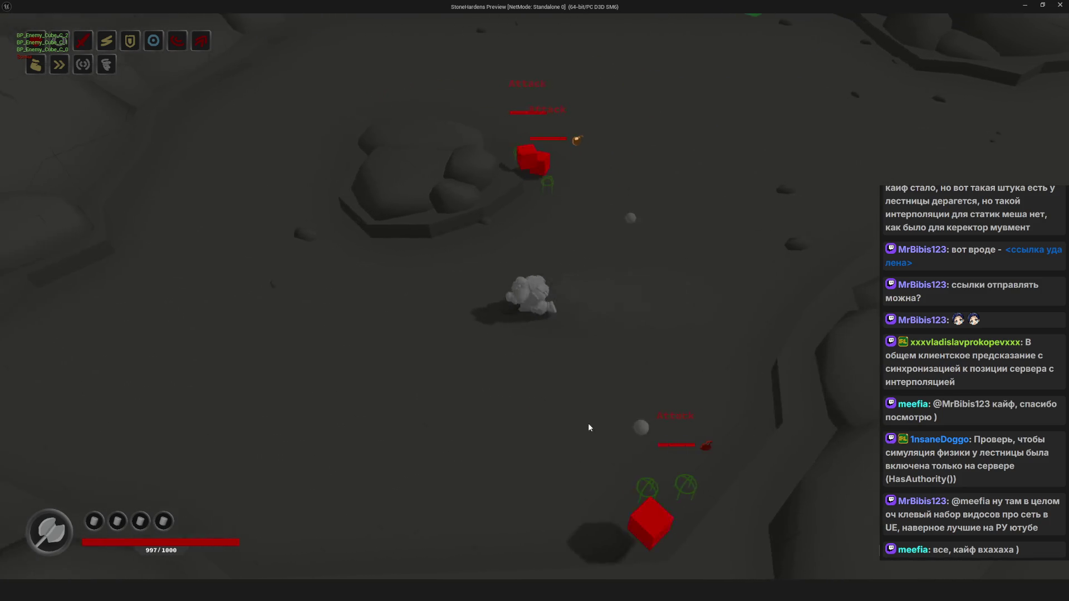
key("w")
key("d")
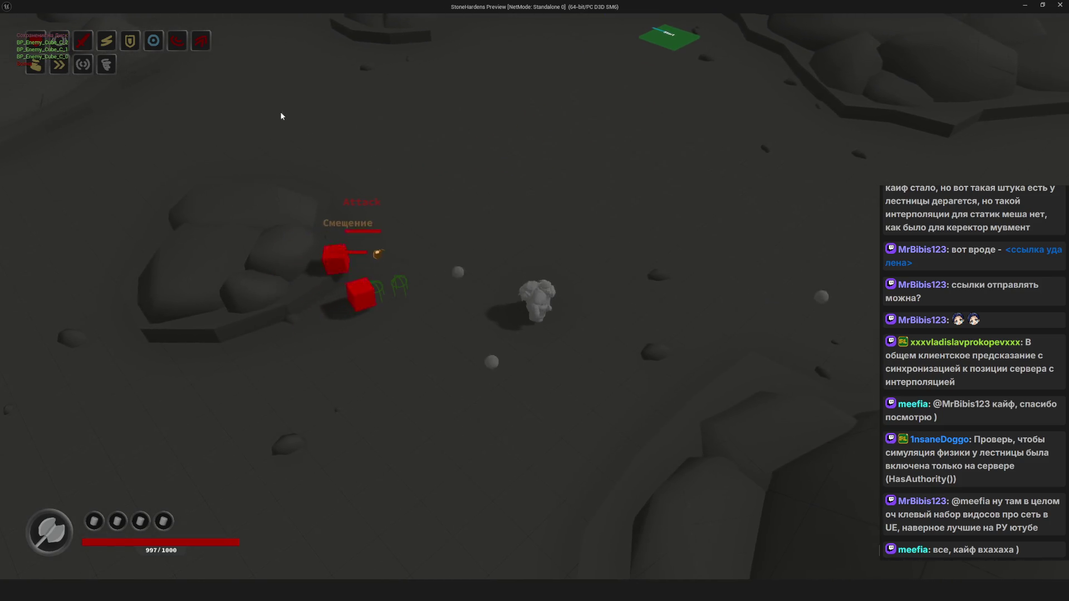
key("Escape")
Relaunch, continue SavedGame0, walk with WASD and orbit the camera, then exit with Esc.
left_click(347, 32)
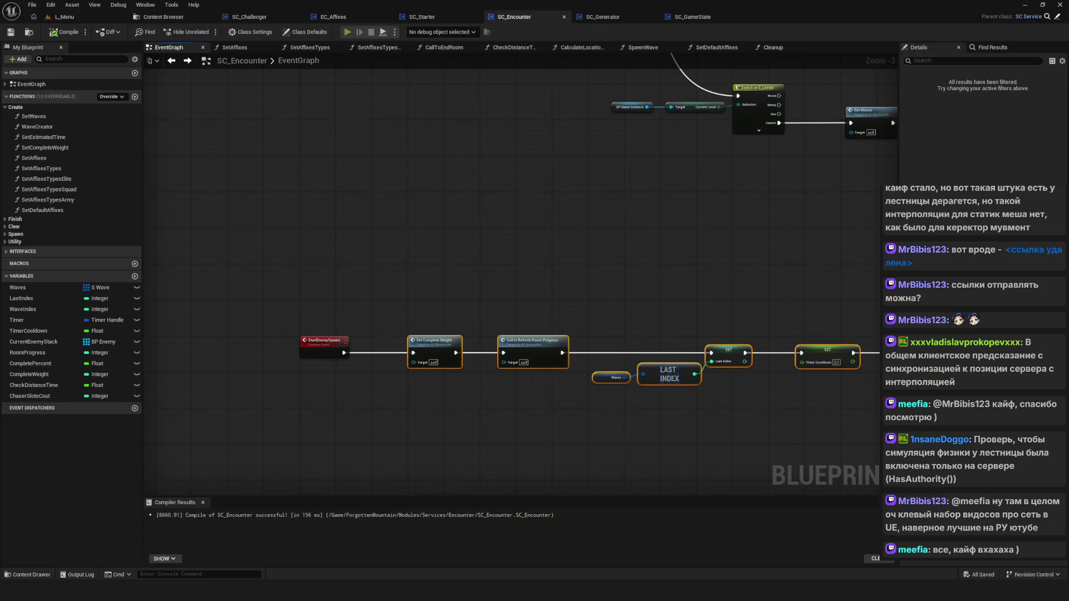
left_click(567, 248)
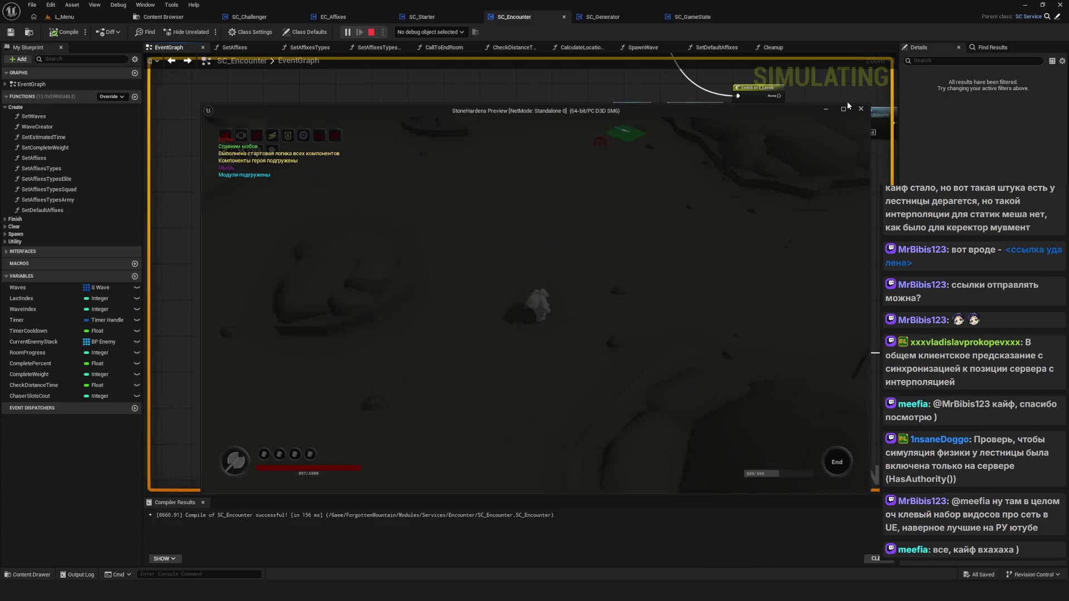
left_click(844, 108)
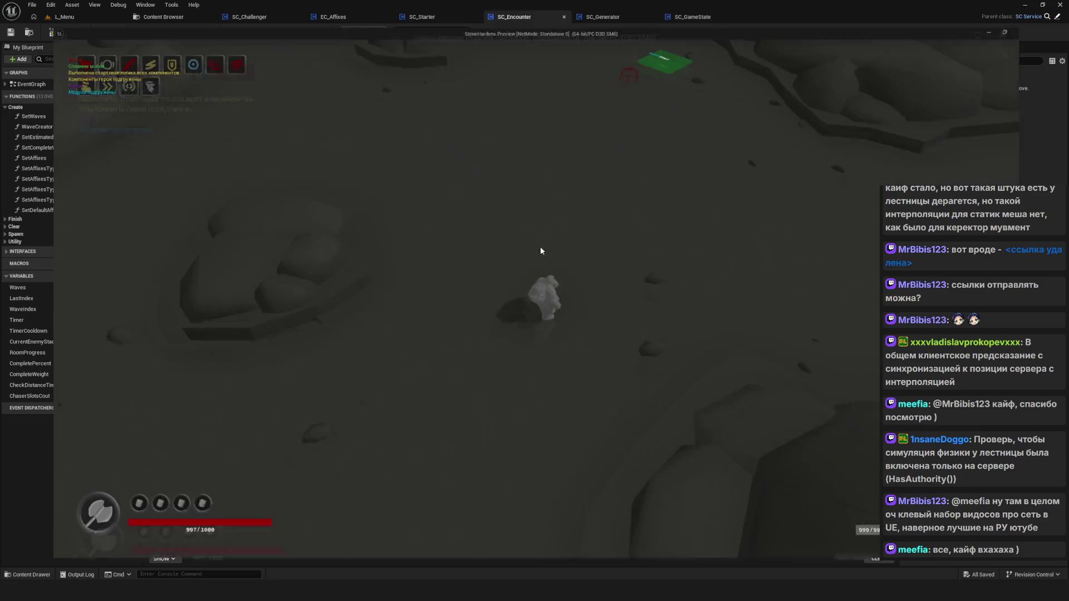
key("d")
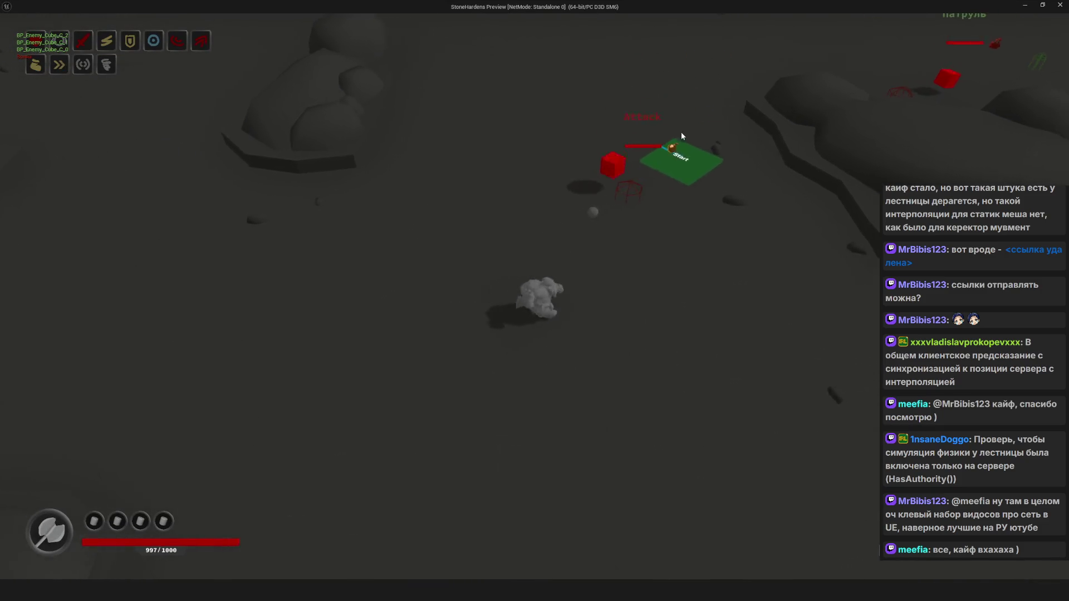
key("s")
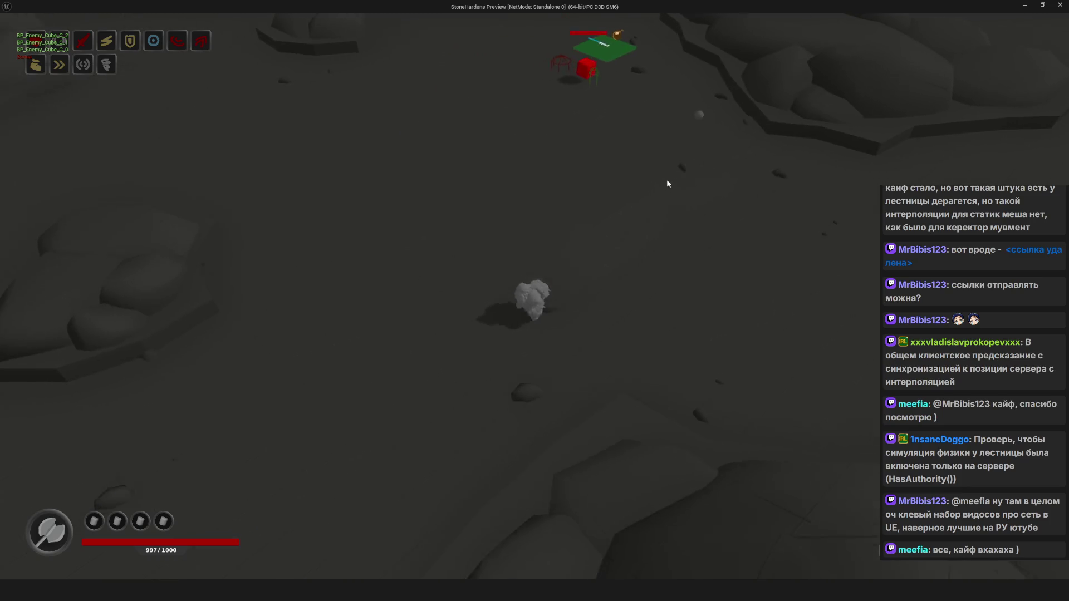
key("w")
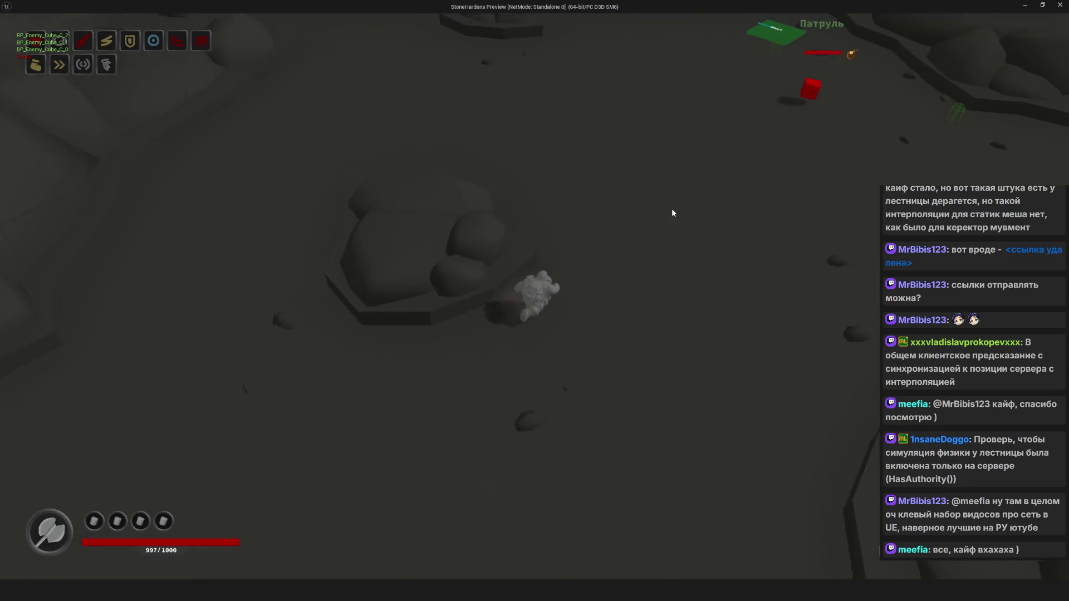
key("a")
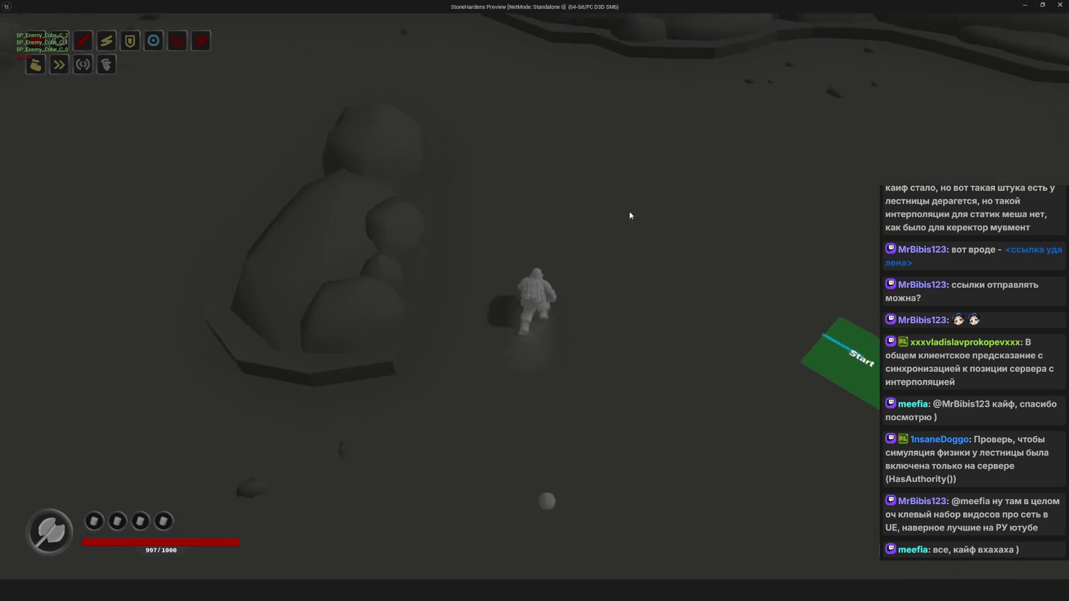
mouse_move(194, 172)
left_mouse_down()
mouse_move(429, 162)
mouse_move(471, 174)
mouse_move(470, 141)
mouse_move(432, 96)
mouse_move(720, 272)
mouse_move(811, 365)
mouse_move(794, 369)
mouse_move(757, 345)
left_mouse_up()
key("Escape")
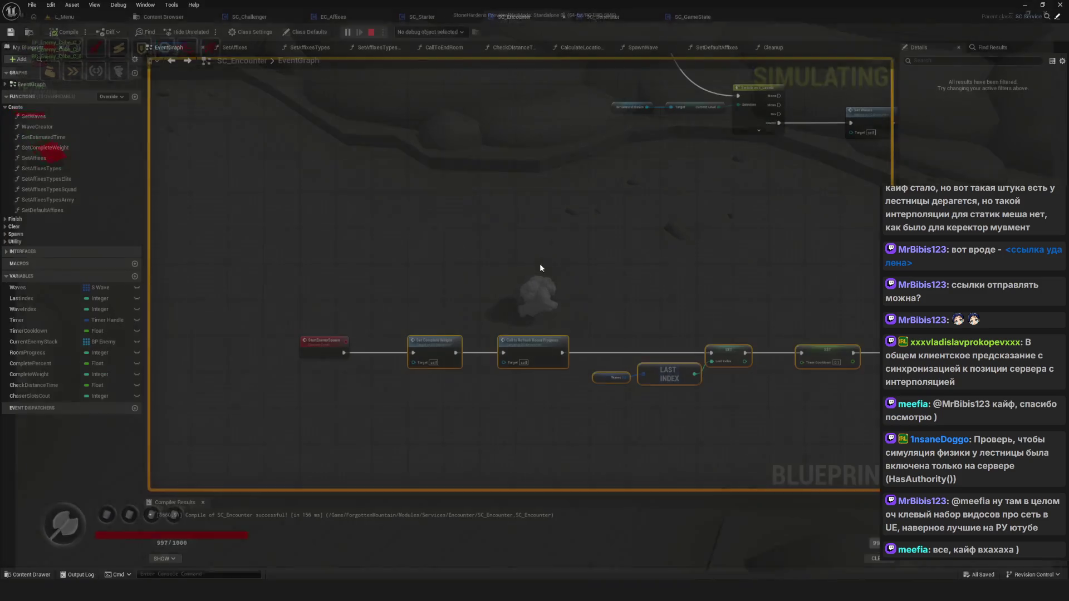
scroll(542, 289, "down", 6)
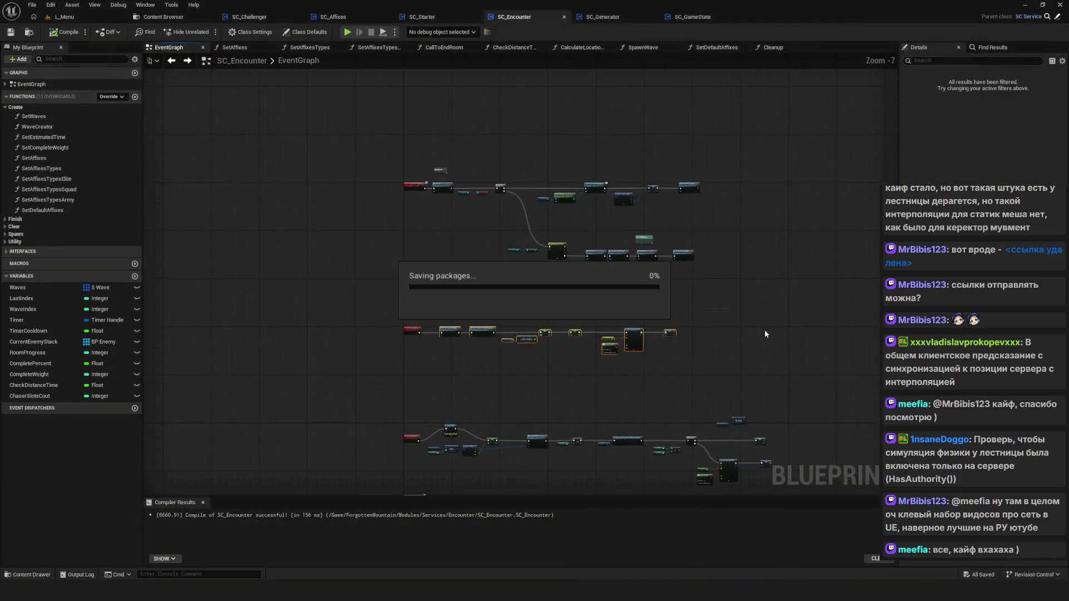
left_click_drag(493, 310, 482, 266)
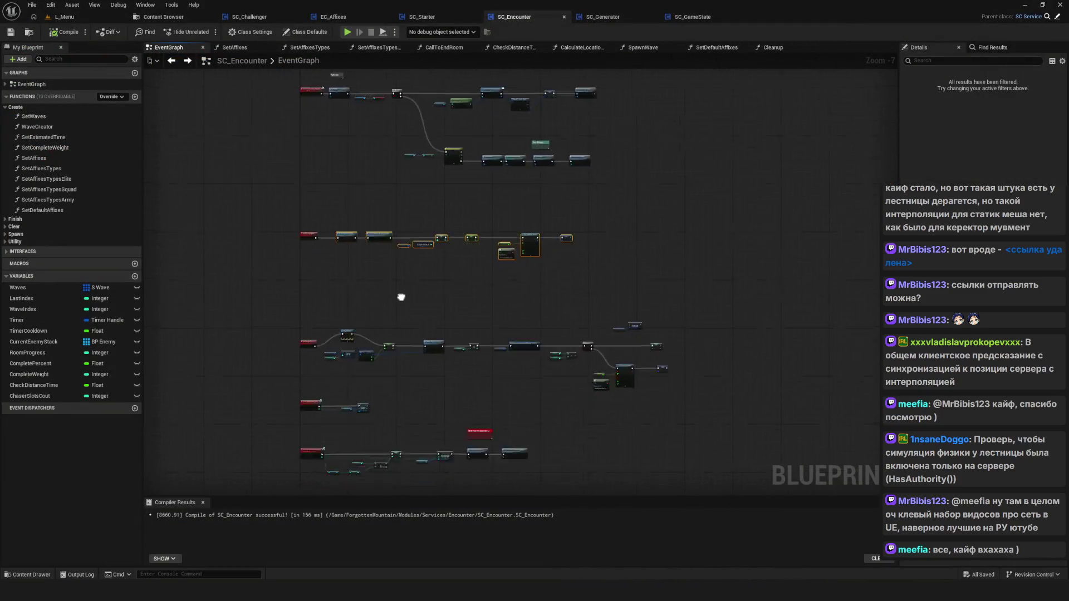
scroll(489, 305, "down", 2)
scroll(489, 306, "up", 3)
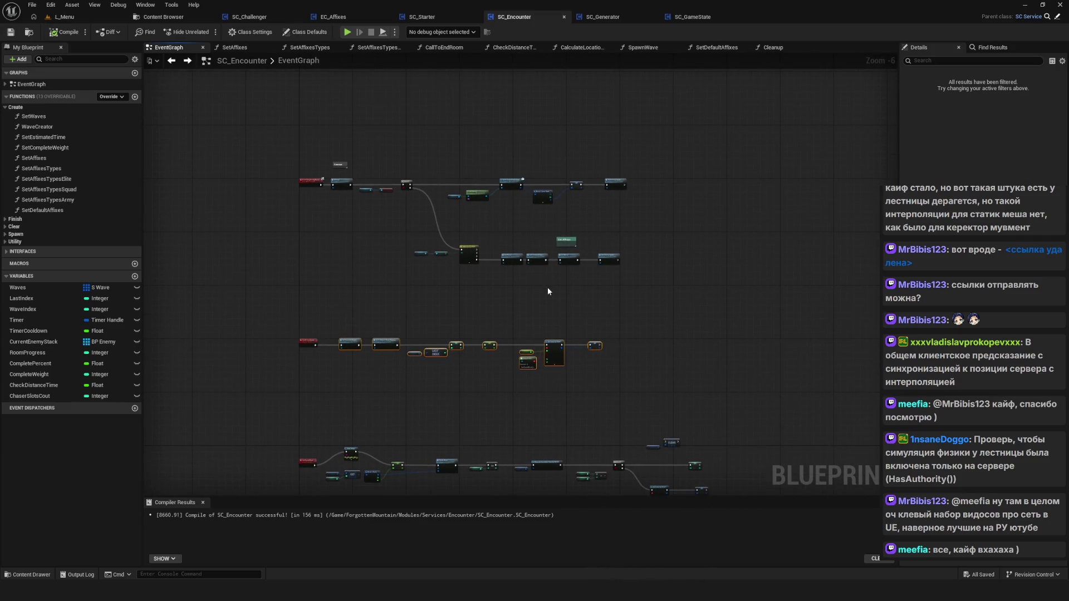
scroll(474, 283, "down", 6)
scroll(451, 282, "up", 4)
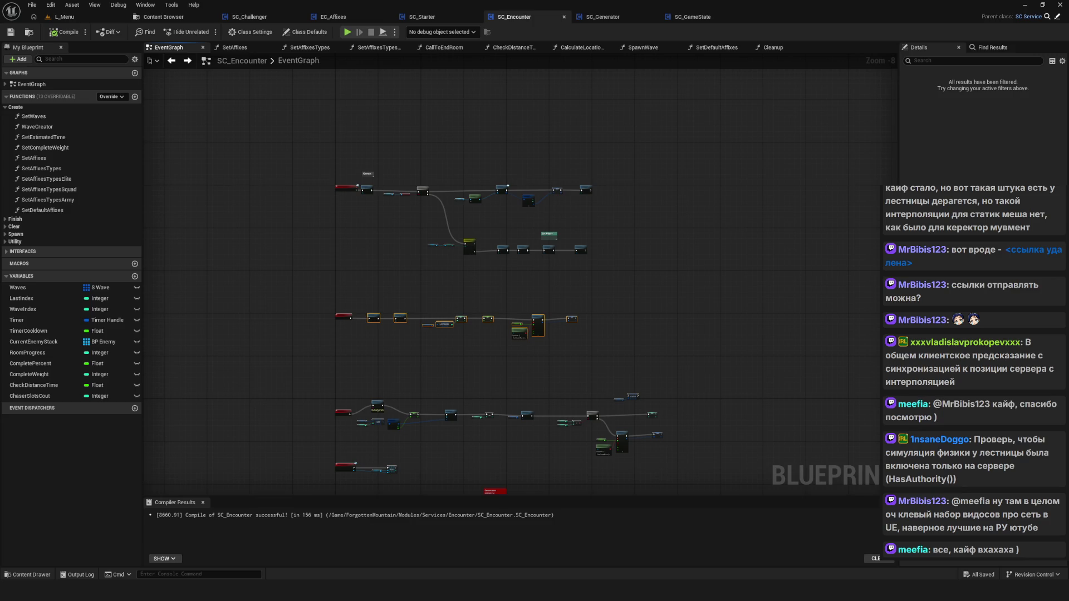
scroll(424, 368, "up", 2)
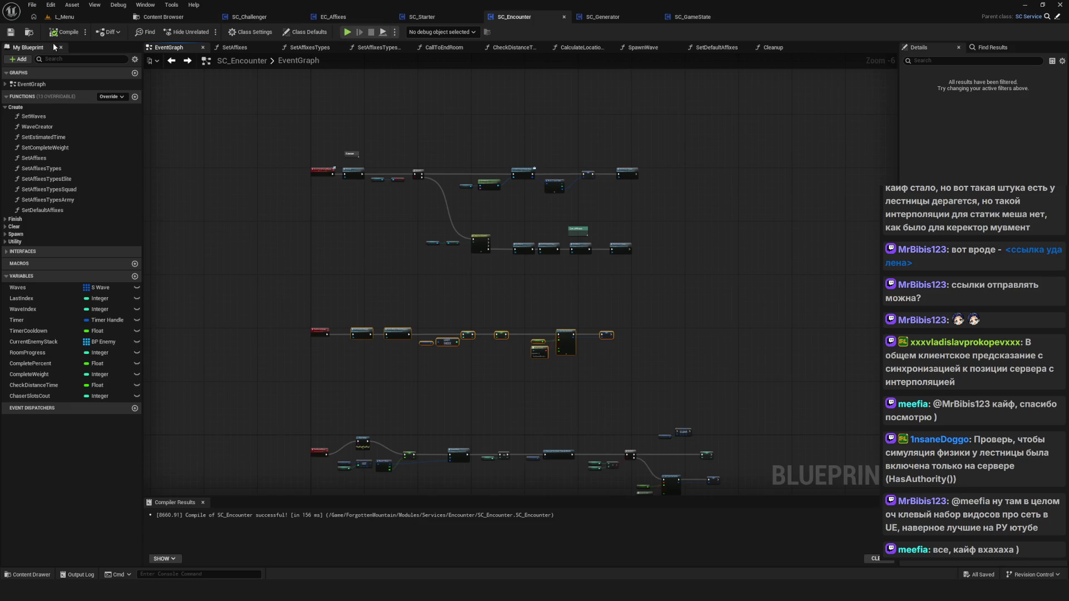
left_click(347, 33)
Continue the saved game, walk the character to the green start pad and lower right, then exit.
left_click(572, 341)
left_click(573, 237)
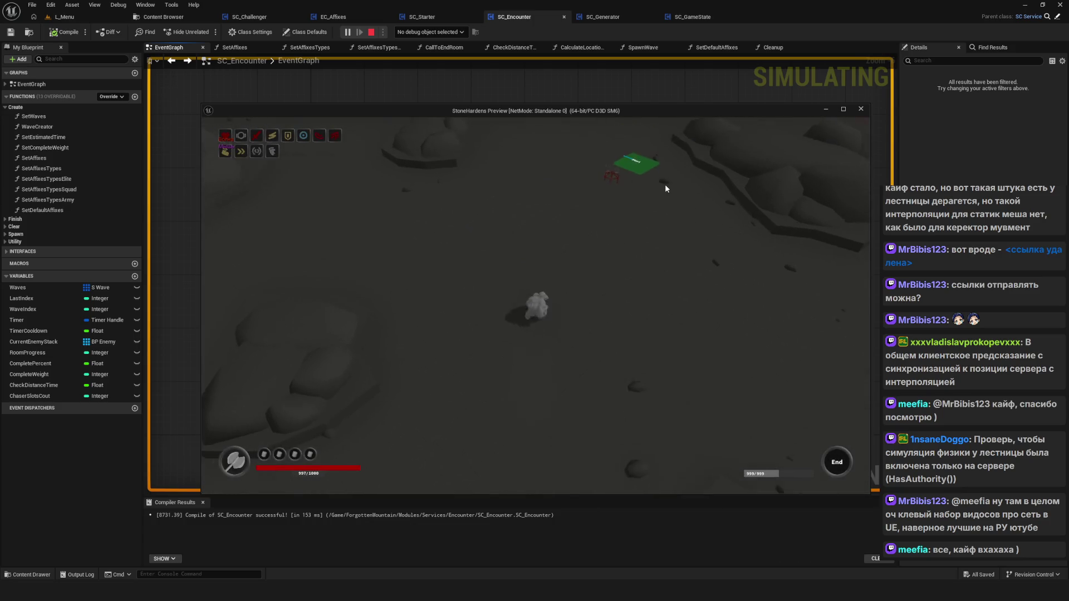
left_click(666, 187)
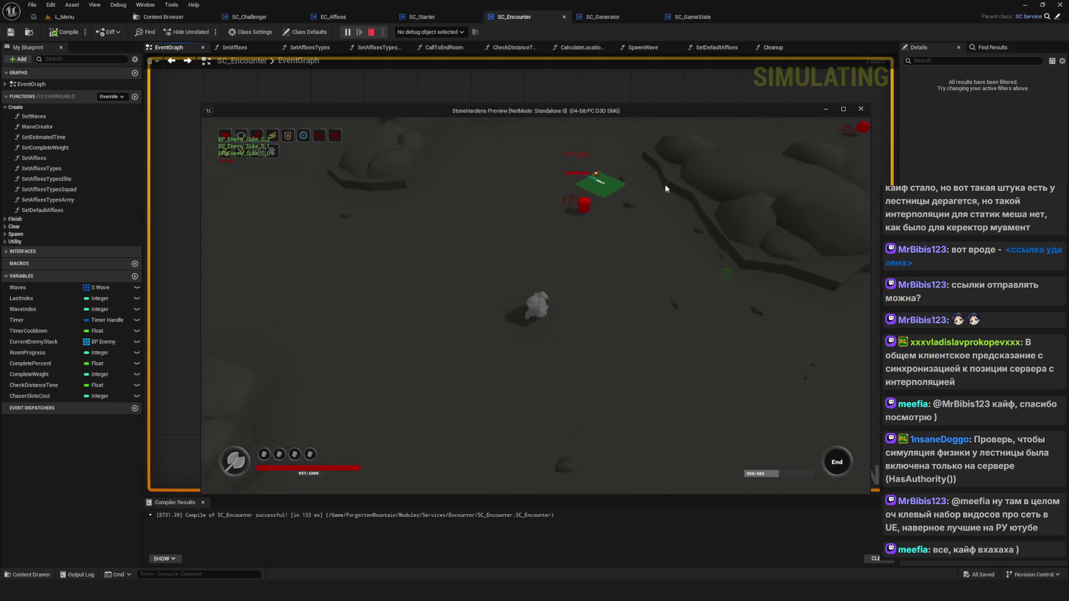
left_click(787, 386)
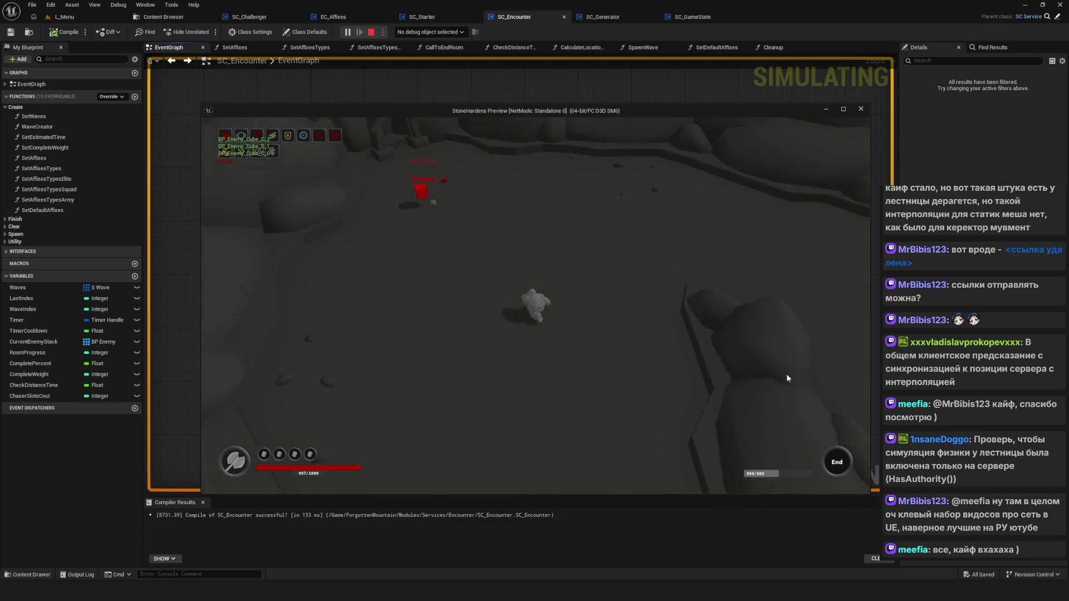
left_click(784, 373)
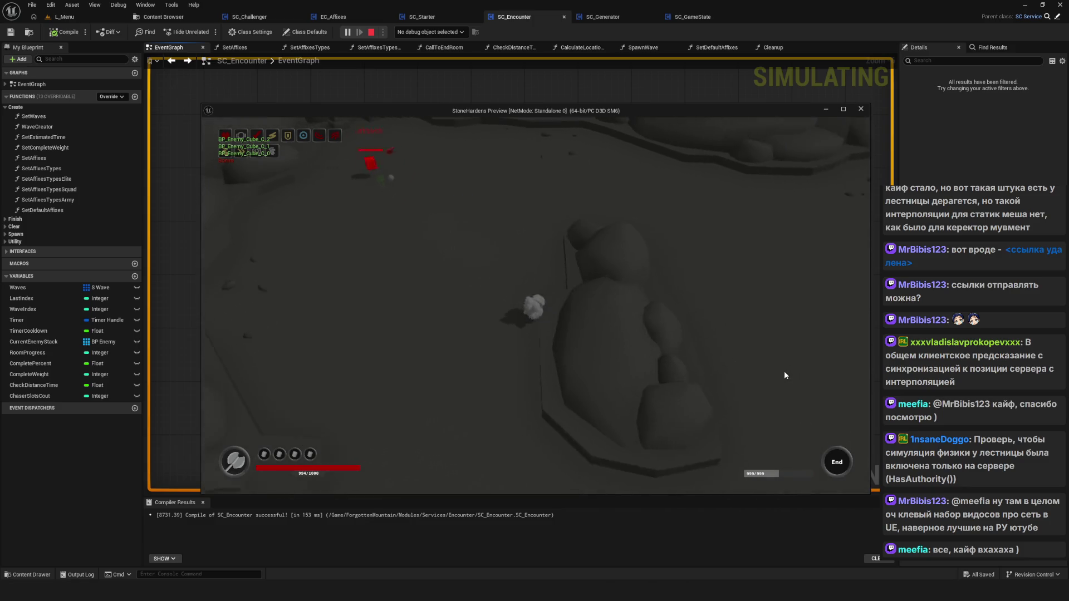
left_click(785, 375)
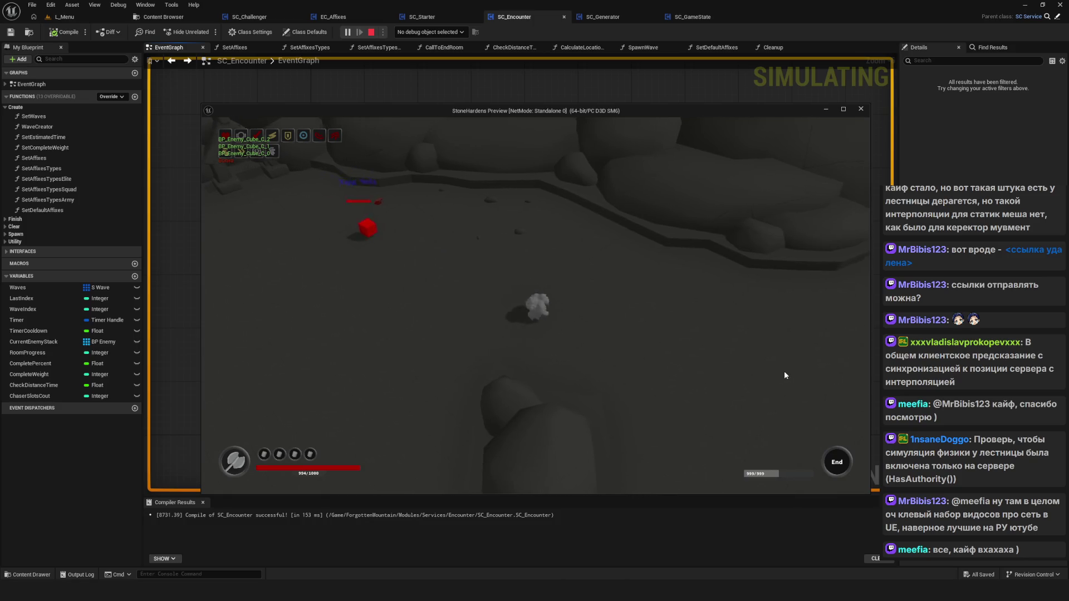
key("Escape")
scroll(455, 310, "down", 4)
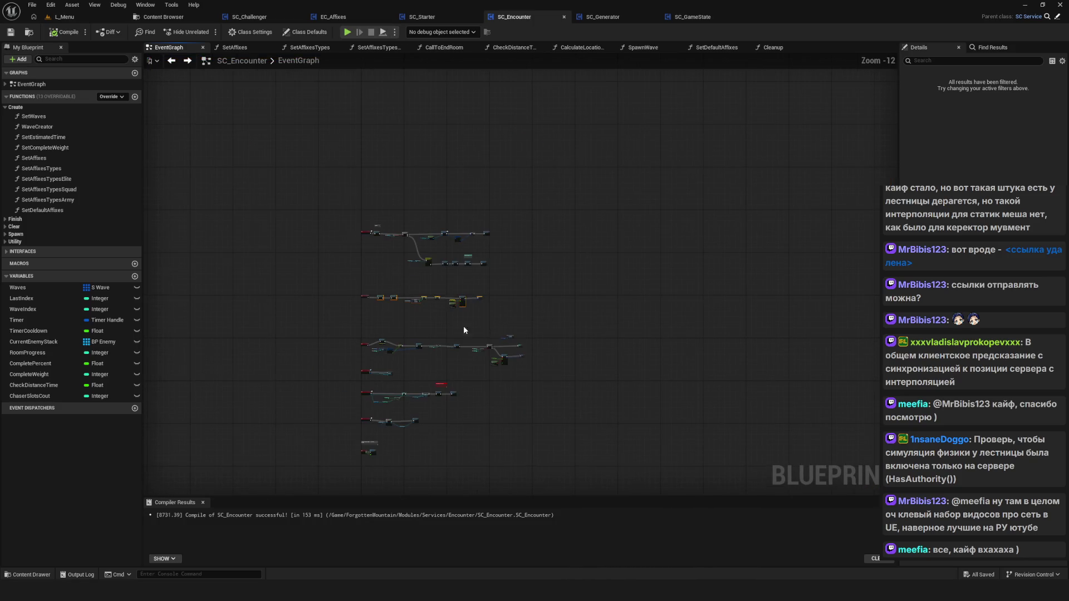
Save SC_Encounter with Ctrl+S and switch to SC_GameState's SetNewGameStateData nodes.
scroll(411, 299, "up", 2)
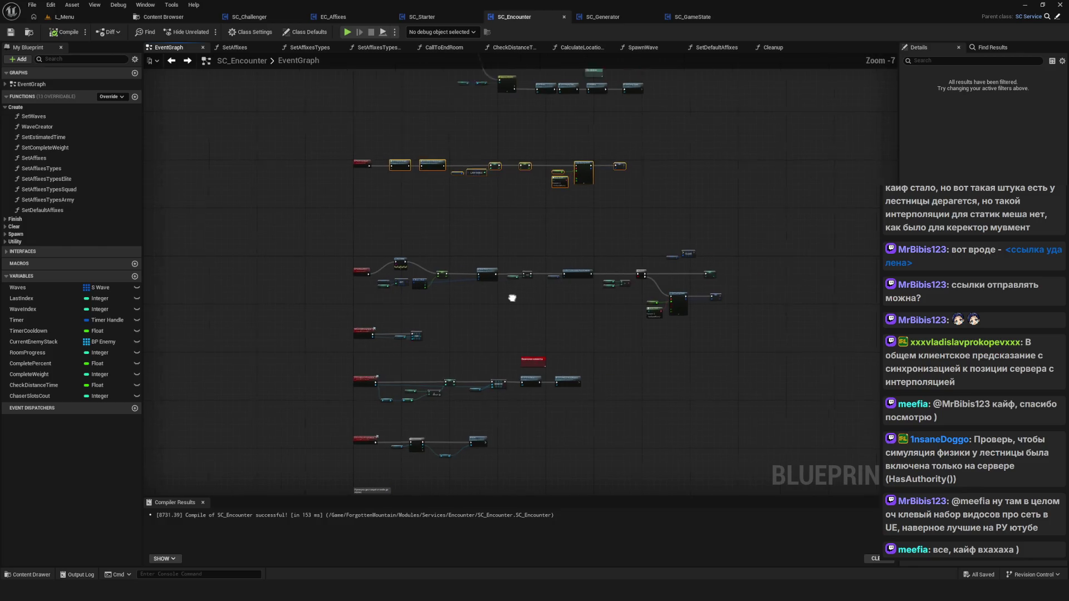
scroll(480, 300, "down", 3)
scroll(505, 292, "up", 2)
key("ctrl+s")
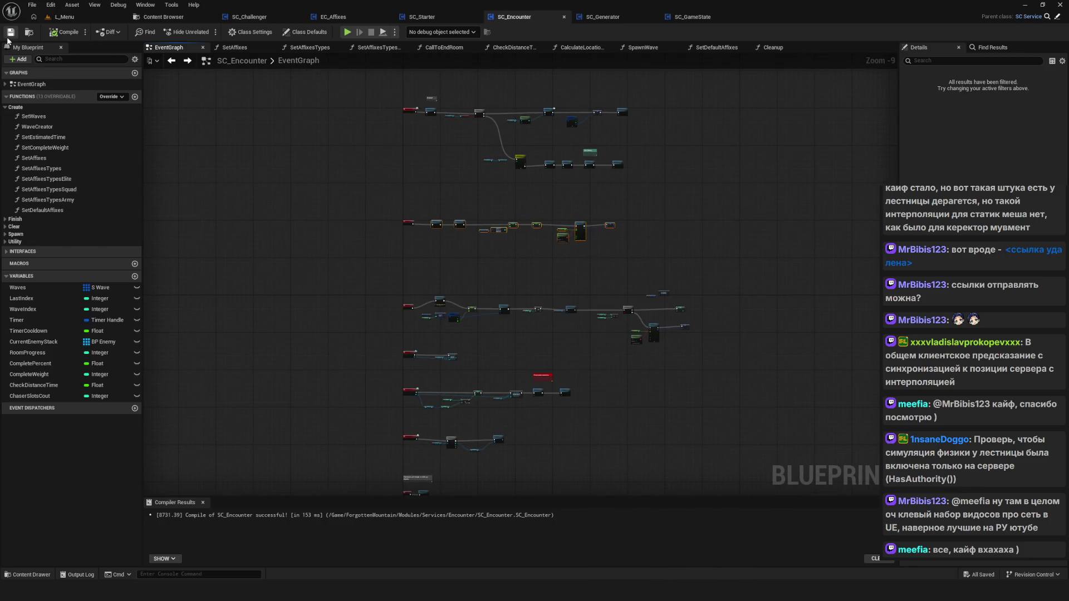
left_click_drag(492, 229, 457, 284)
scroll(457, 283, "up", 4)
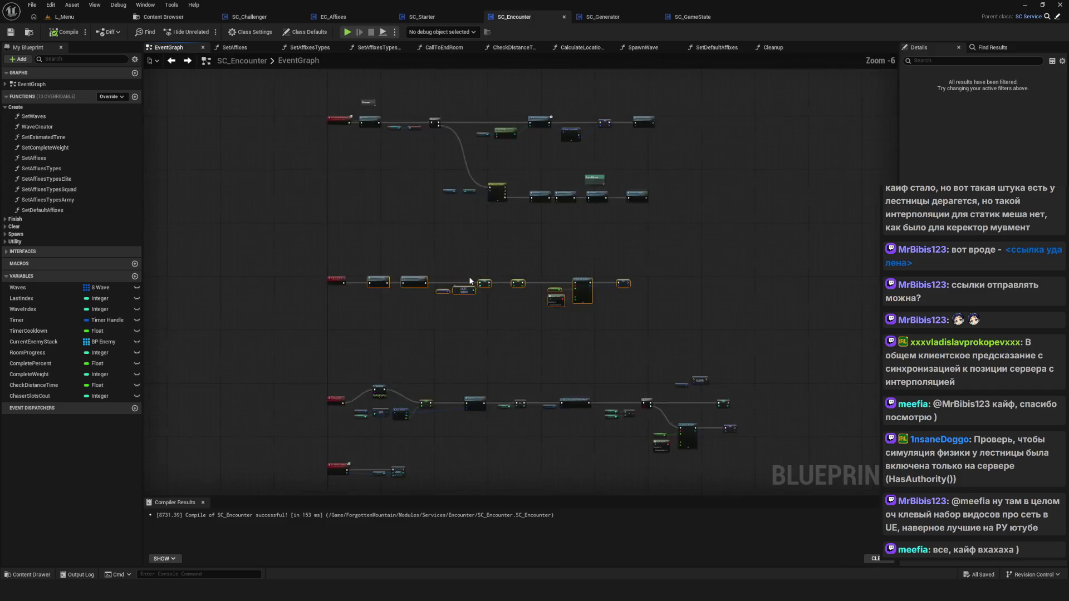
left_click_drag(519, 335, 520, 327)
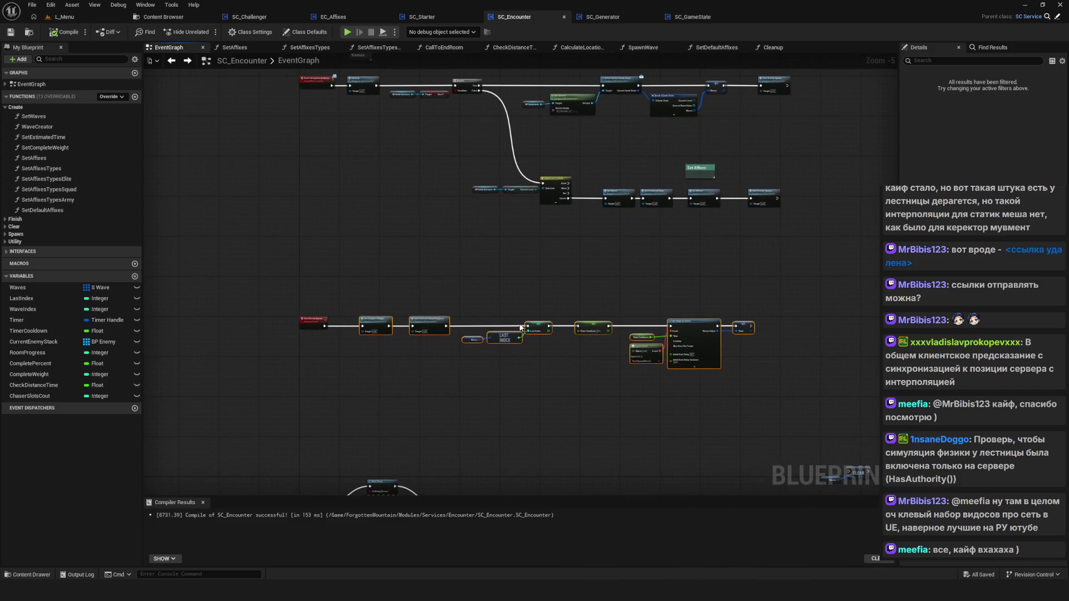
left_click(692, 17)
mouse_move(508, 291)
left_mouse_down()
mouse_move(504, 321)
mouse_move(549, 328)
left_mouse_up()
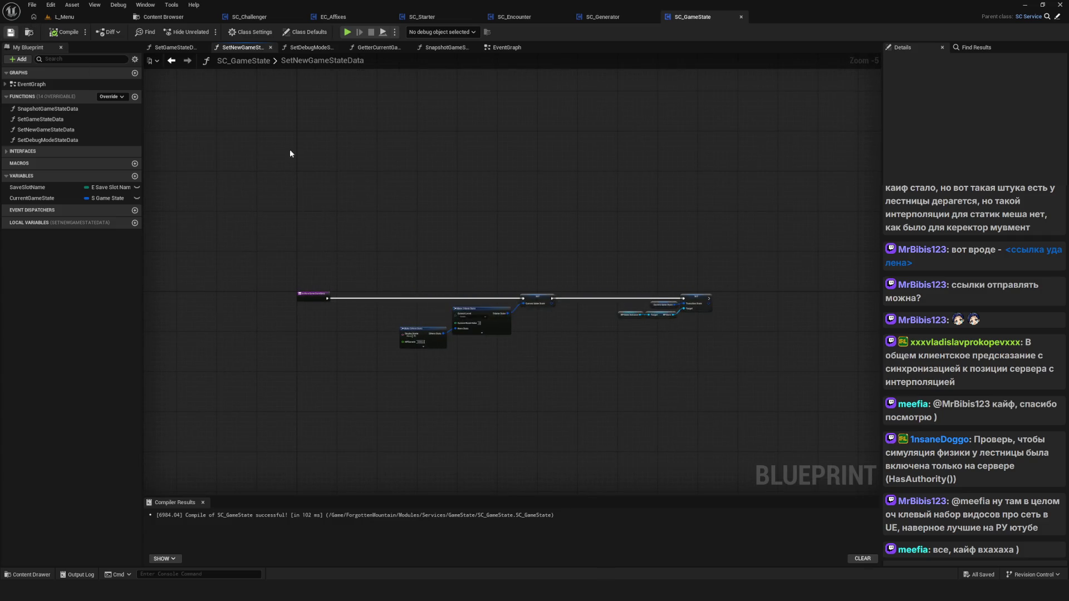
Pan across the SC_GameState event graph to follow the NewGame node chain.
left_click_drag(404, 222, 457, 235)
left_click(507, 48)
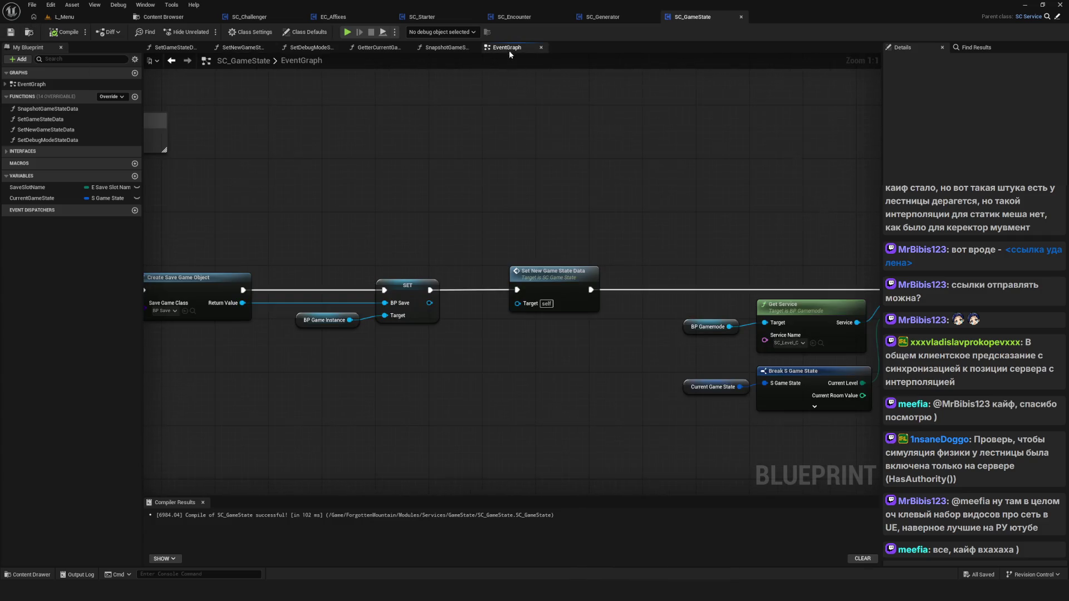
scroll(556, 305, "down", 10)
left_click_drag(493, 315, 323, 319)
scroll(538, 323, "up", 12)
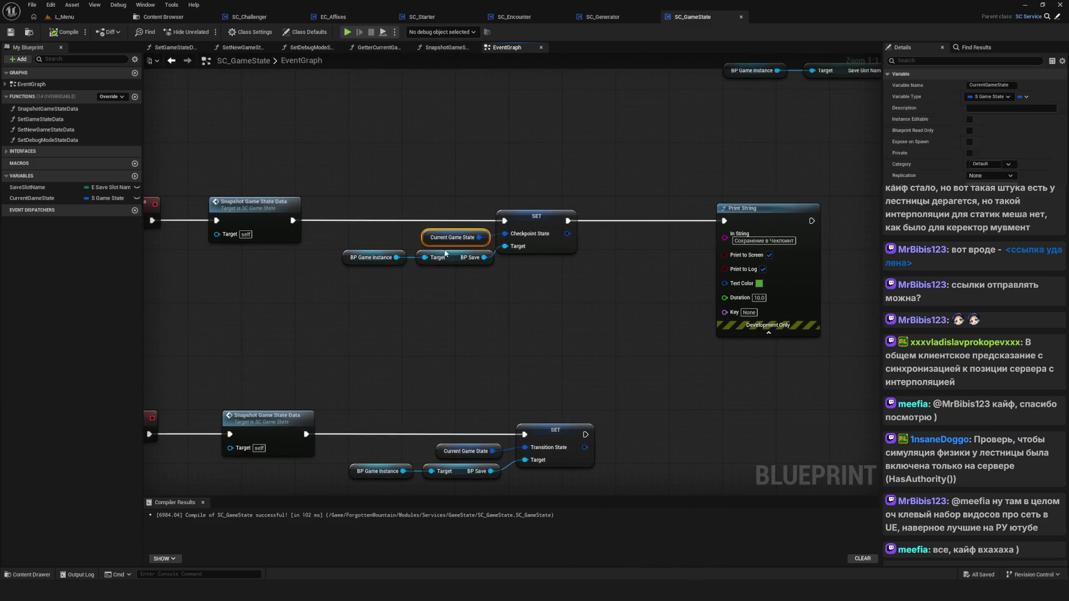
scroll(500, 254, "down", 9)
scroll(485, 227, "up", 7)
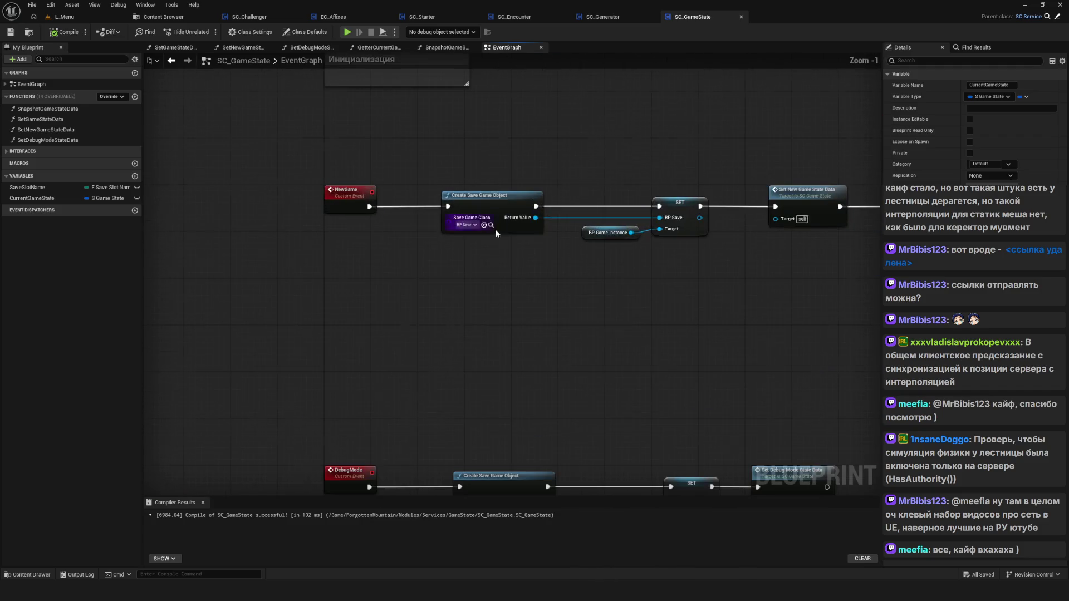
left_click_drag(634, 256, 503, 275)
In SetNewGameStateData, change Make S Game State's Current Level from Cavern to Tutorial and compile.
double_click(651, 303)
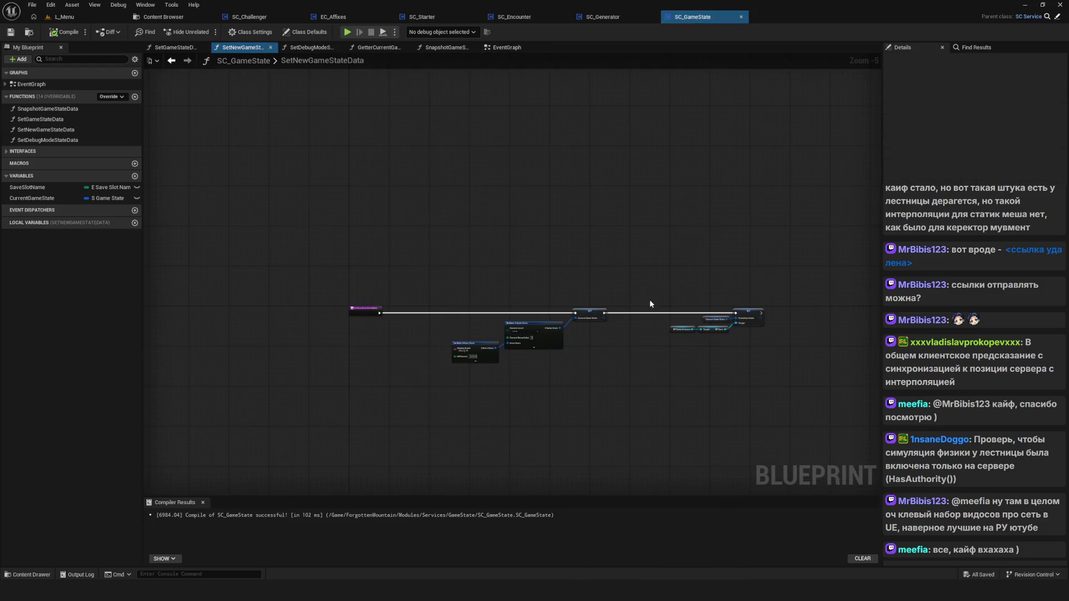
scroll(595, 376, "up", 5)
left_click(412, 264)
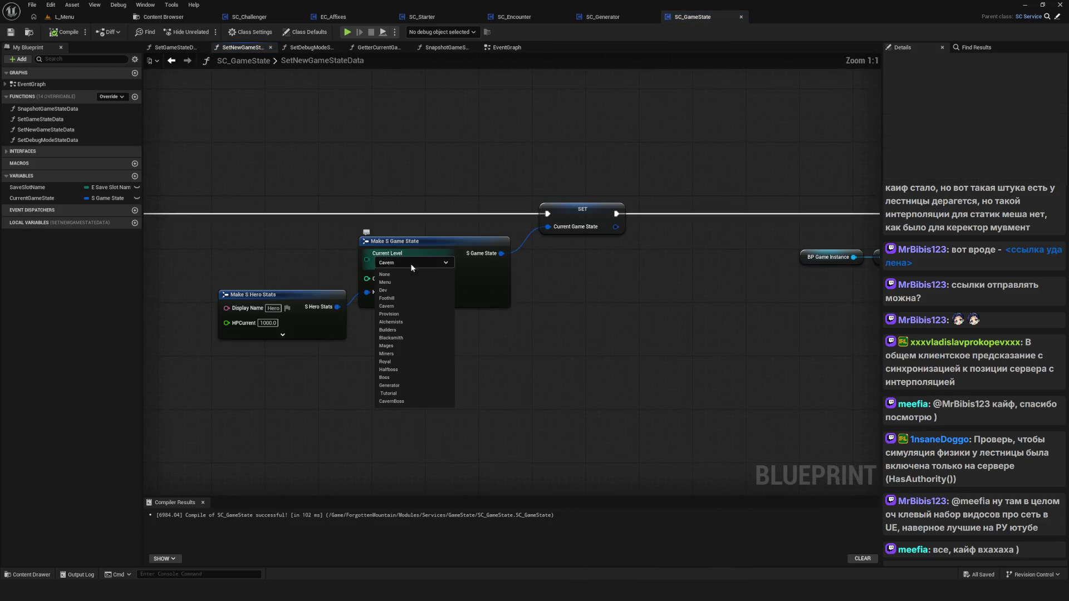
left_click(389, 394)
left_click(69, 33)
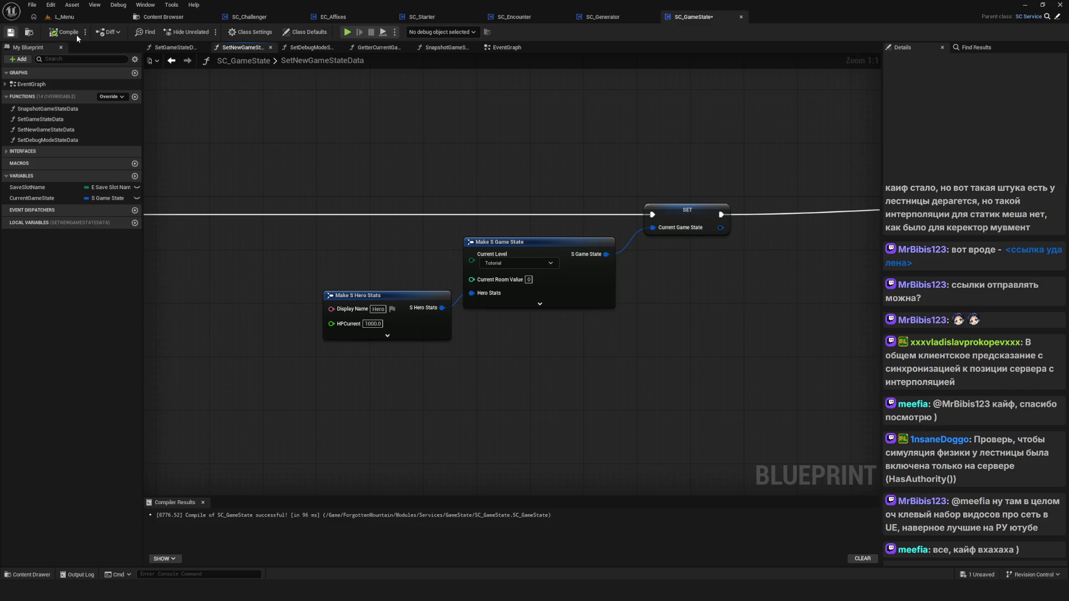
left_click(348, 32)
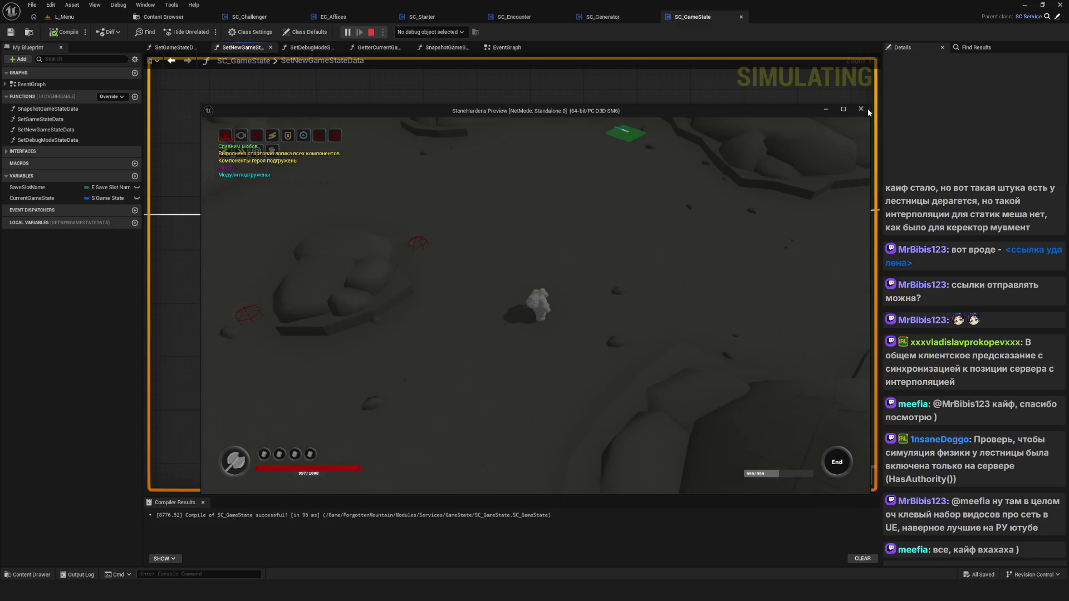
left_click(863, 110)
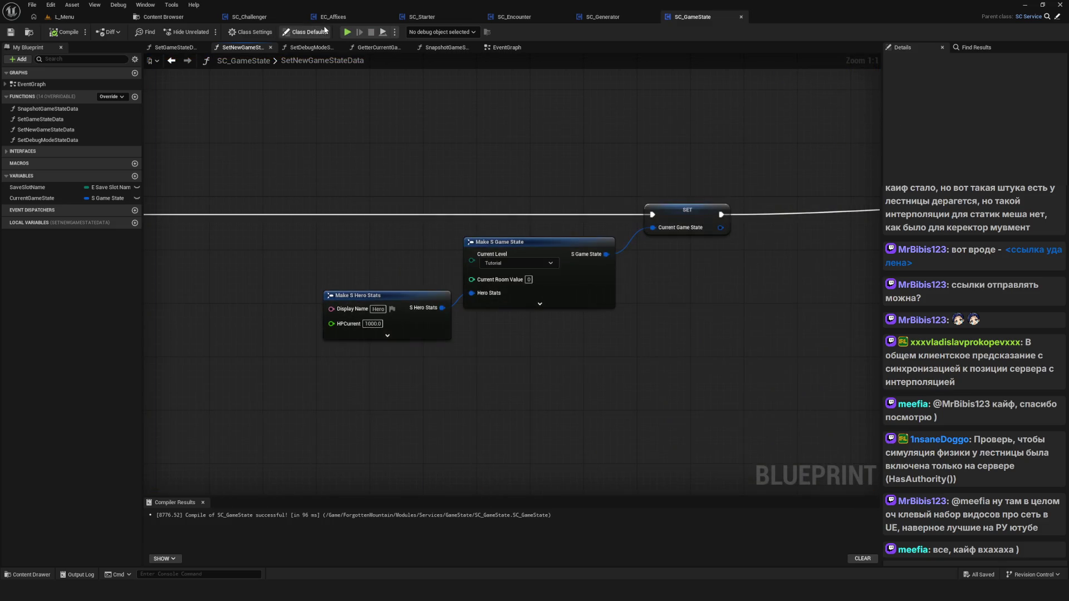
left_click(348, 32)
left_click(536, 271)
left_click(536, 249)
left_click(499, 320)
left_click(552, 254)
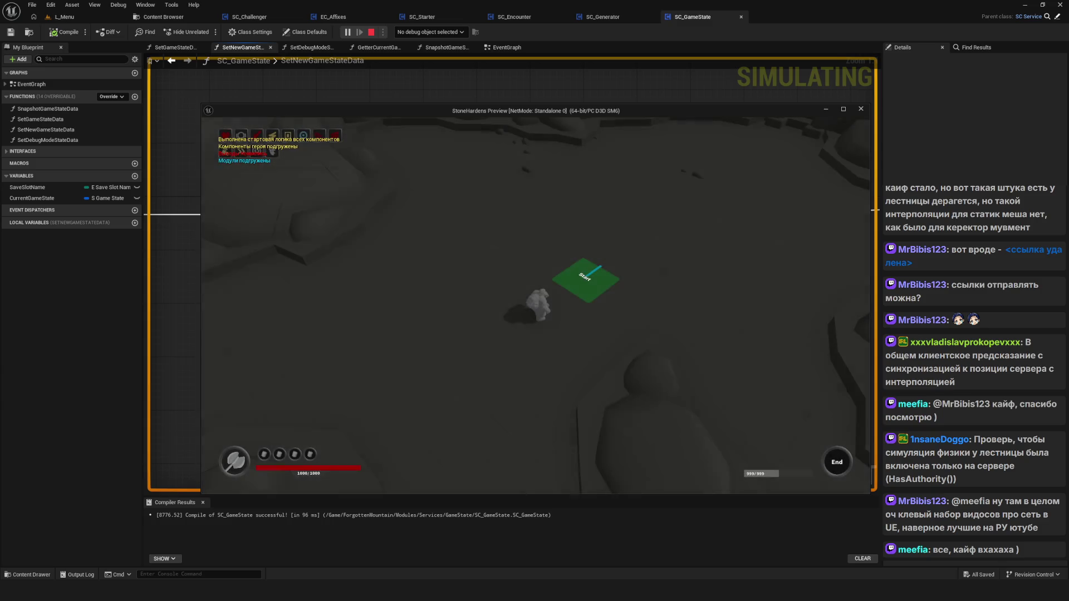
left_click(844, 111)
key("w")
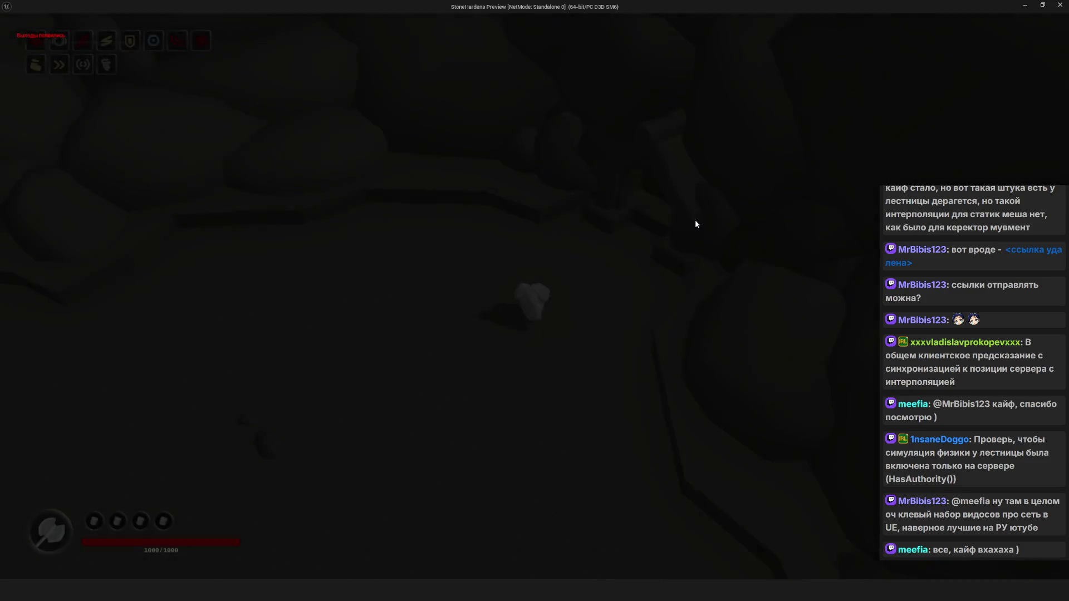
key("w")
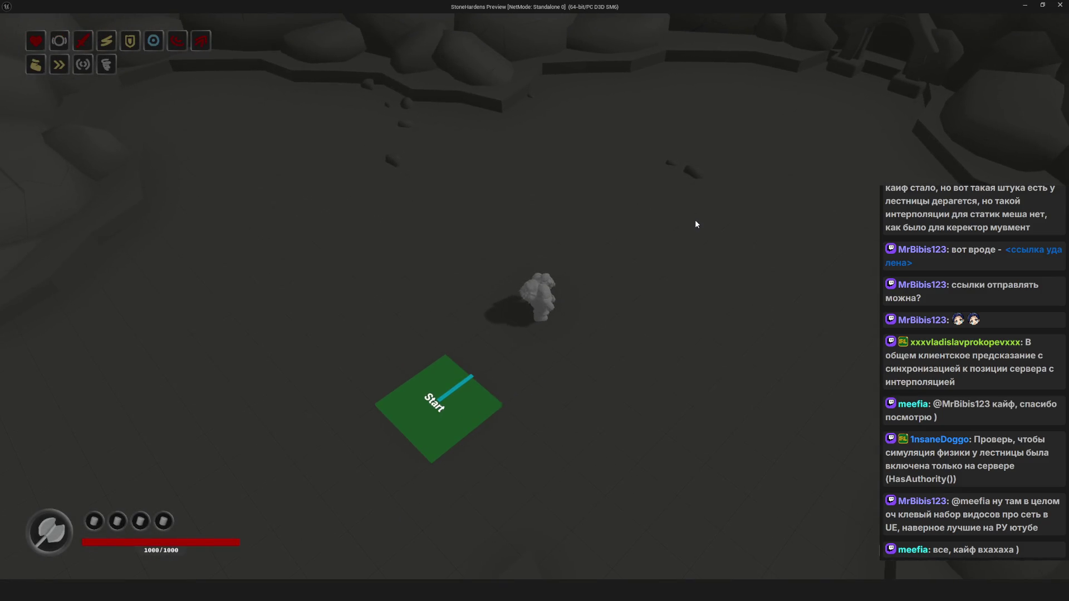
key("Escape")
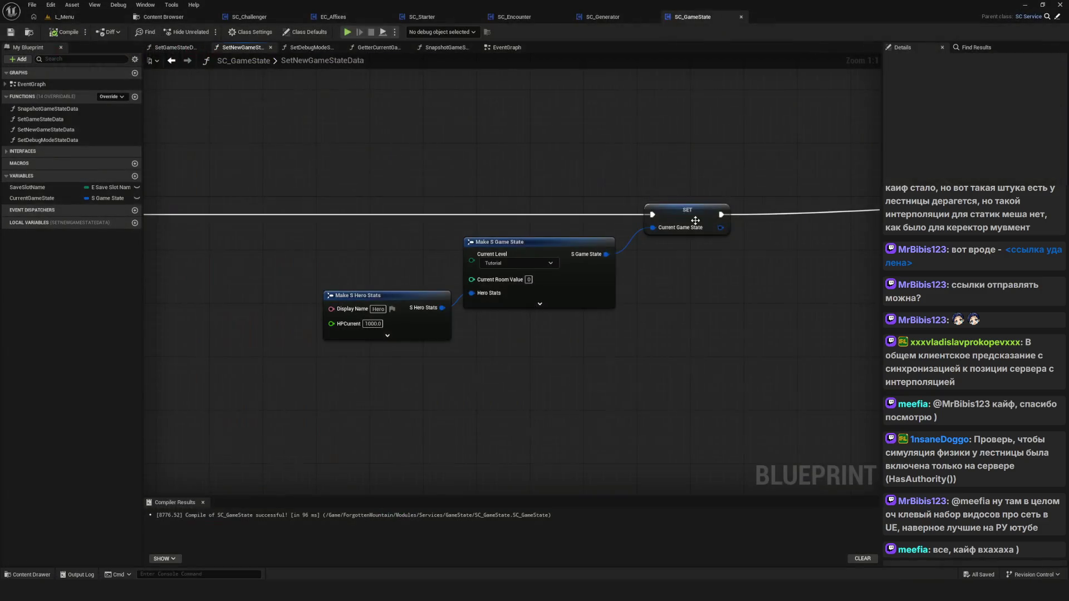
left_click(347, 32)
left_click(535, 315)
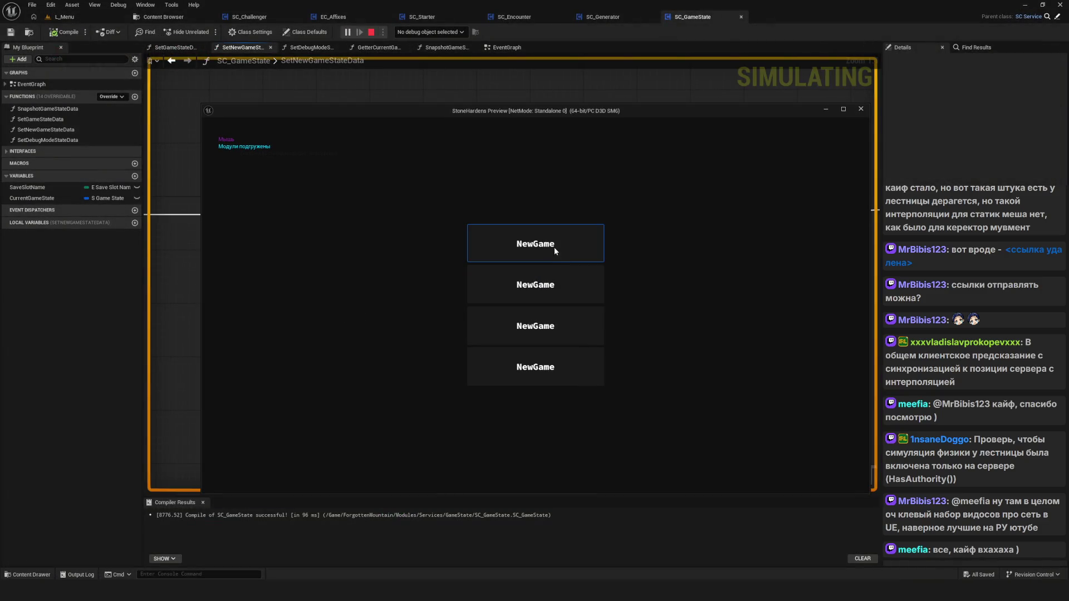
left_click(554, 246)
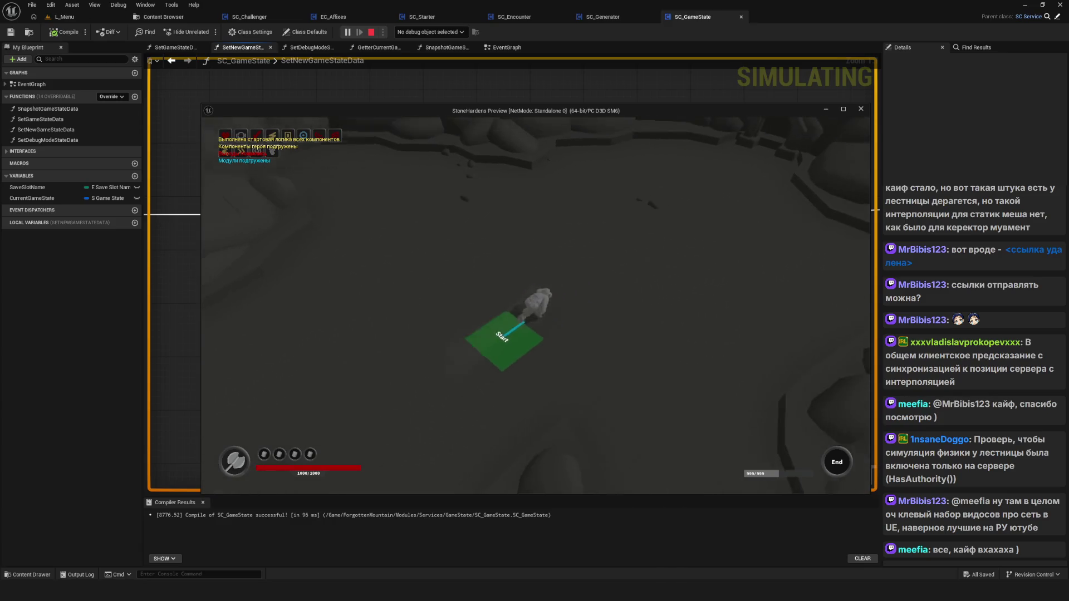
key("w")
key("Escape")
scroll(618, 260, "down", 9)
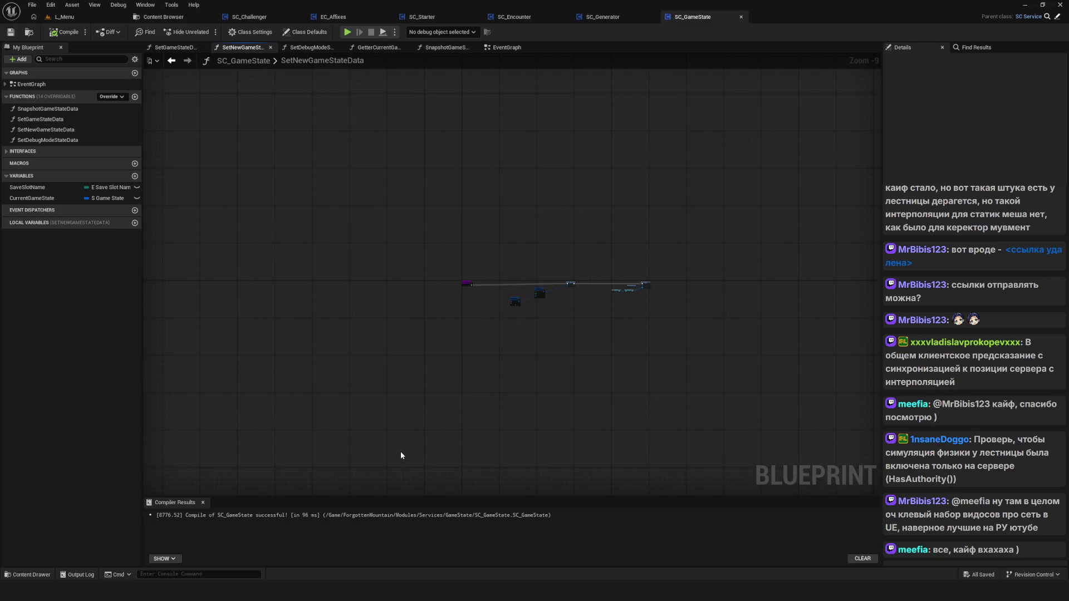
Switch to the PureRef board, box-select the orange room sketches and delete them.
key("alt+Tab")
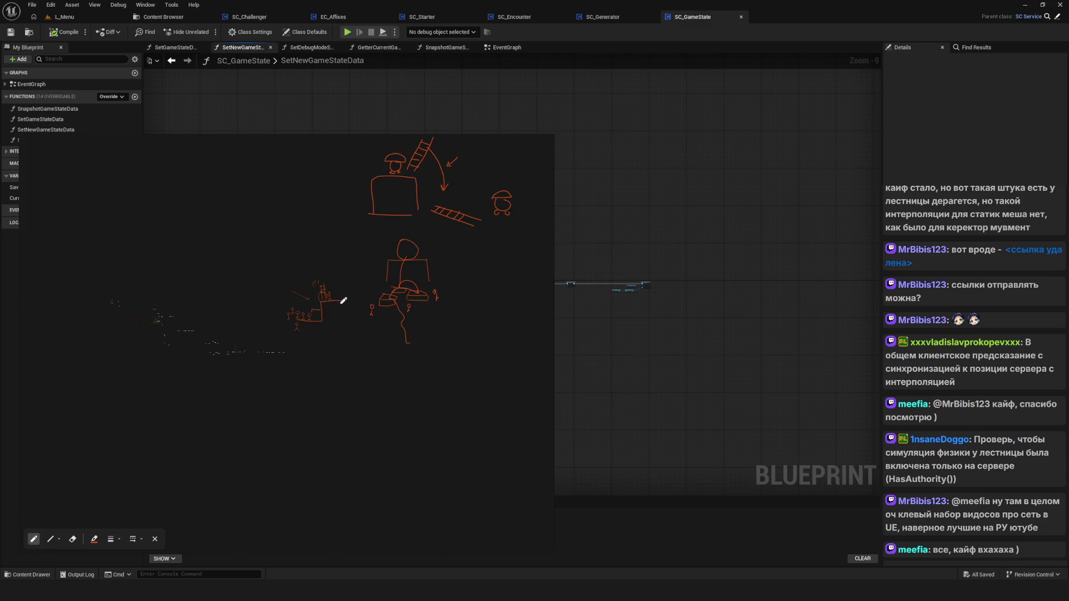
left_click_drag(369, 303, 320, 356)
left_click_drag(204, 167, 511, 384)
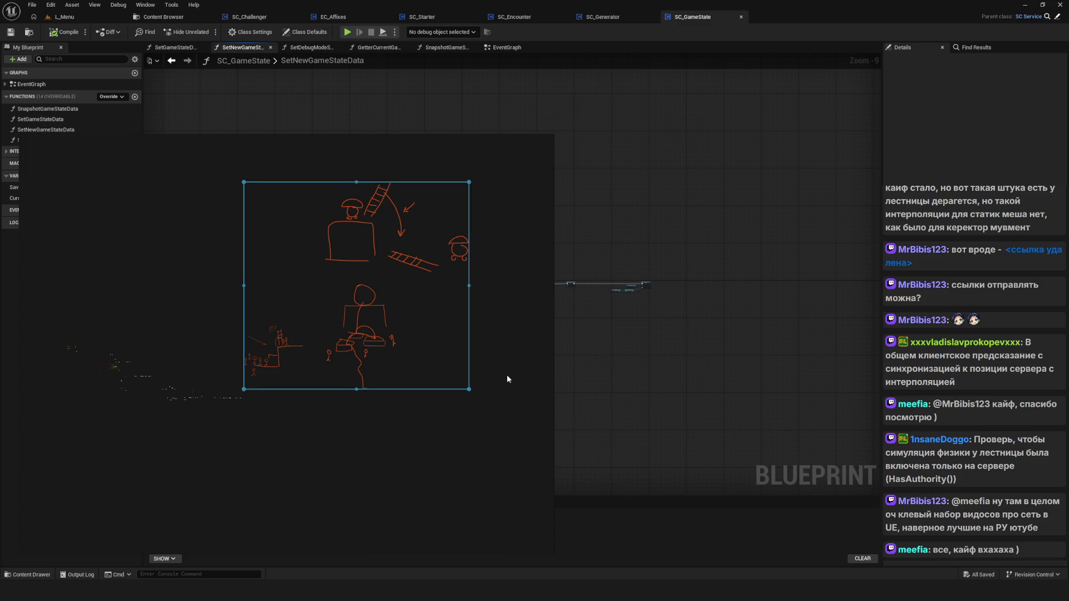
key("Delete")
Zoom onto the CurrentState diagram and inspect the checkpoint-triggers note.
scroll(156, 384, "up", 5)
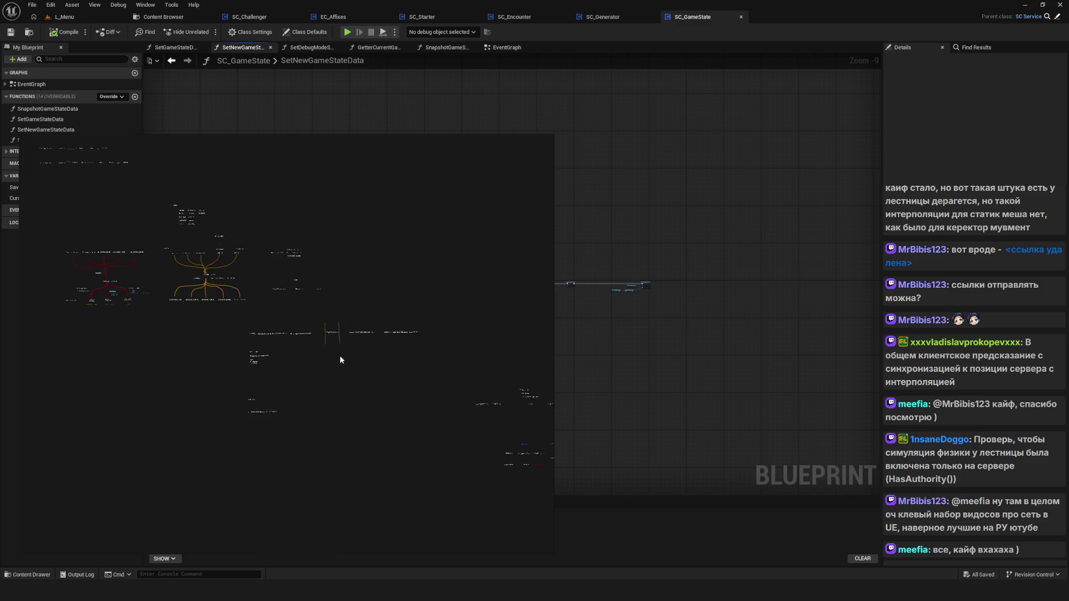
scroll(349, 462, "down", 3)
scroll(293, 355, "down", 5)
scroll(80, 390, "up", 3)
left_click_drag(516, 353, 527, 355)
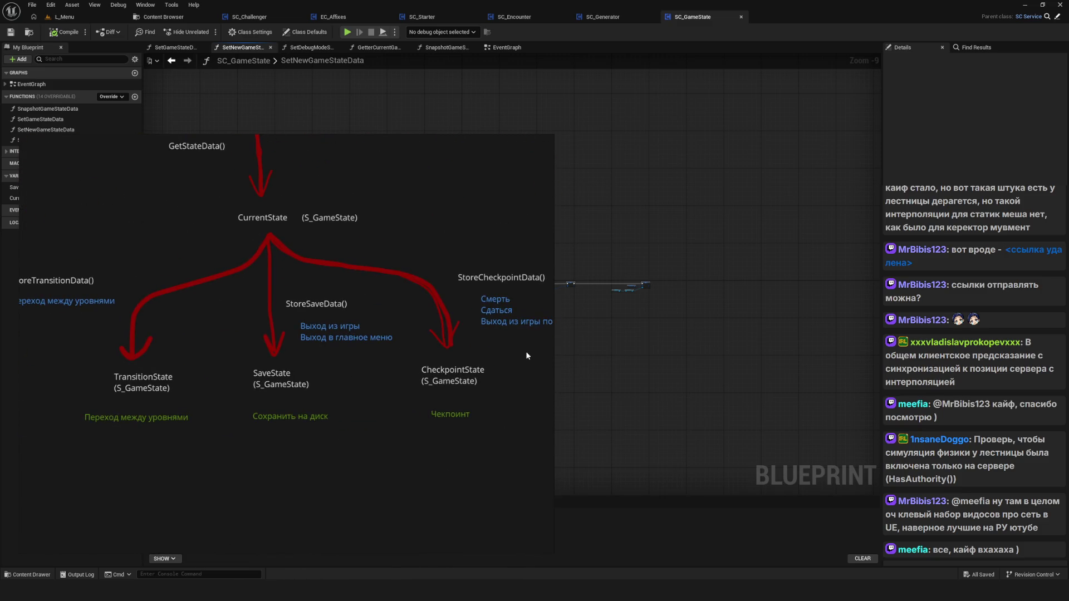
scroll(380, 308, "up", 5)
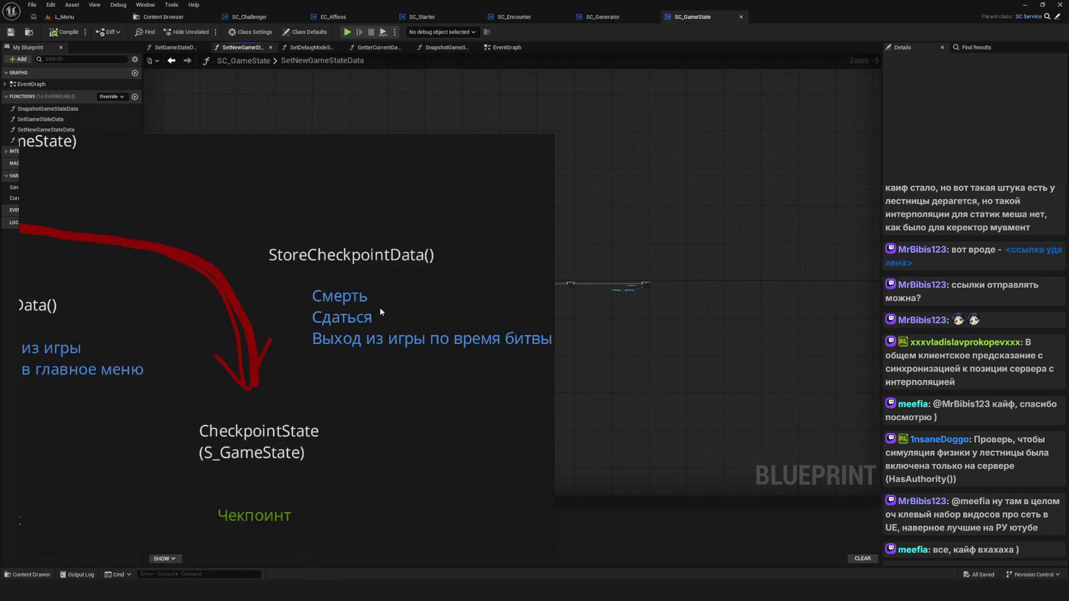
scroll(264, 333, "down", 2)
left_click(201, 301)
left_click(466, 221)
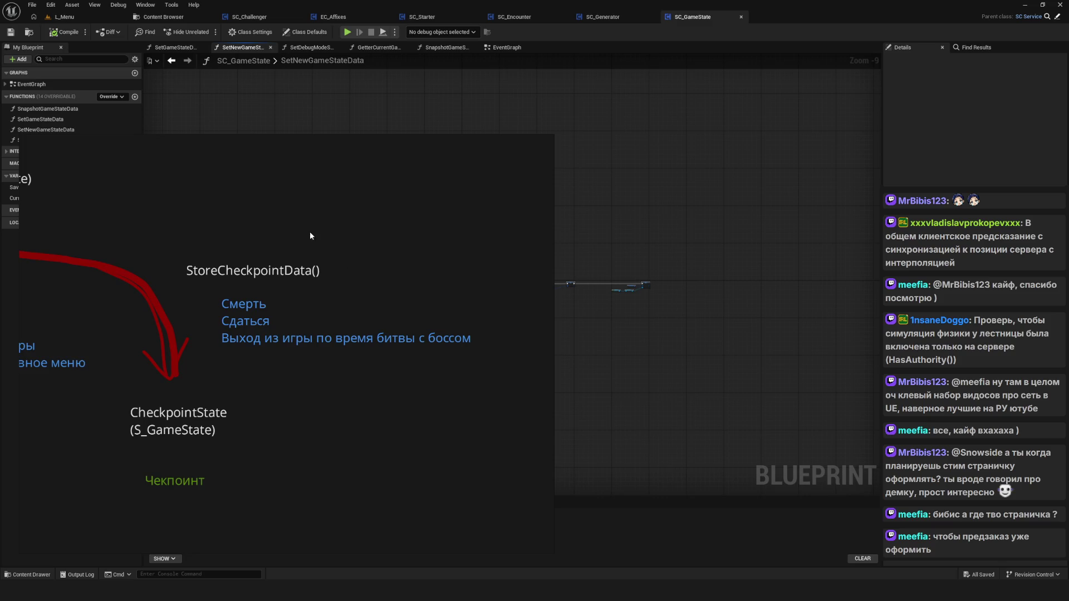
Review the StoreCheckpointData and CheckpointState notes again, briefly reselecting the checkpoint-triggers note.
scroll(310, 232, "down", 5)
scroll(295, 239, "up", 4)
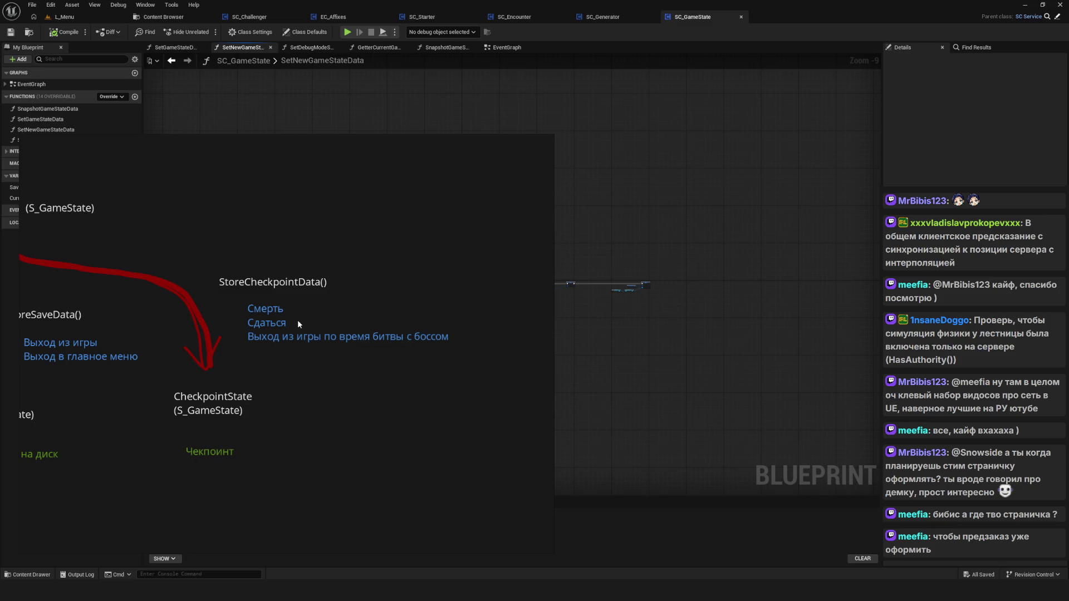
scroll(299, 319, "down", 3)
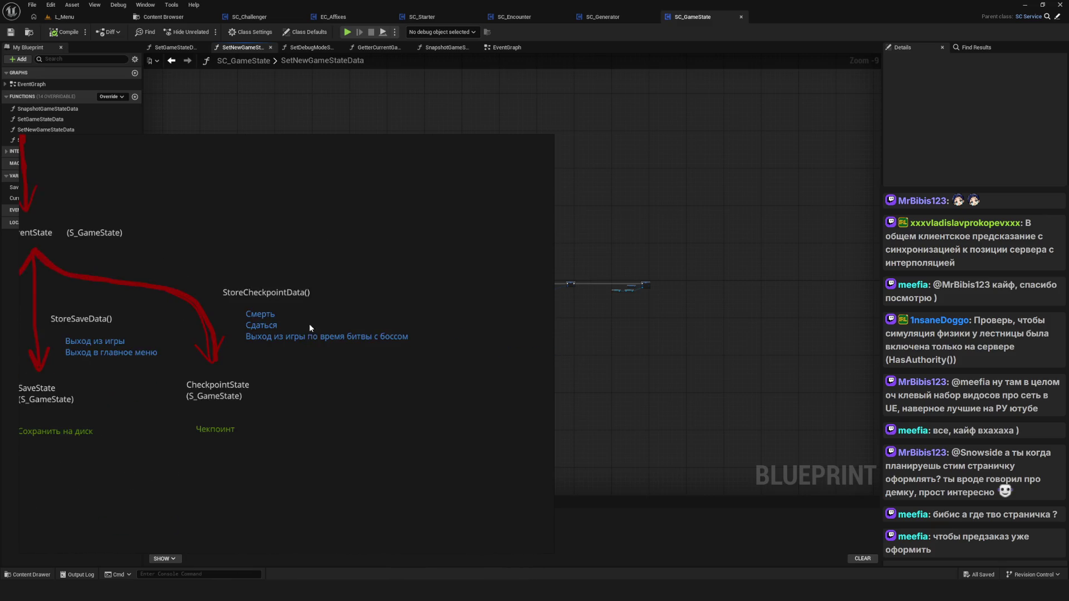
scroll(303, 326, "up", 5)
left_click(265, 328)
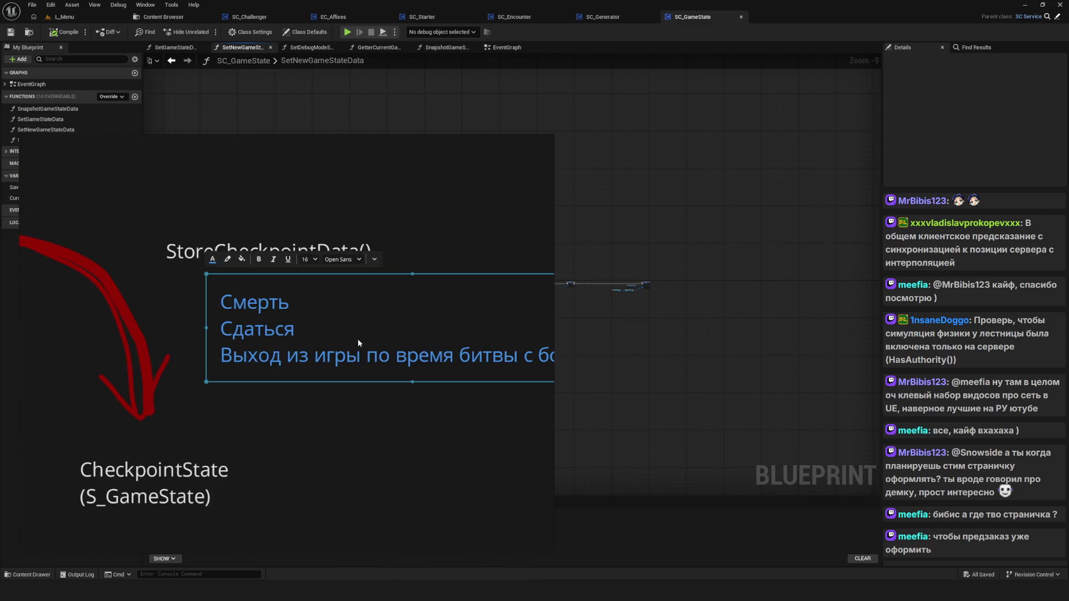
scroll(318, 341, "down", 4)
left_click(419, 265)
scroll(245, 292, "up", 3)
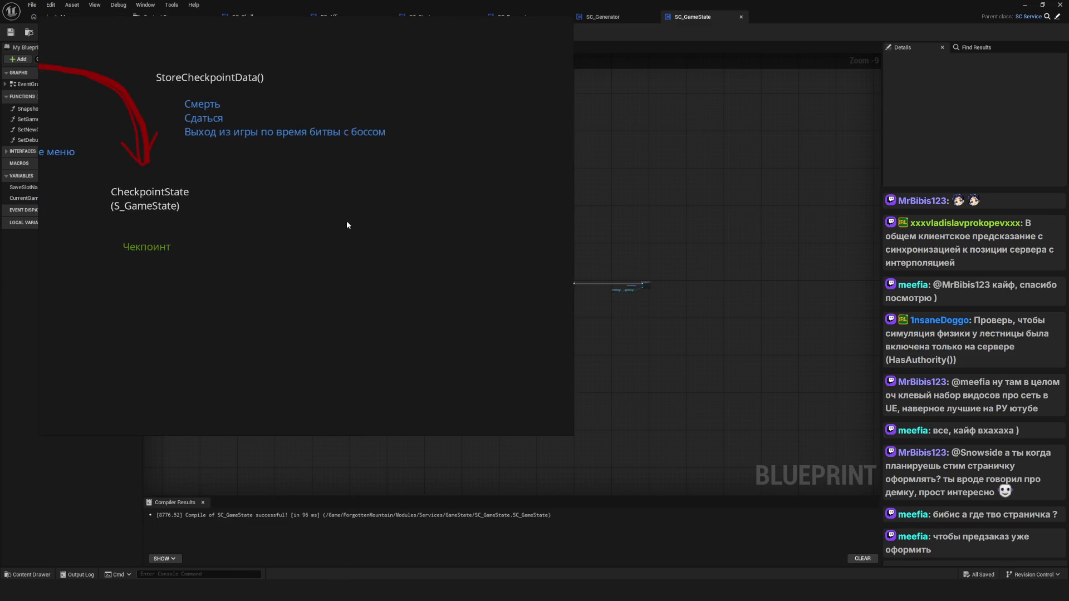
Enable PureRef drawing annotations, move to an empty area and write '1 Слот' in orange.
right_click(370, 275)
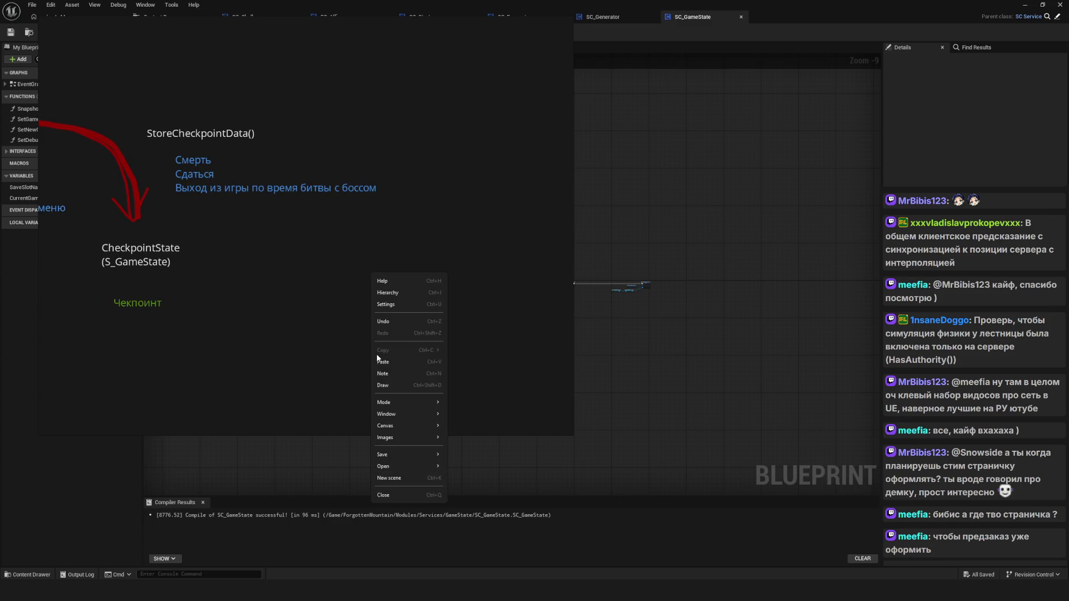
left_click(396, 385)
scroll(323, 315, "down", 8)
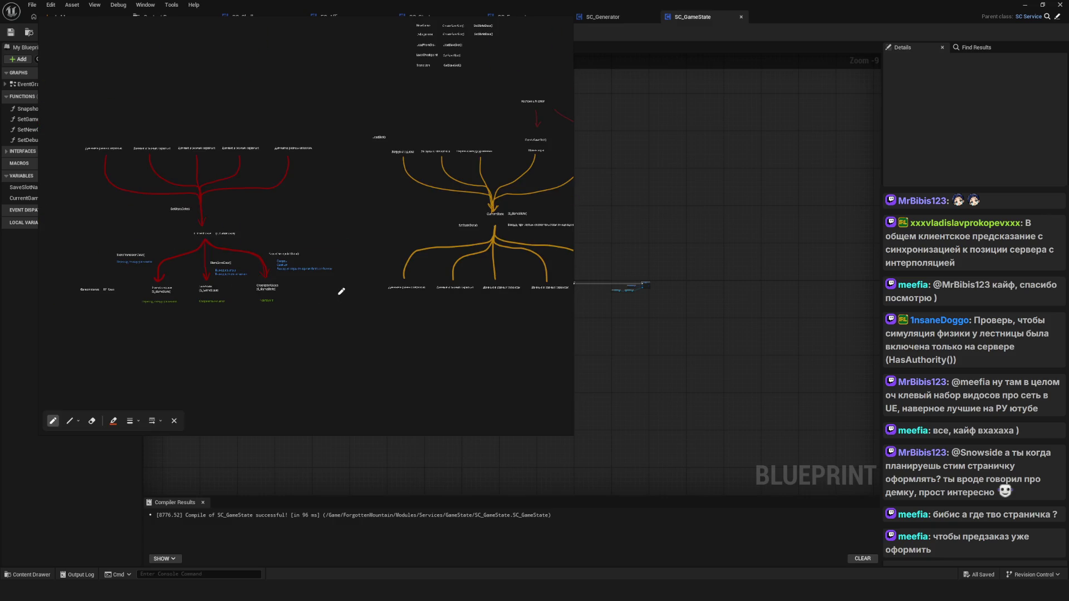
scroll(222, 210, "up", 5)
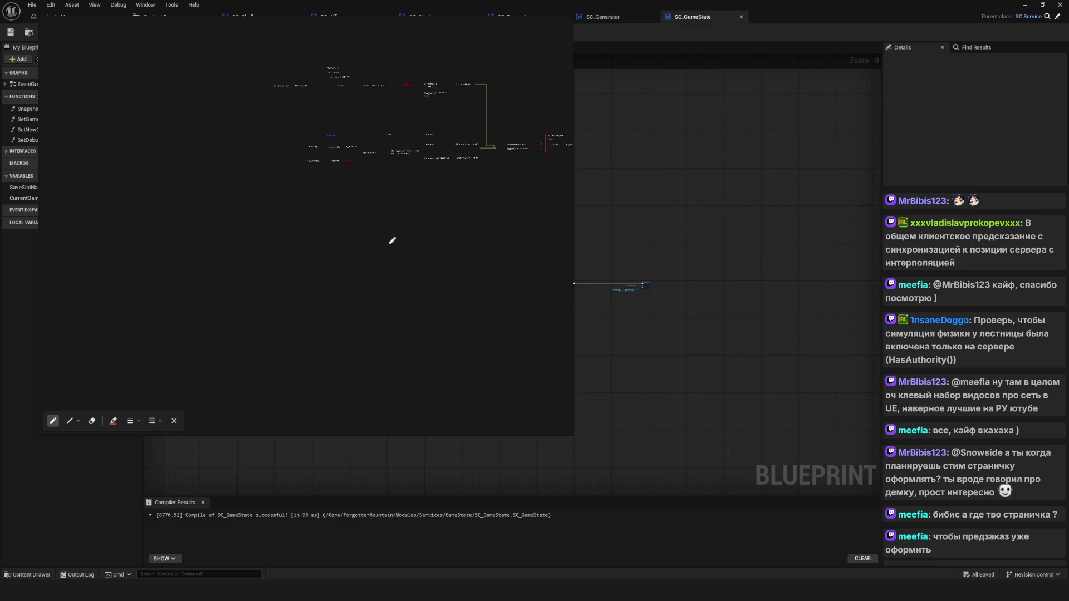
left_click_drag(285, 255, 274, 276)
scroll(298, 279, "up", 5)
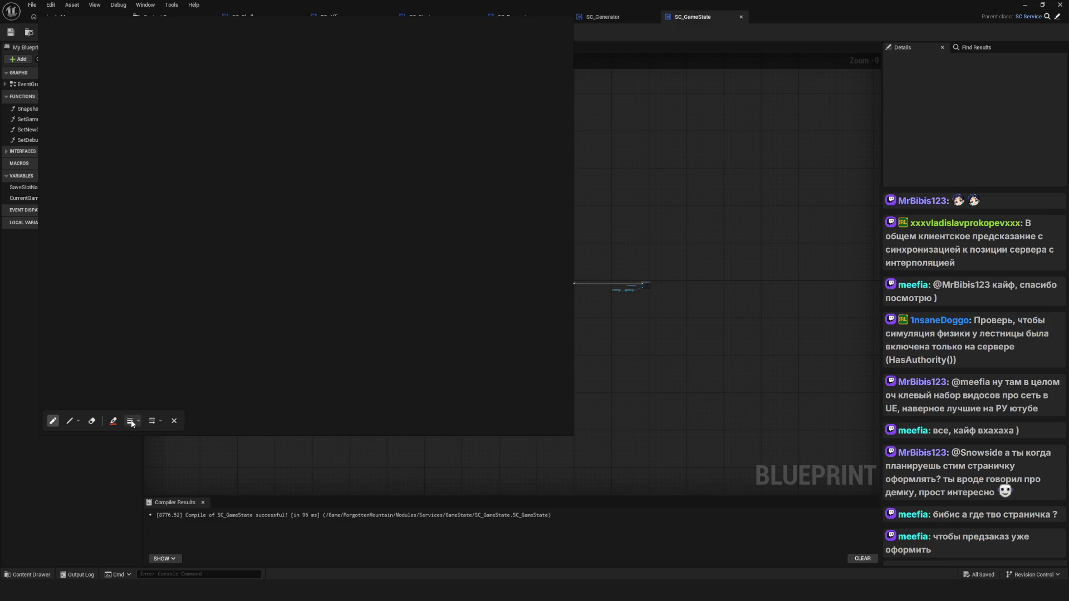
mouse_move(251, 173)
left_mouse_down()
mouse_move(250, 192)
mouse_move(263, 201)
mouse_move(262, 182)
mouse_move(270, 211)
mouse_move(297, 218)
mouse_move(382, 196)
left_mouse_up()
mouse_move(153, 422)
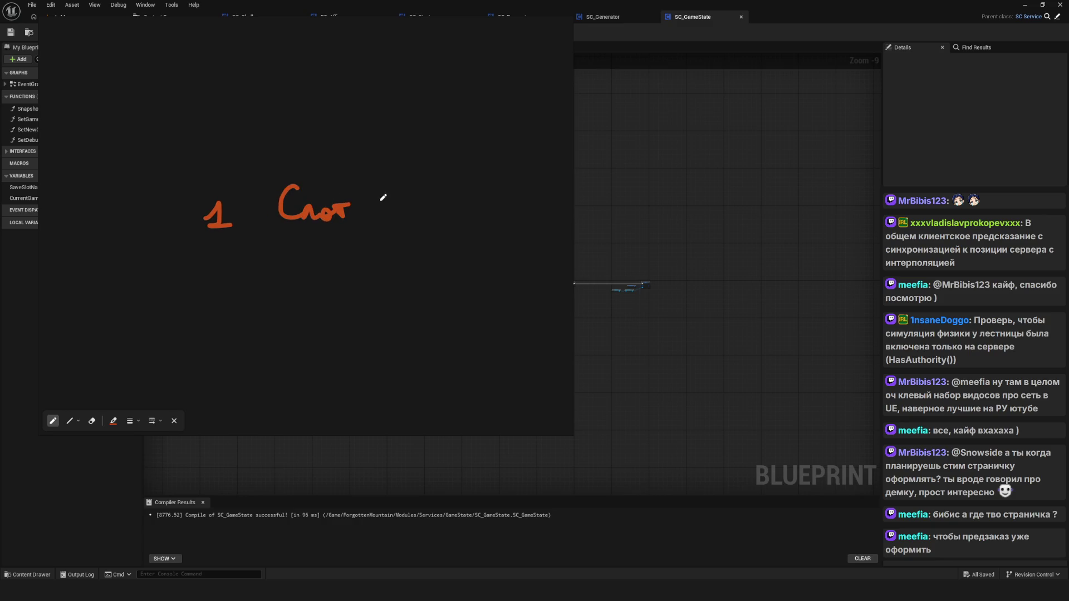
Extend line 1 with 'за 100 ₽' and write '2 Привязка реквизитов' below it.
mouse_move(296, 215)
left_mouse_down()
mouse_move(307, 228)
mouse_move(366, 220)
mouse_move(384, 197)
mouse_move(393, 208)
mouse_move(425, 186)
mouse_move(429, 234)
left_mouse_up()
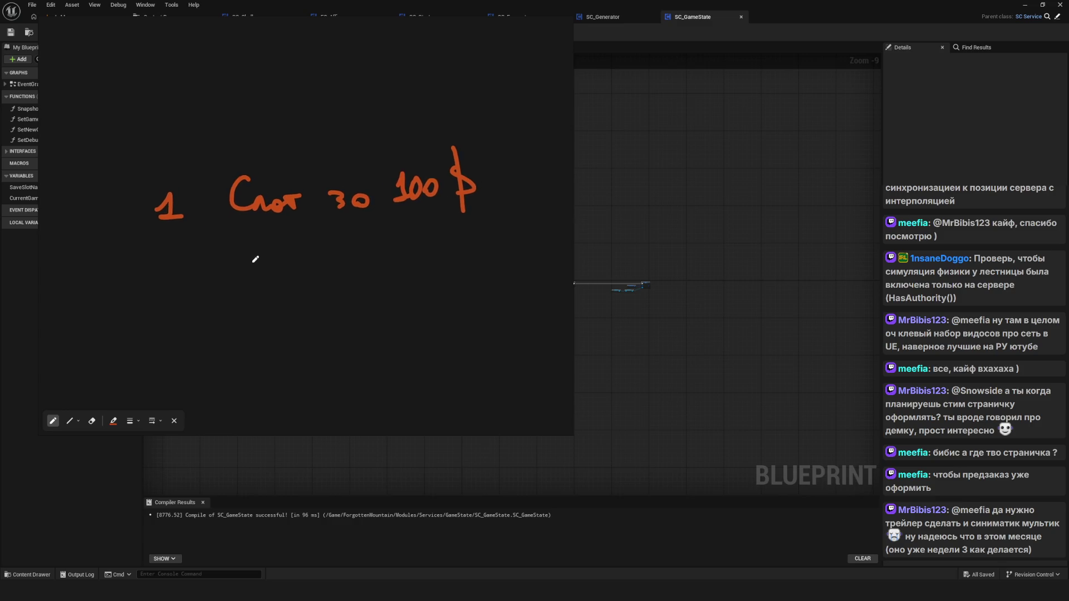
mouse_move(160, 245)
left_mouse_down()
mouse_move(161, 264)
mouse_move(201, 281)
mouse_move(238, 261)
mouse_move(251, 271)
mouse_move(293, 260)
mouse_move(328, 272)
mouse_move(384, 269)
mouse_move(410, 255)
mouse_move(434, 267)
mouse_move(518, 257)
mouse_move(532, 273)
left_mouse_up()
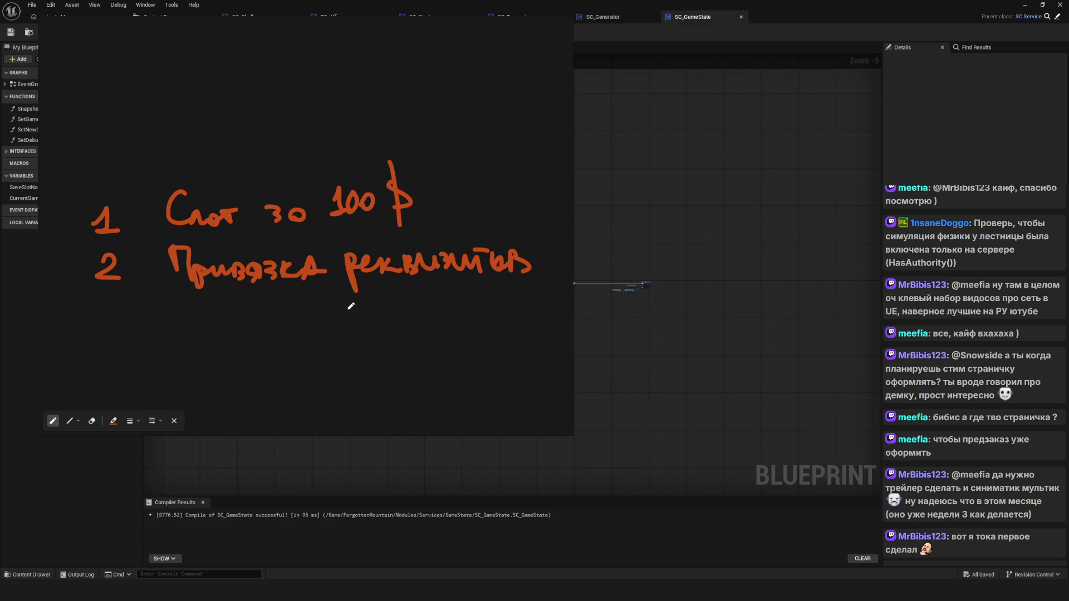
scroll(336, 279, "down", 5)
scroll(318, 275, "up", 5)
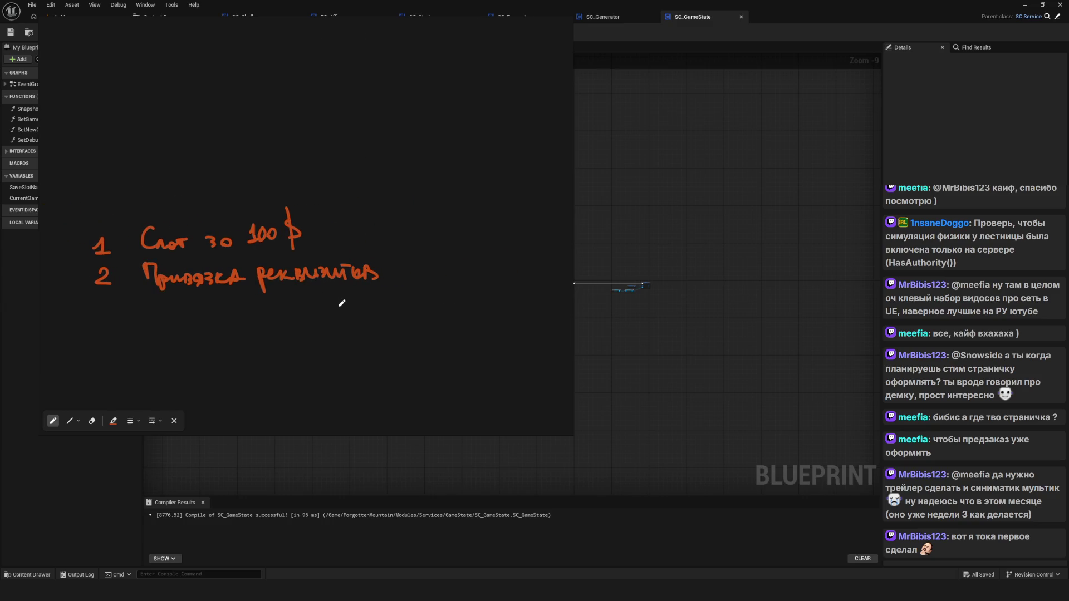
scroll(290, 297, "up", 1)
left_click_drag(276, 292, 294, 296)
scroll(294, 295, "up", 2)
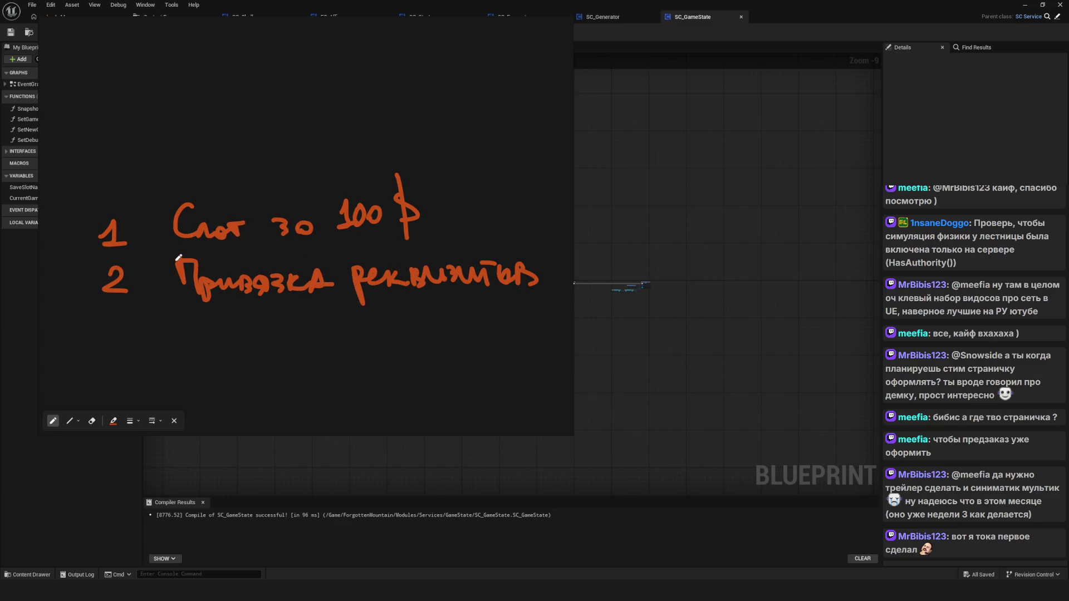
scroll(370, 278, "up", 1)
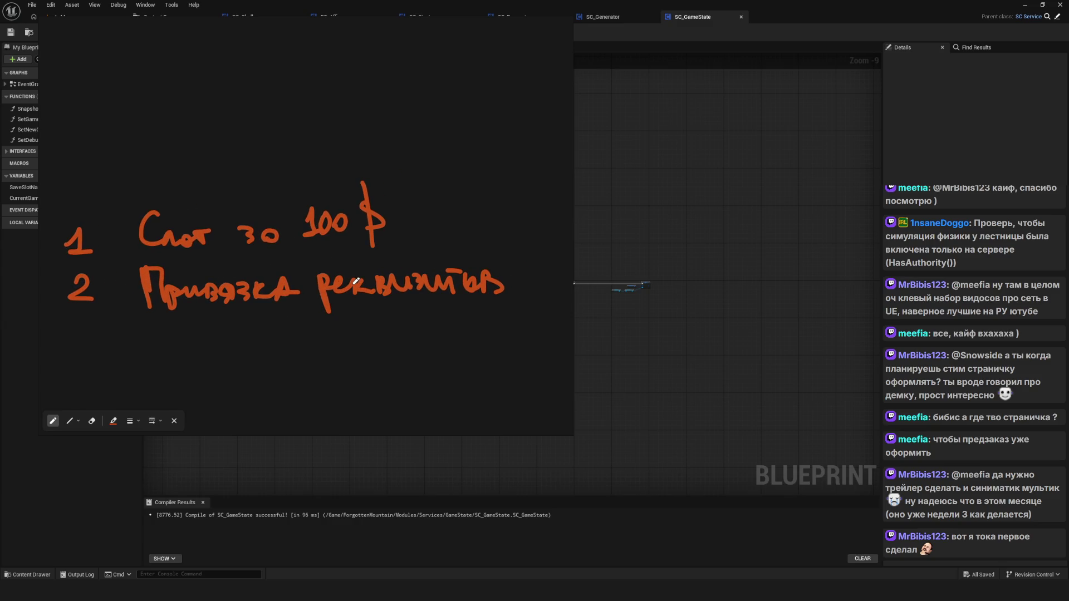
mouse_move(140, 277)
left_mouse_down()
mouse_move(214, 261)
mouse_move(127, 288)
left_mouse_up()
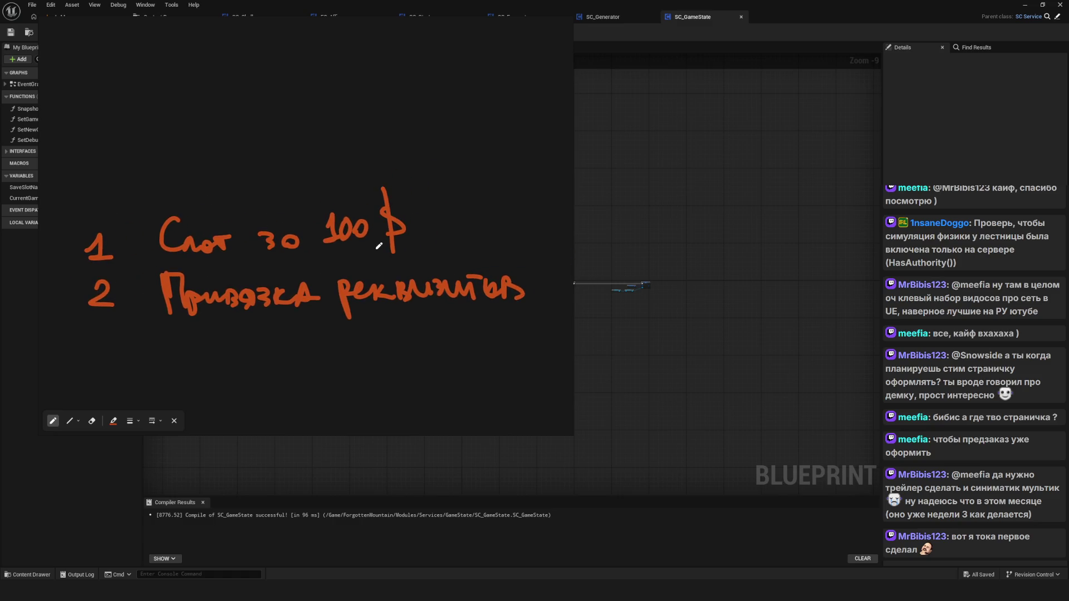
Draw a curved arrow with arrowhead pointing at item 1, undoing a stray dash before item 2.
mouse_move(478, 100)
left_mouse_down()
mouse_move(448, 206)
mouse_move(431, 215)
left_mouse_up()
left_click_drag(432, 190, 457, 210)
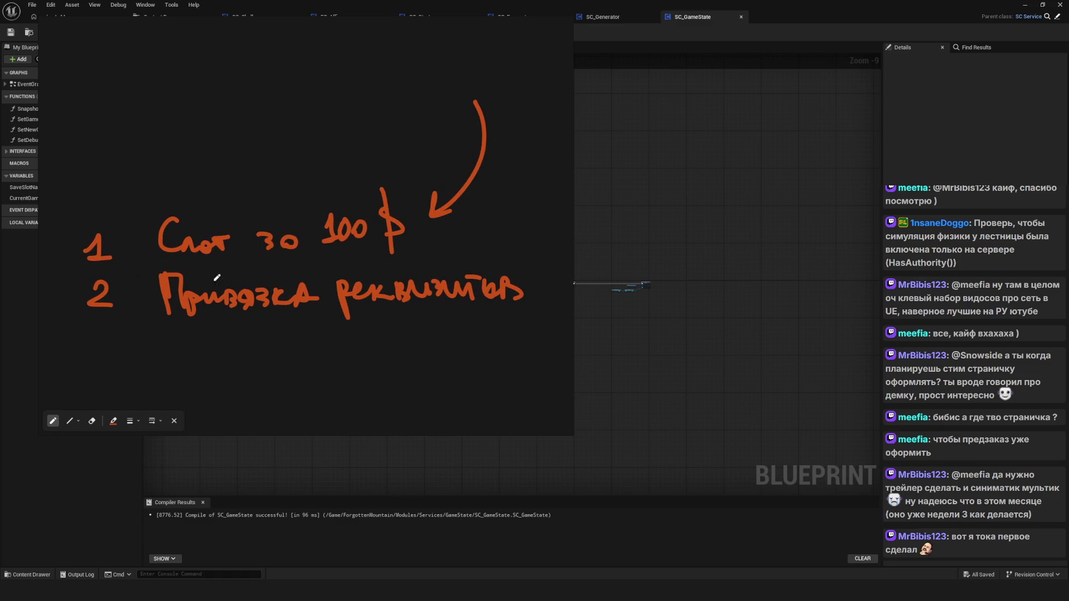
left_click_drag(217, 278, 256, 266)
mouse_move(81, 282)
left_mouse_down()
mouse_move(108, 281)
mouse_move(109, 290)
left_mouse_up()
key("ctrl+z")
key("ctrl+z")
left_click_drag(413, 297, 341, 296)
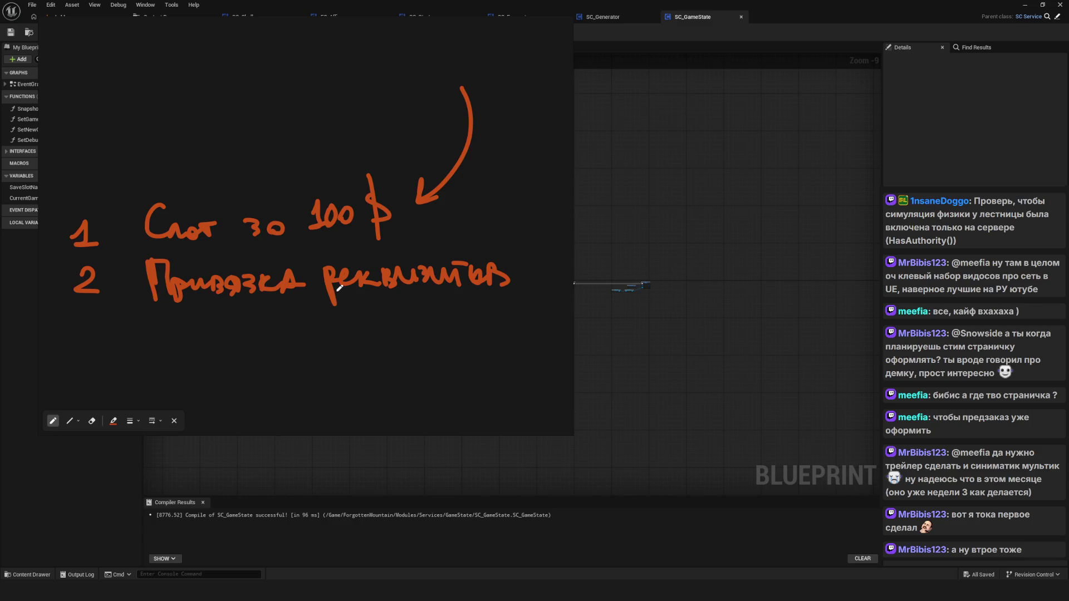
scroll(340, 296, "down", 3)
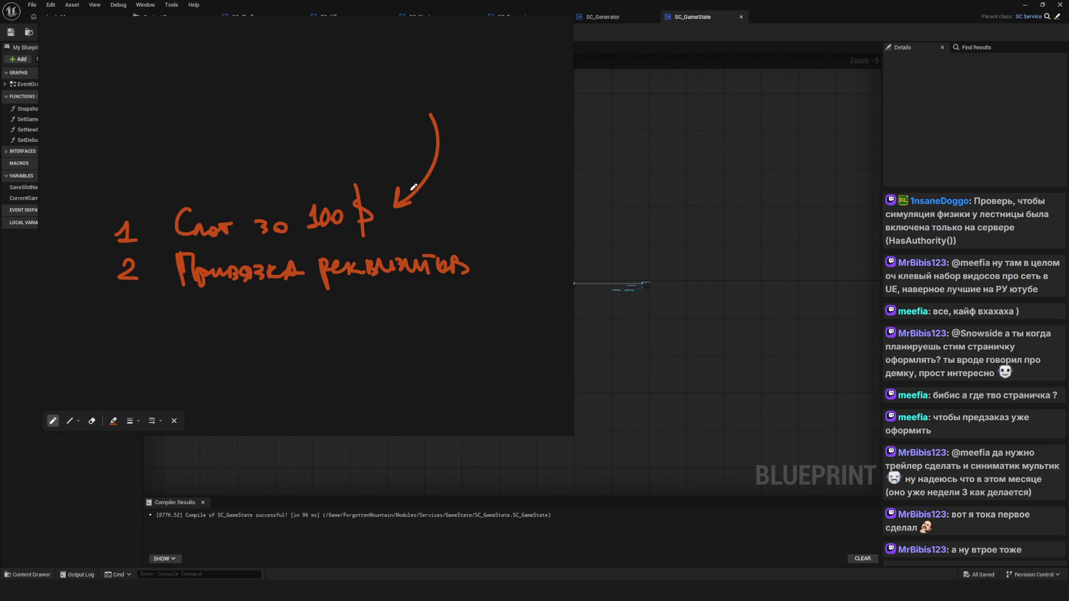
Try circling and underlining item 1, then erase those marks and undo a second underline.
mouse_move(99, 198)
left_mouse_down()
mouse_move(113, 236)
mouse_move(158, 216)
mouse_move(90, 196)
left_mouse_up()
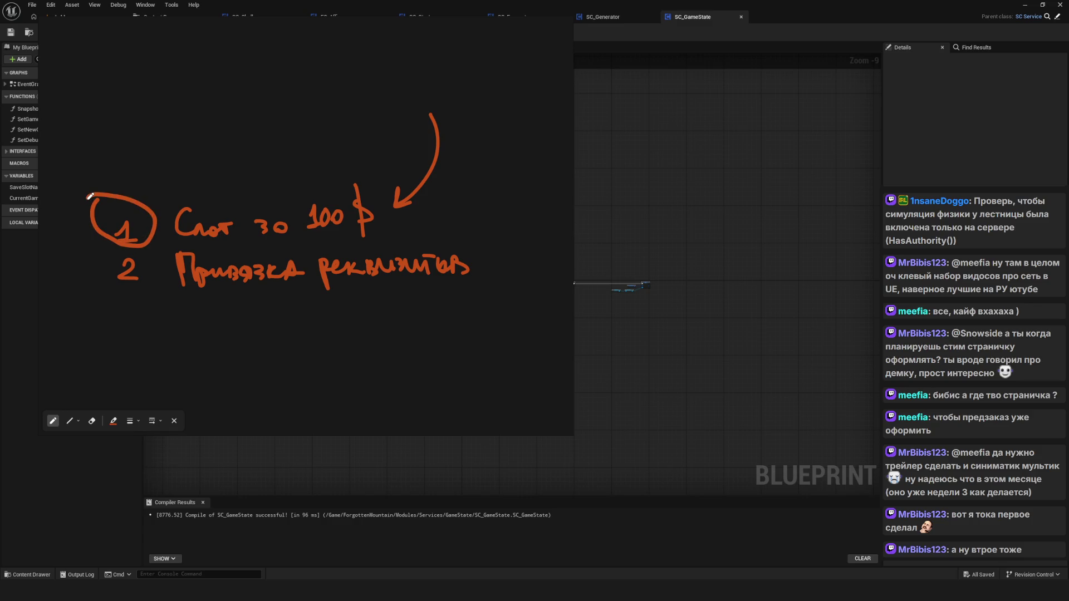
mouse_move(71, 259)
left_mouse_down()
mouse_move(544, 226)
mouse_move(489, 279)
mouse_move(420, 284)
left_mouse_up()
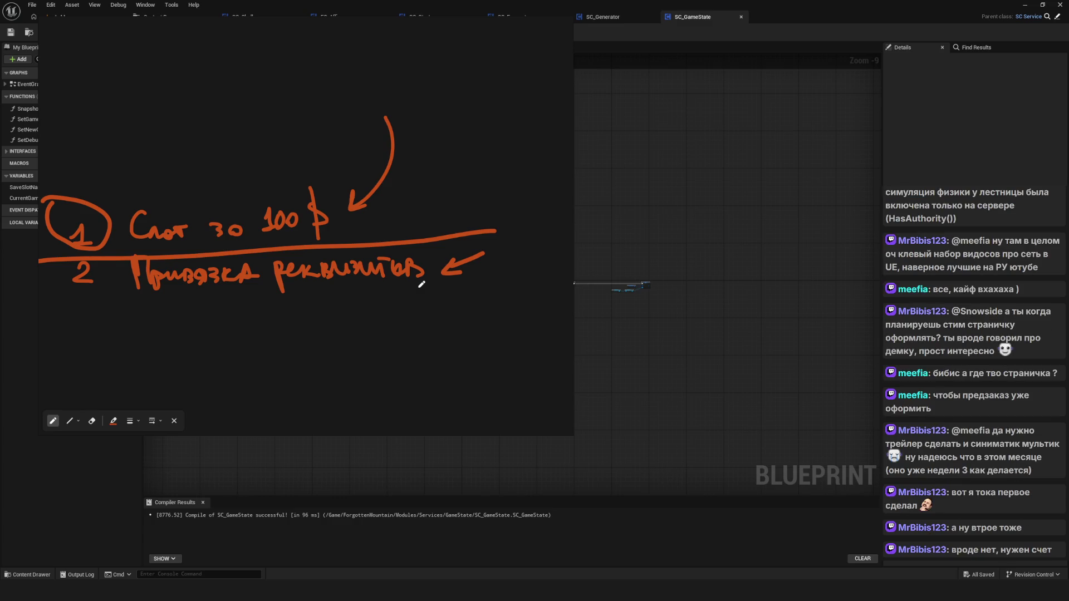
left_click(462, 262)
left_click(290, 244)
left_click(78, 223)
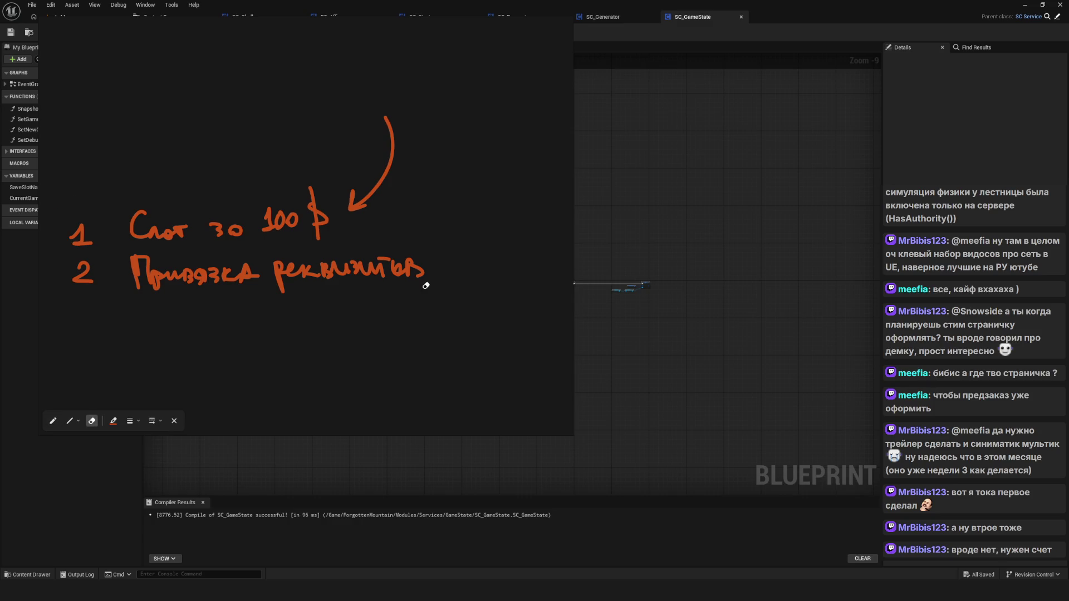
left_click_drag(163, 284, 197, 297)
scroll(197, 297, "down", 3)
mouse_move(121, 282)
left_mouse_down()
mouse_move(461, 278)
mouse_move(457, 297)
mouse_move(510, 280)
mouse_move(447, 299)
mouse_move(482, 295)
left_mouse_up()
key("ctrl+z")
key("ctrl+z")
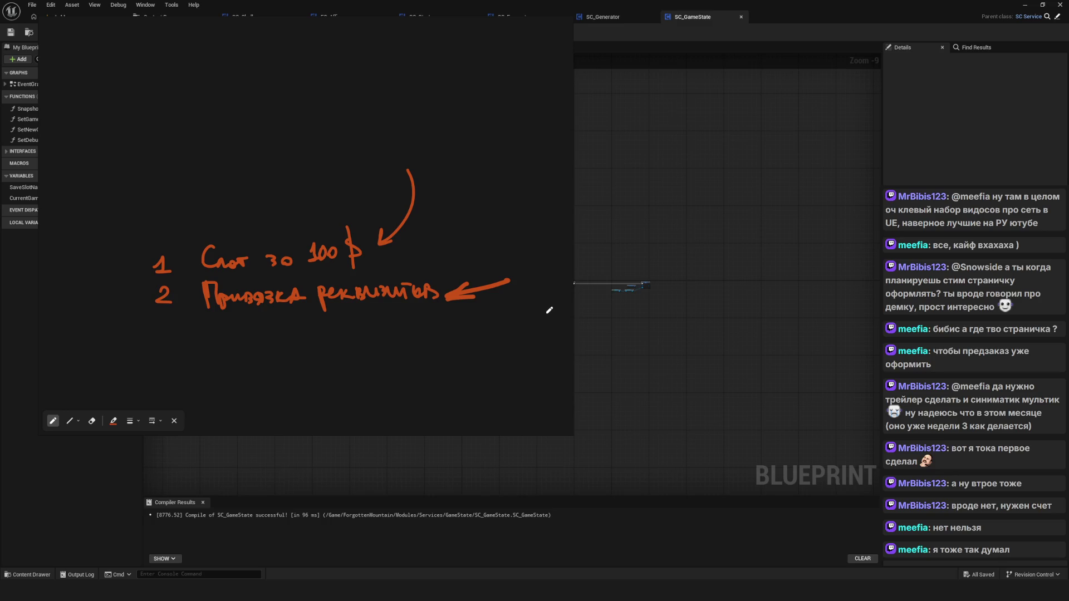
Remove the arrow beside 'Привязка реквизитов' with the eraser and undo, then return to the pen.
key("e")
key("ctrl+z")
key("p")
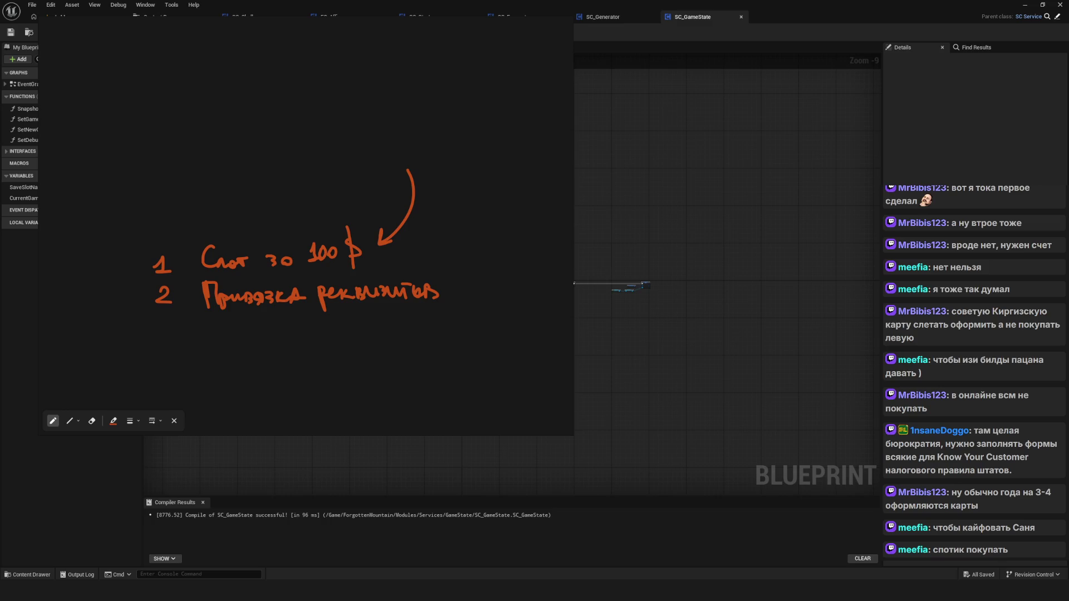
scroll(353, 251, "down", 2)
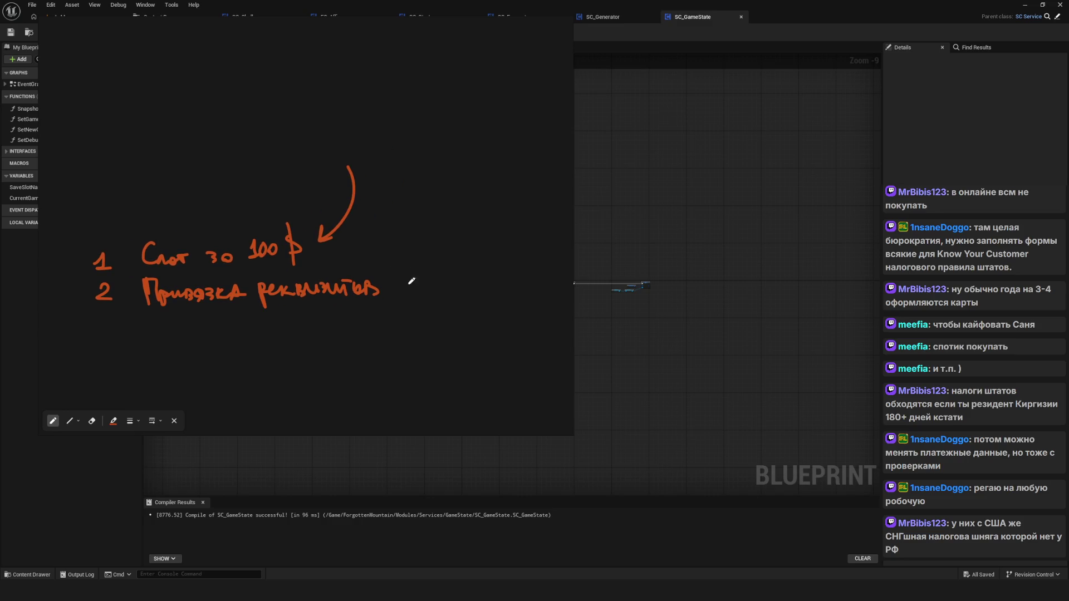
Draw a new left-pointing arrow with a head at '2 Привязка реквизитов' and reposition the notes.
key("e")
key("p")
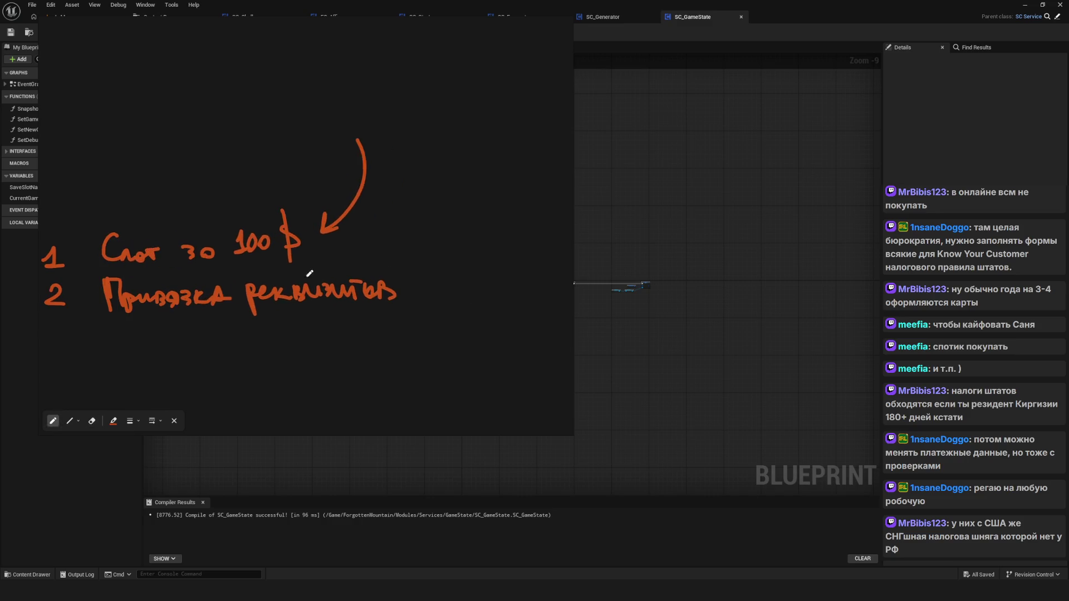
left_click_drag(485, 245, 412, 278)
left_click_drag(482, 290, 512, 267)
key("ctrl+z")
left_click_drag(533, 202, 452, 243)
mouse_move(526, 236)
left_mouse_down()
mouse_move(451, 256)
mouse_move(148, 255)
left_mouse_up()
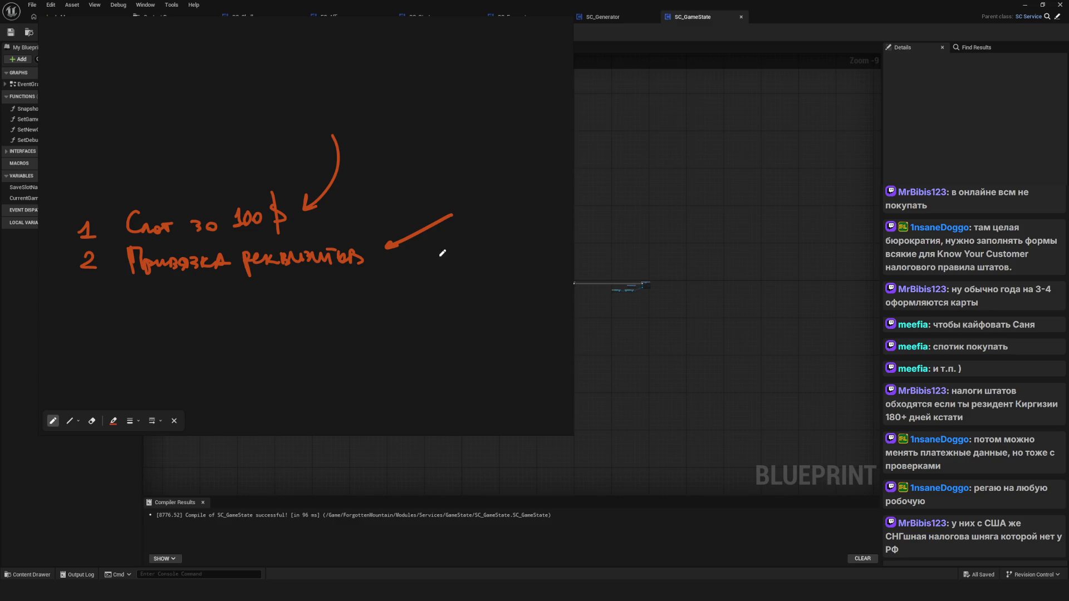
Shift the notes right, erase the lower-right arrow, and undo a trial extension of the curved arrow.
left_click_drag(322, 261, 360, 263)
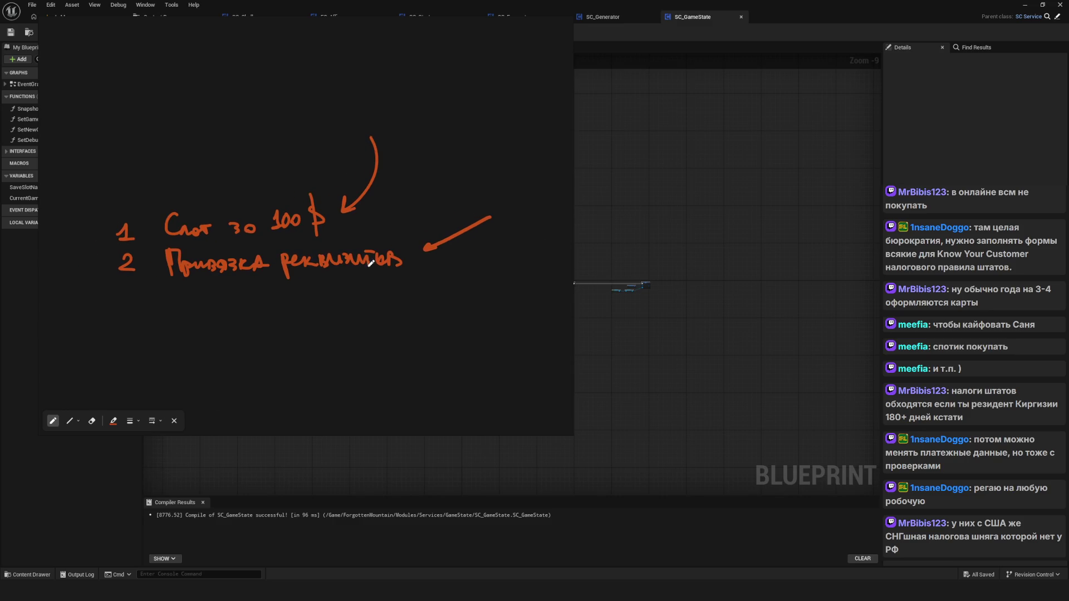
key("e")
left_click(435, 246)
key("p")
left_click_drag(435, 253, 426, 255)
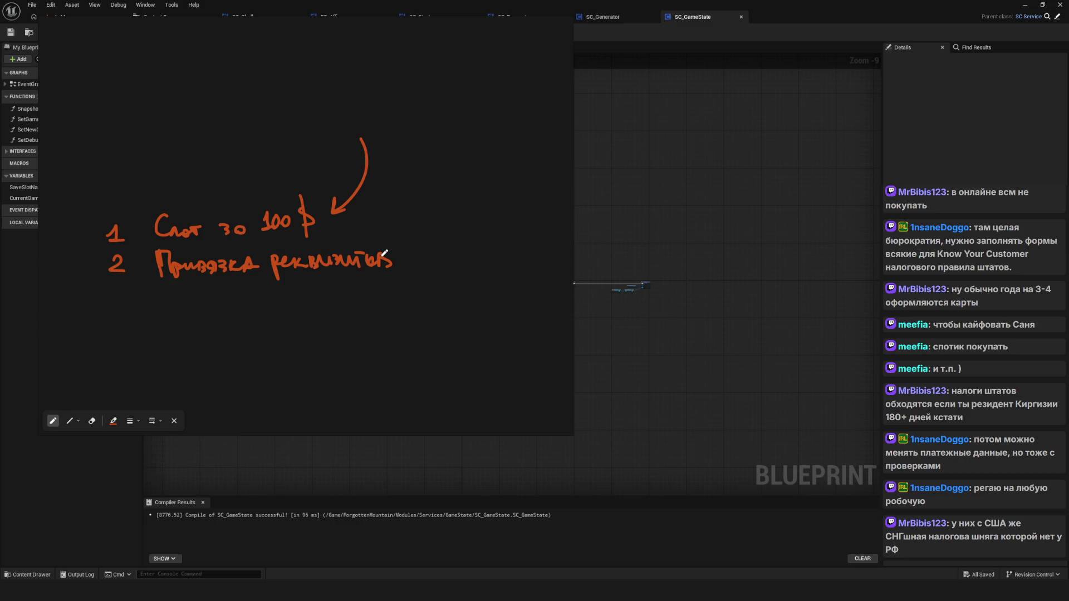
left_click_drag(358, 125, 368, 143)
key("ctrl+z")
Turn the ruble sign after 100 into a dollar sign, reposition the notes, and close the overlay.
mouse_move(419, 255)
left_mouse_down()
mouse_move(386, 270)
mouse_move(390, 281)
mouse_move(409, 277)
left_mouse_up()
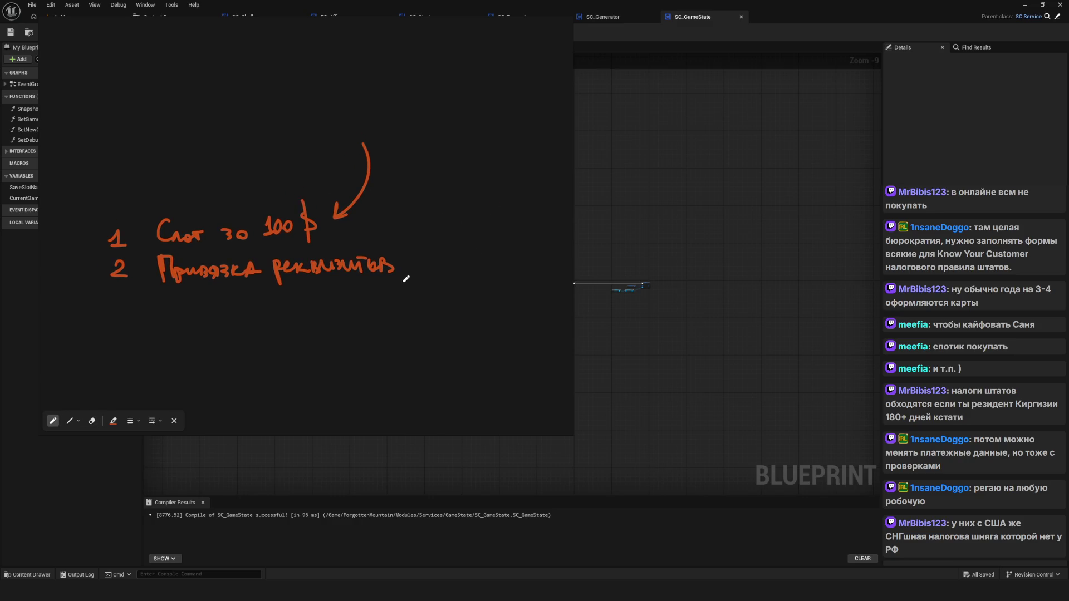
scroll(352, 261, "up", 1)
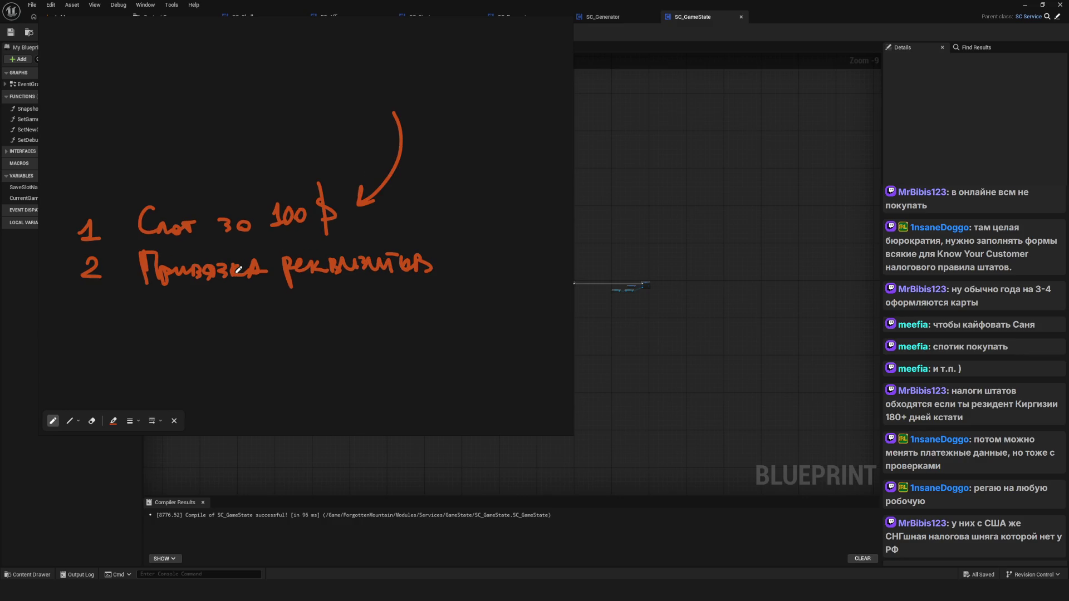
scroll(282, 268, "up", 2)
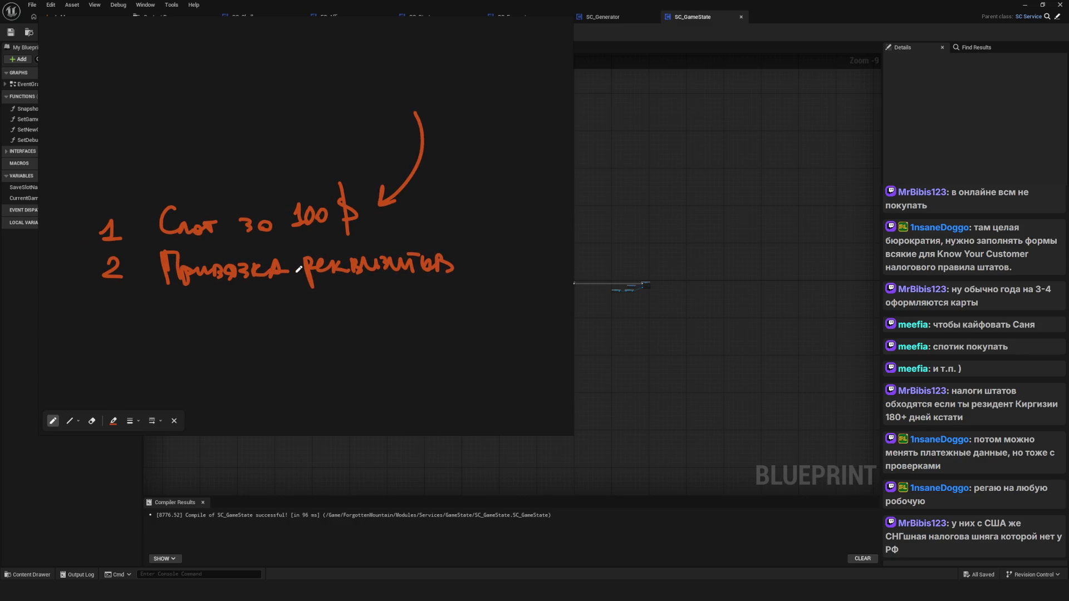
mouse_move(340, 204)
left_mouse_down()
mouse_move(355, 195)
mouse_move(345, 217)
left_mouse_up()
scroll(392, 228, "down", 3)
scroll(375, 240, "up", 1)
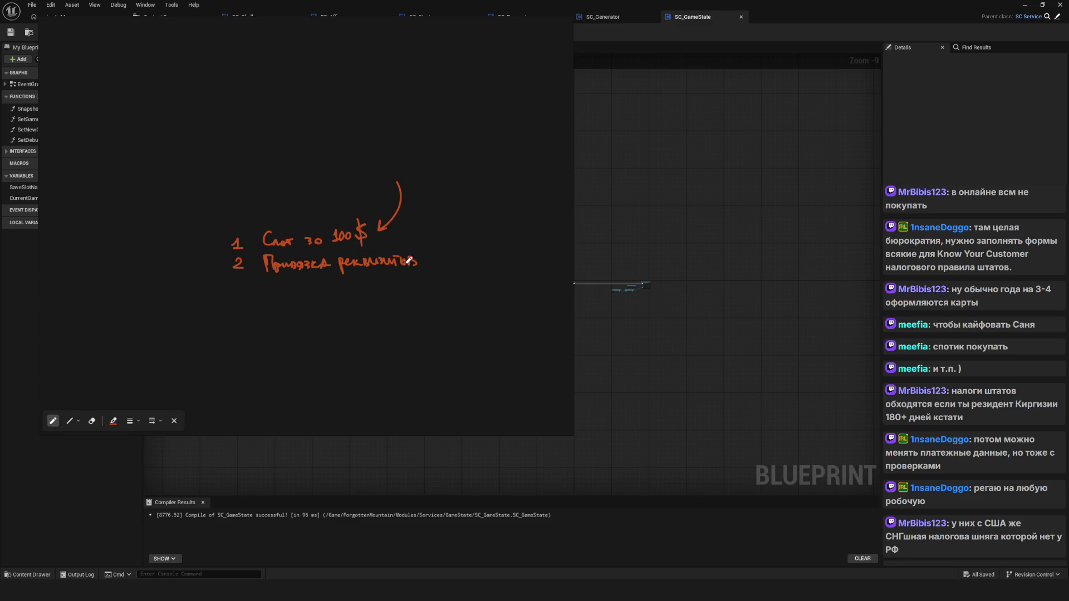
left_click_drag(440, 248, 381, 274)
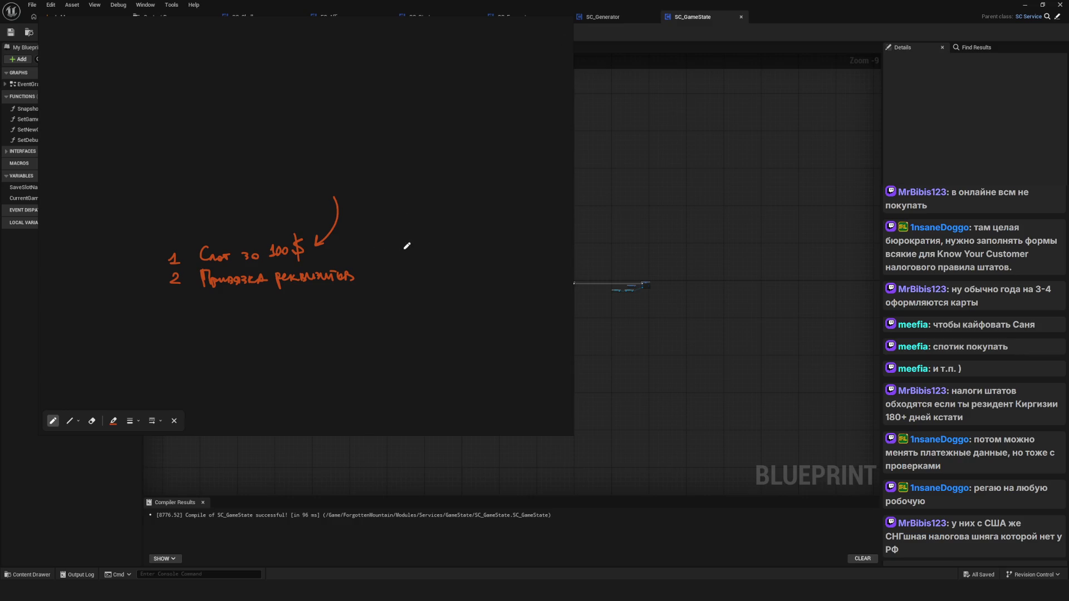
mouse_move(411, 257)
left_mouse_down()
mouse_move(285, 267)
mouse_move(286, 277)
left_mouse_up()
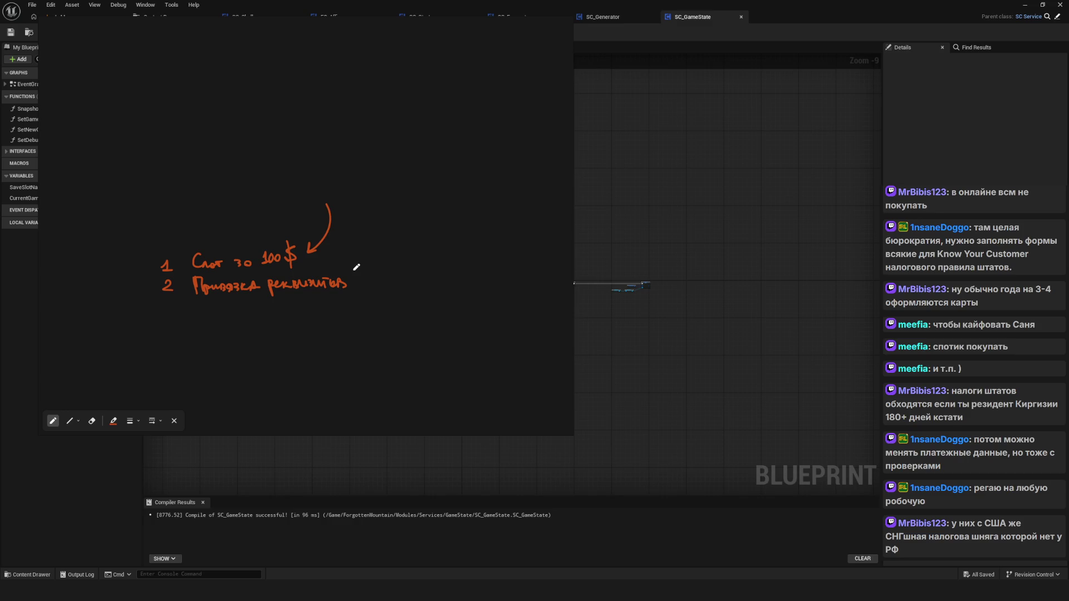
key("Escape")
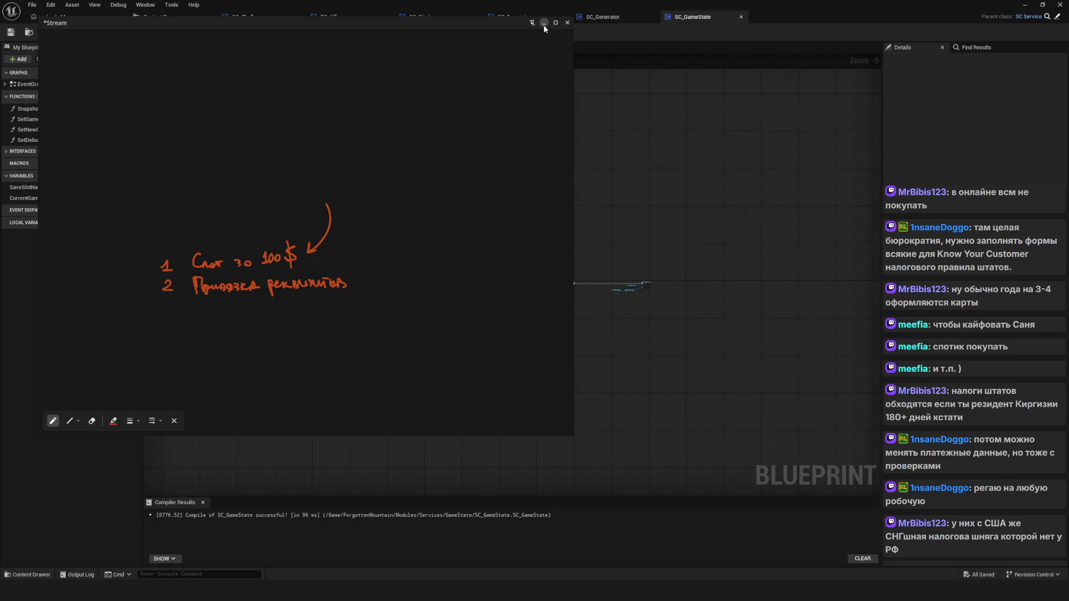
Move the Make S Hero Stats node up in the SetNewGameStateData graph.
scroll(474, 276, "down", 3)
scroll(474, 276, "up", 7)
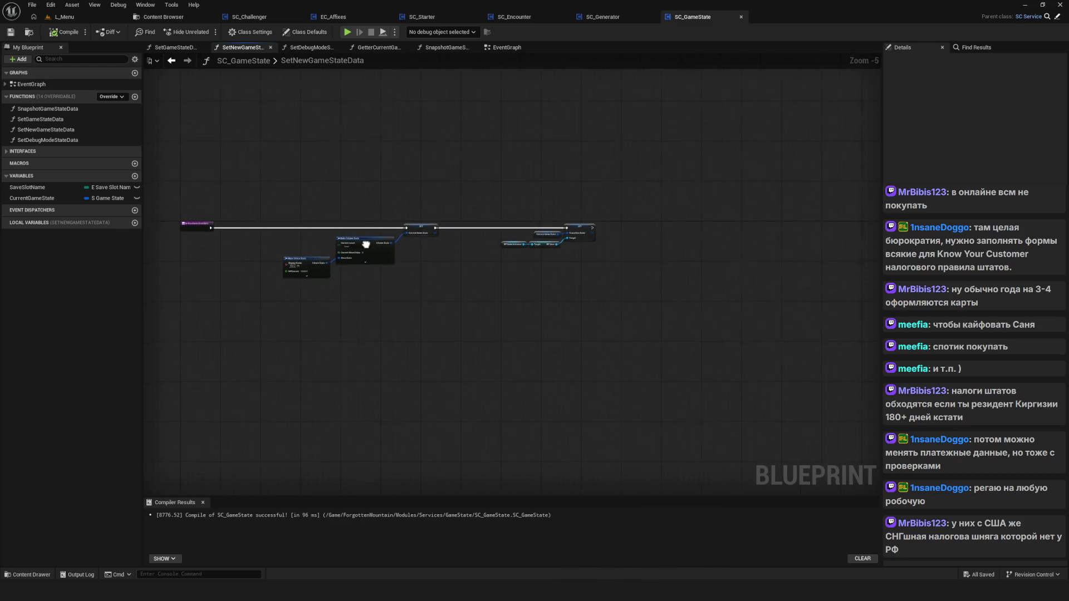
scroll(420, 257, "up", 4)
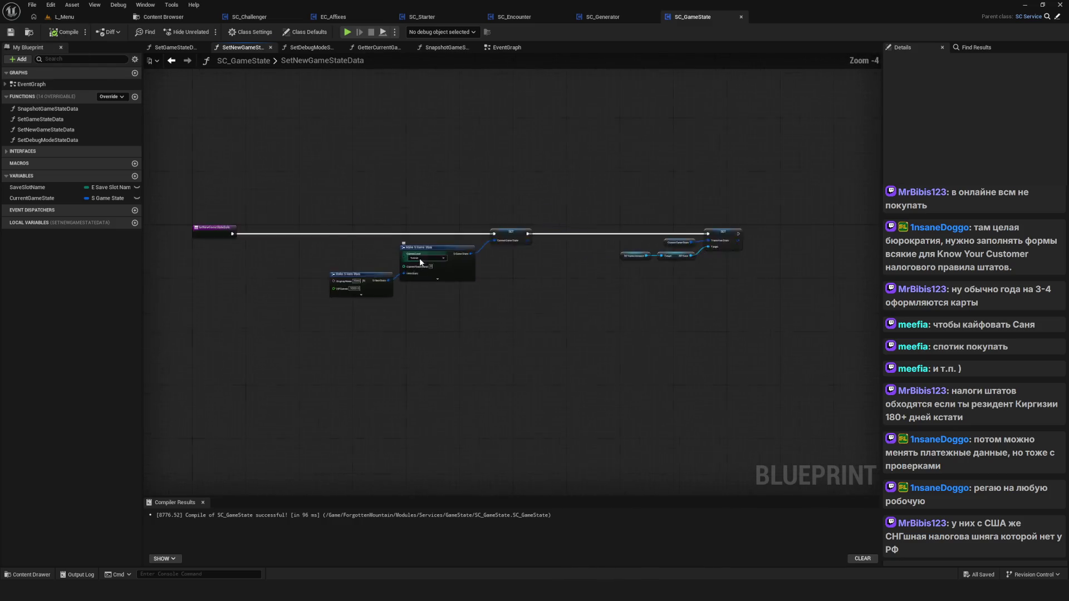
left_click(265, 328)
mouse_move(264, 329)
left_mouse_down()
mouse_move(263, 301)
mouse_move(265, 314)
left_mouse_up()
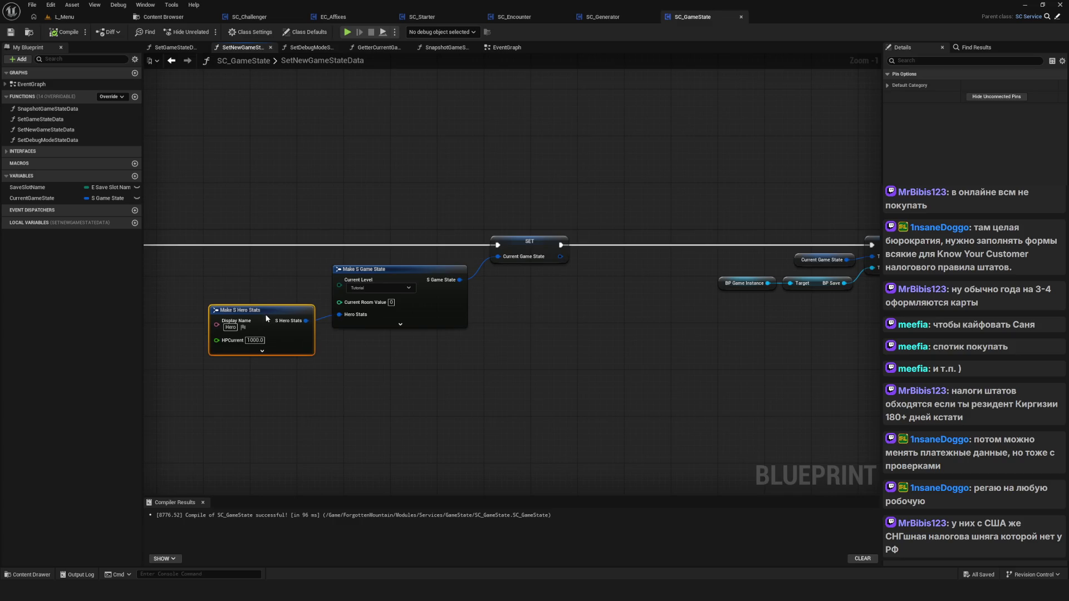
right_click(490, 352)
scroll(482, 304, "down", 9)
scroll(483, 305, "up", 5)
left_click(523, 315)
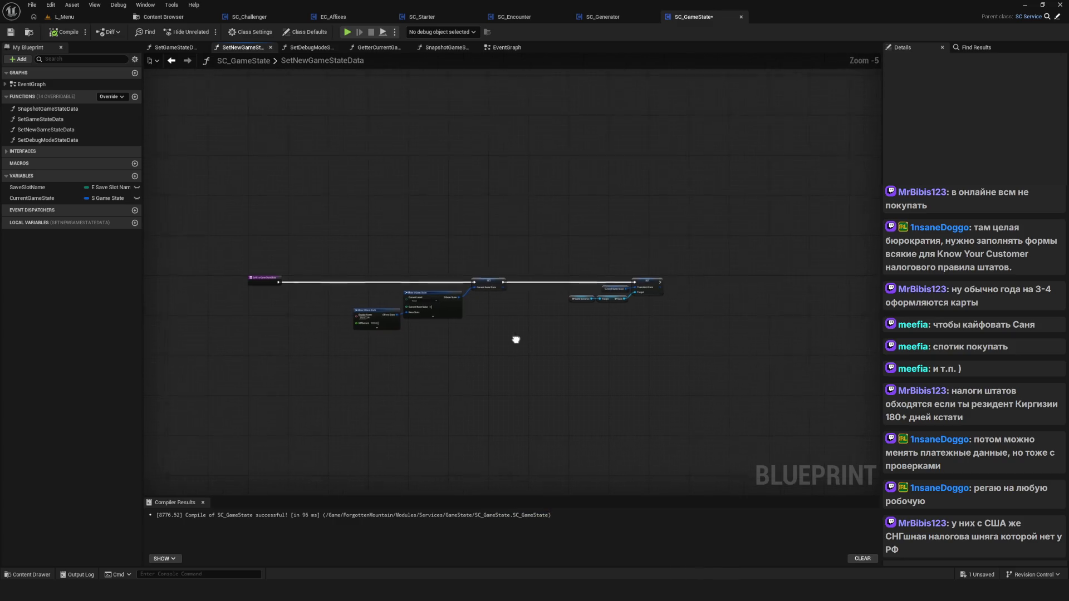
Reselect Make S Hero Stats and save the SC_GameState Blueprint with Ctrl+S.
scroll(434, 287, "up", 5)
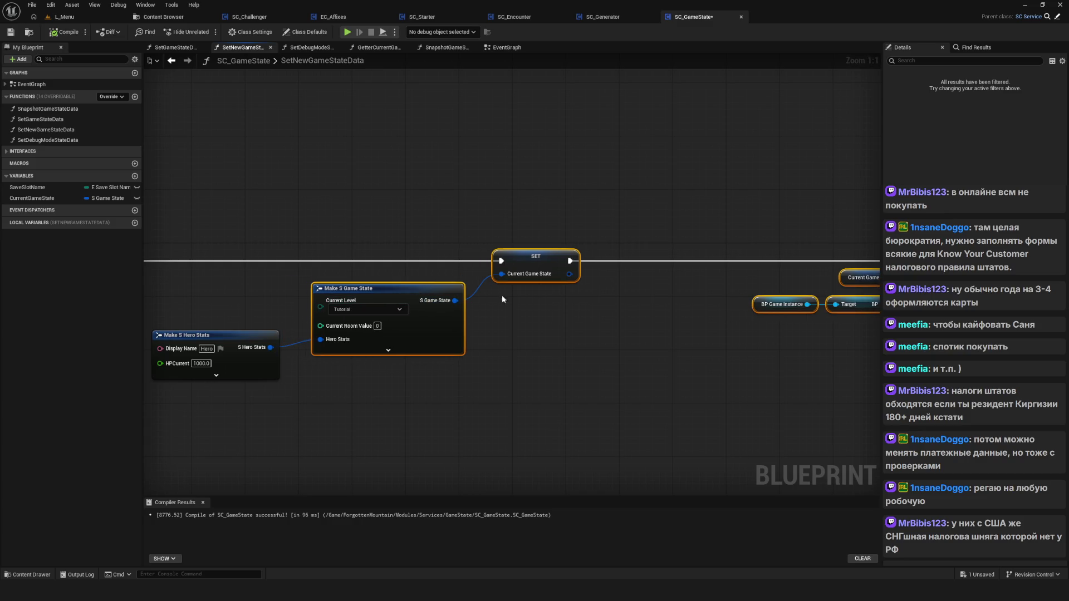
scroll(539, 312, "down", 7)
scroll(496, 321, "up", 4)
left_click(260, 323)
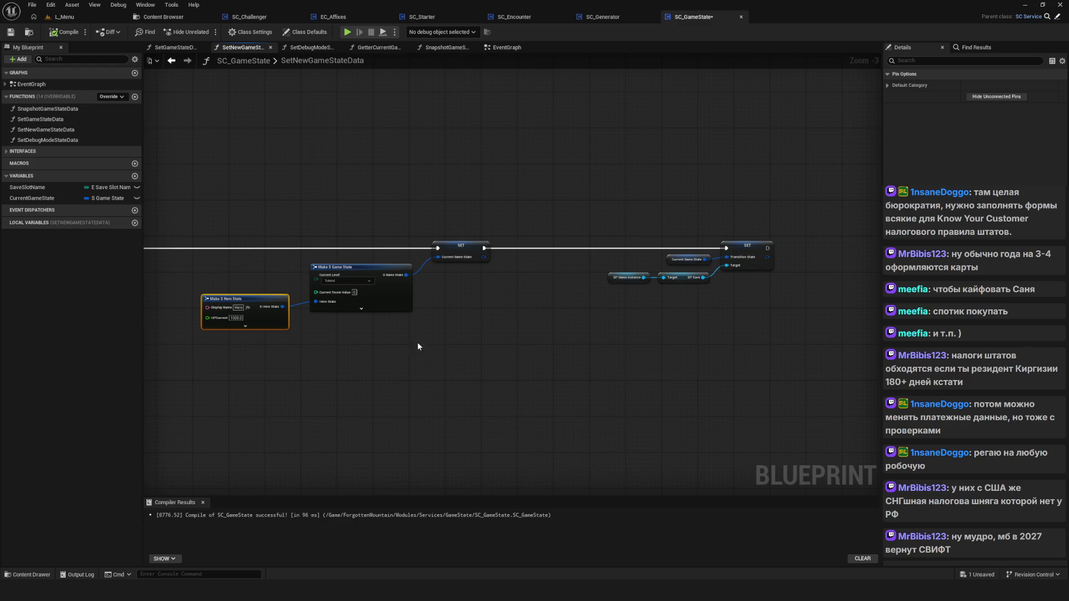
key("ctrl+s")
Pan across the graph to the save chain and marquee-select its four nodes.
left_click_drag(510, 329, 449, 327)
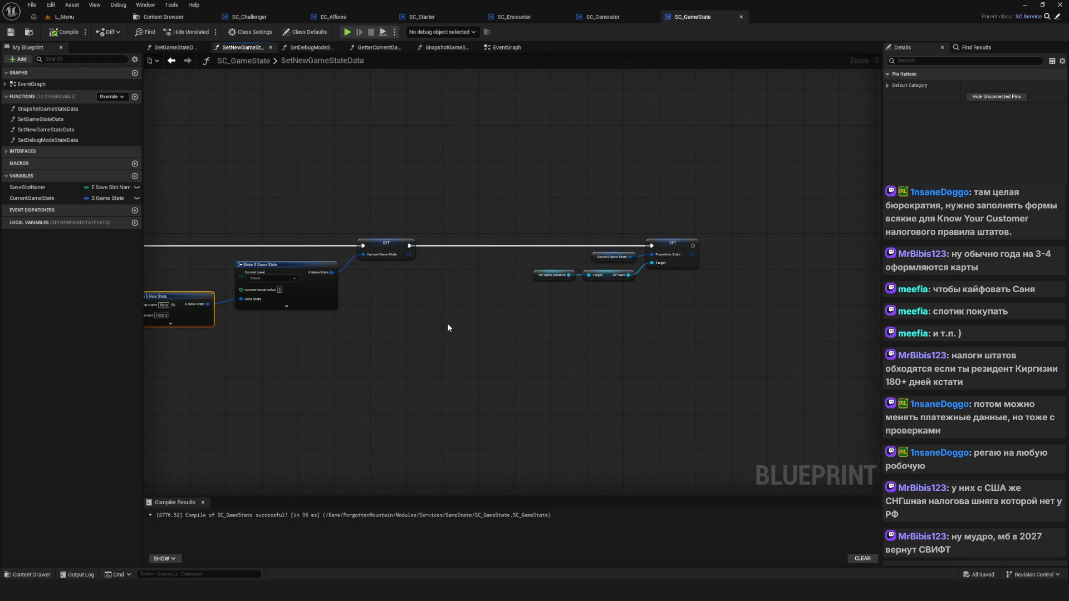
left_click_drag(448, 328, 437, 325)
scroll(441, 325, "down", 4)
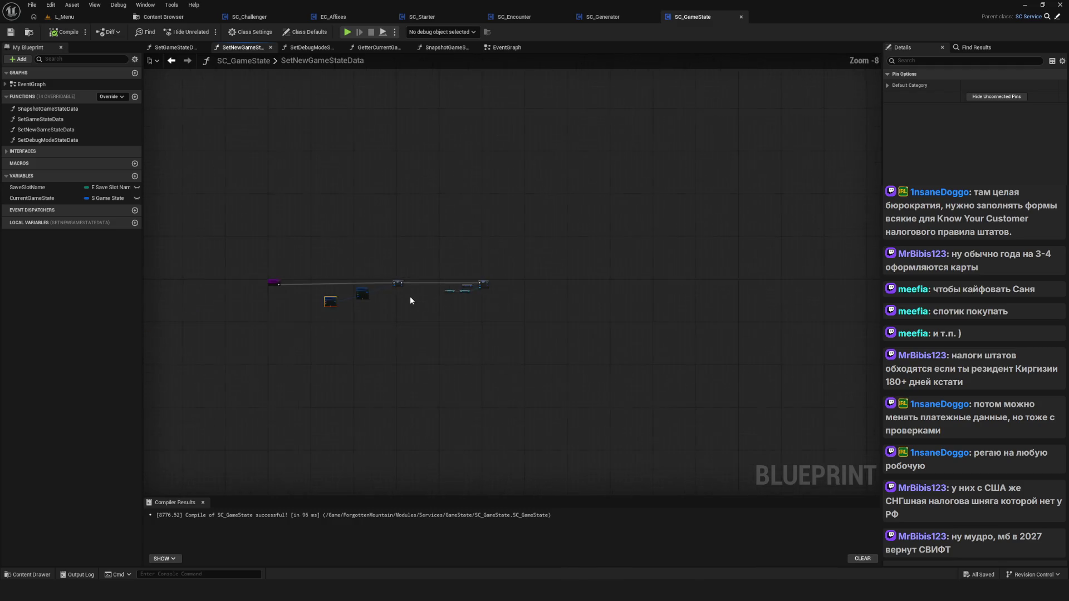
scroll(409, 296, "up", 3)
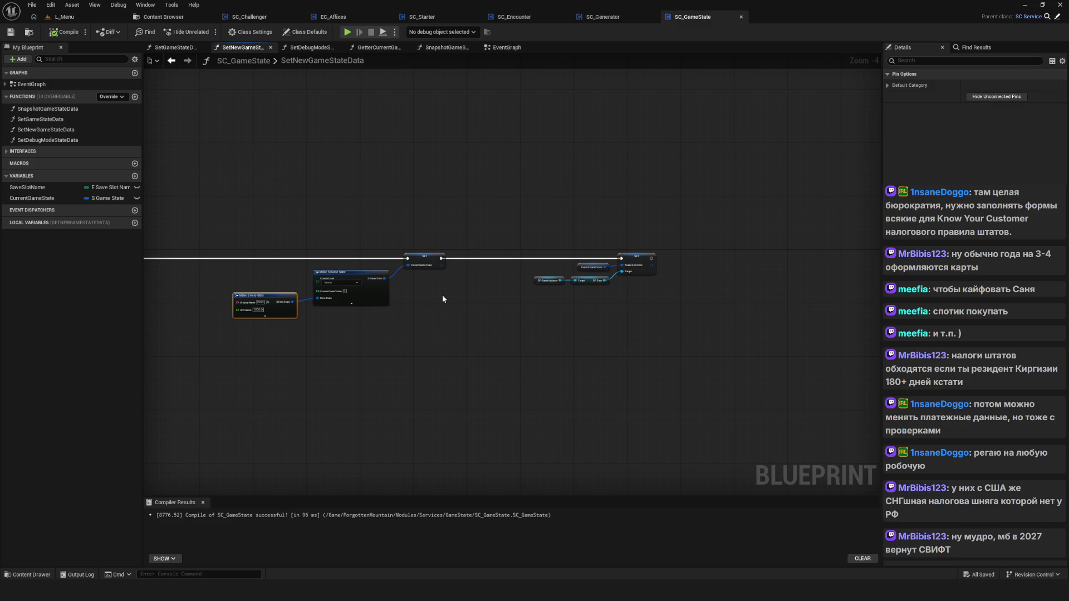
scroll(430, 303, "up", 3)
scroll(523, 306, "down", 1)
left_click(292, 394)
left_click_drag(533, 388, 572, 380)
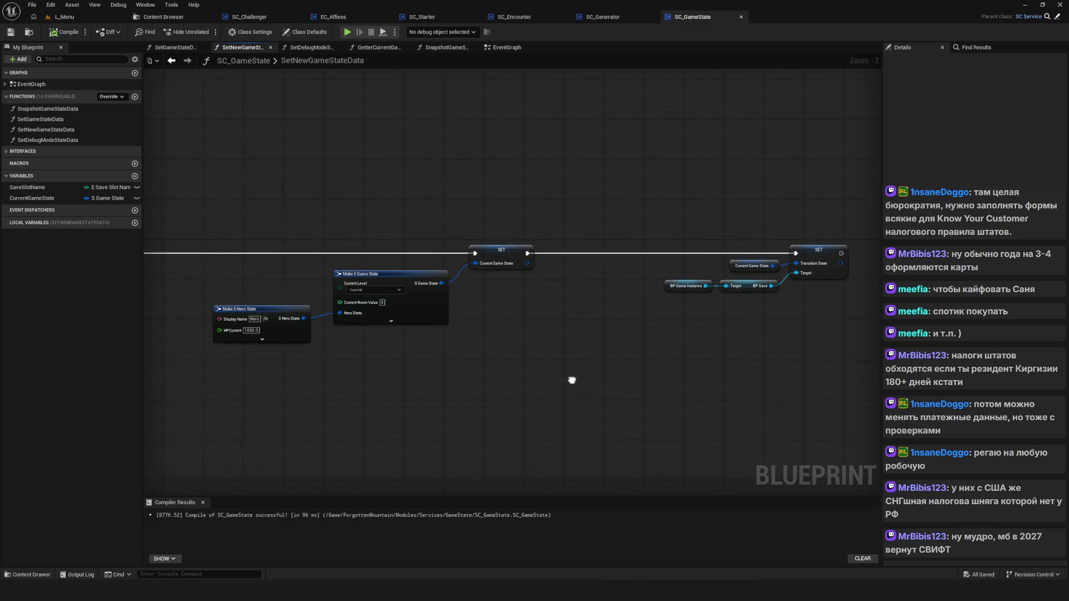
left_click_drag(572, 380, 580, 385)
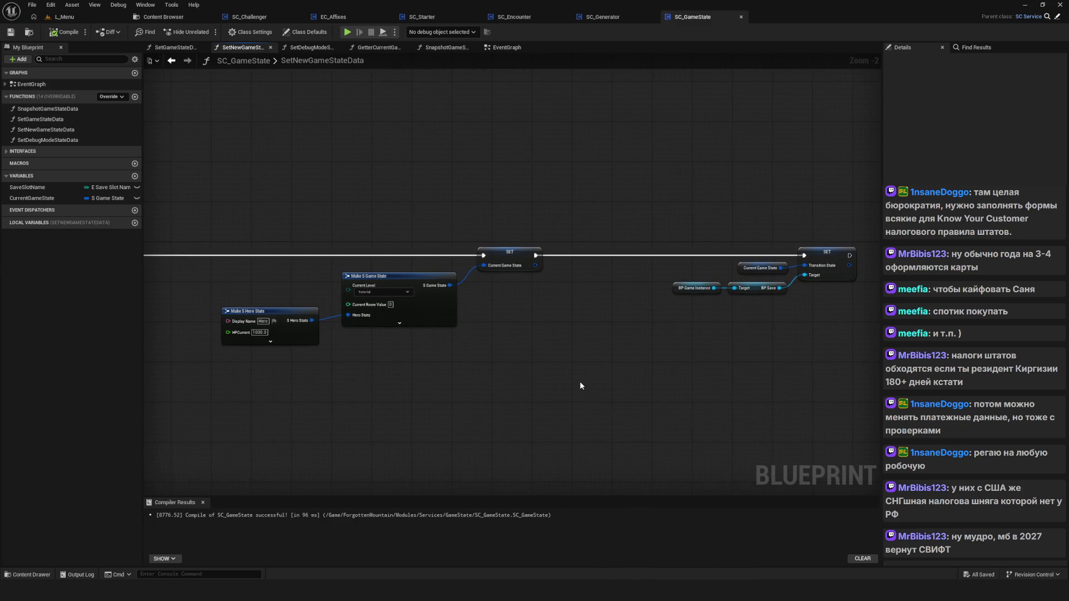
mouse_move(557, 320)
left_mouse_down()
mouse_move(508, 328)
mouse_move(435, 311)
left_mouse_up()
left_click_drag(509, 211, 734, 316)
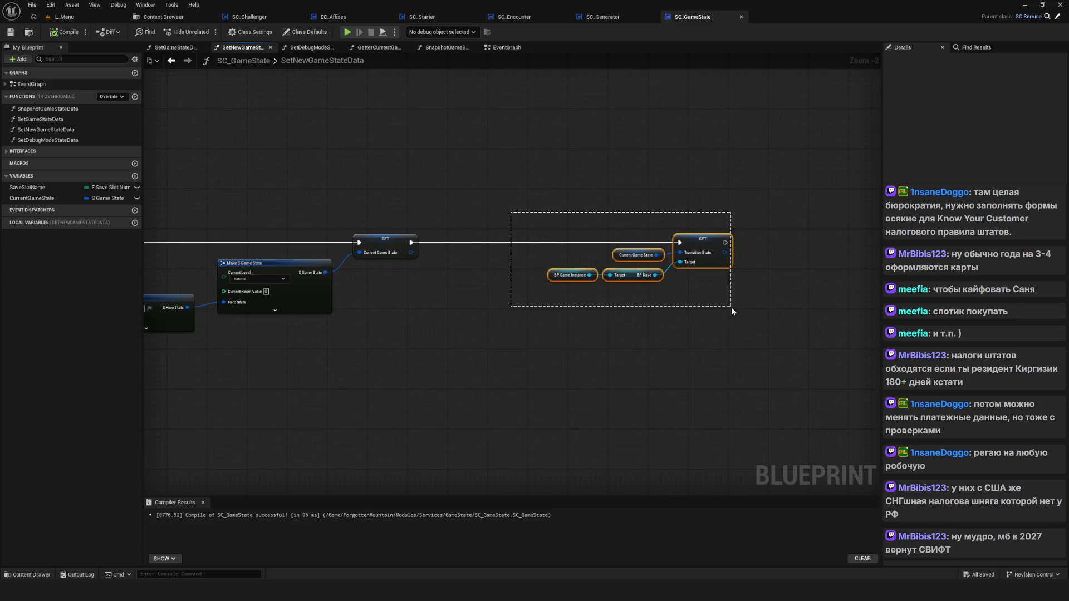
Shift the save-chain nodes left and the getter nodes slightly down.
left_click_drag(715, 254, 690, 253)
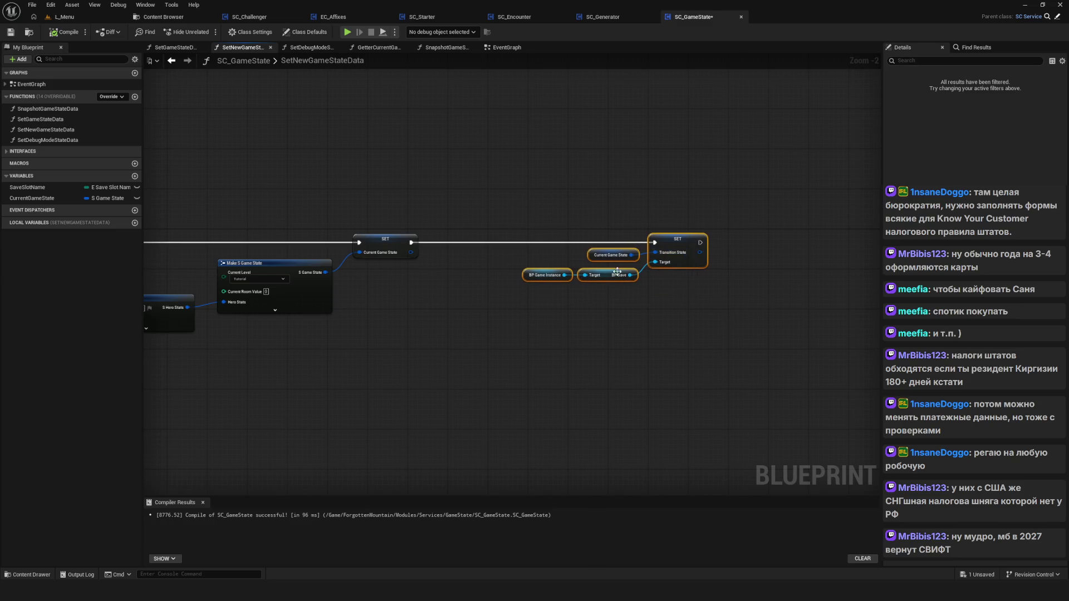
scroll(690, 253, "up", 2)
left_click_drag(550, 261, 543, 272)
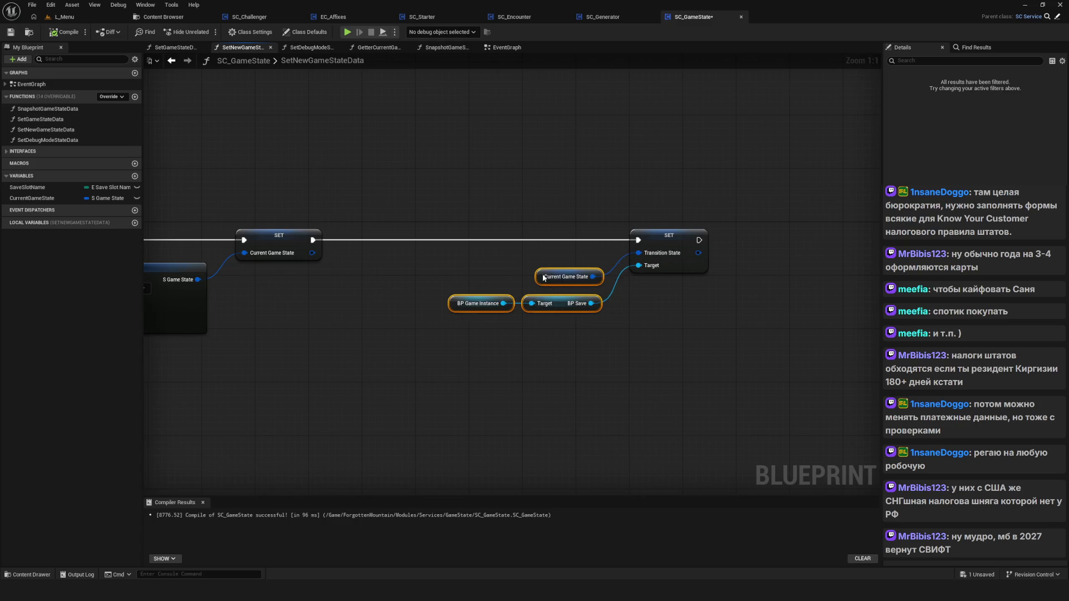
scroll(568, 318, "down", 3)
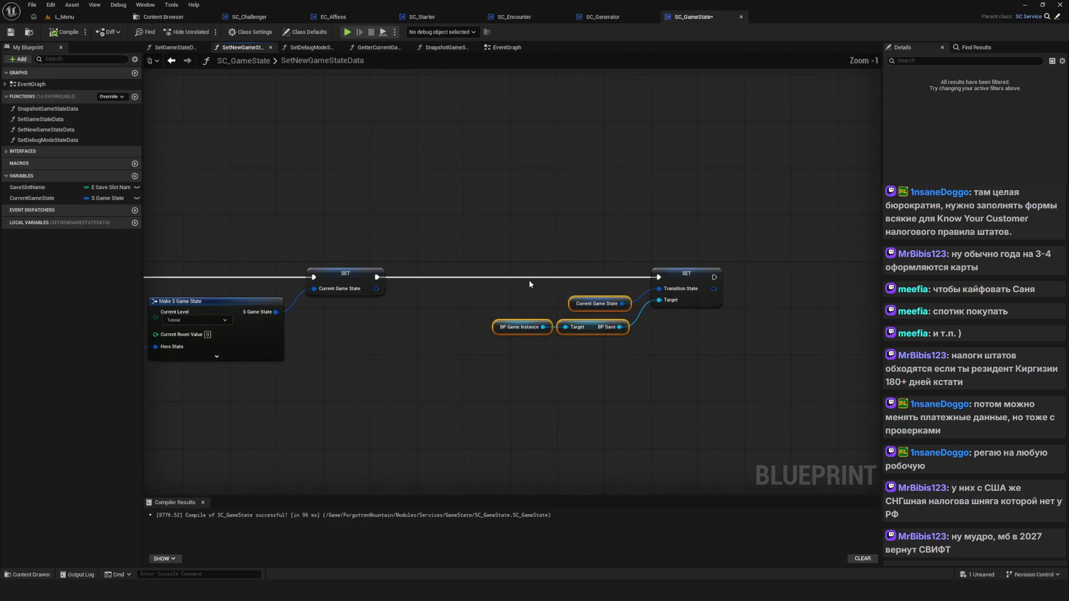
left_click_drag(180, 320, 534, 321)
scroll(534, 320, "up", 3)
Reposition the Make S Hero Stats node, then compile and save SC_GameState.
left_click_drag(389, 316, 405, 306)
mouse_move(609, 340)
left_mouse_down()
mouse_move(379, 336)
mouse_move(404, 329)
left_mouse_up()
scroll(432, 323, "down", 2)
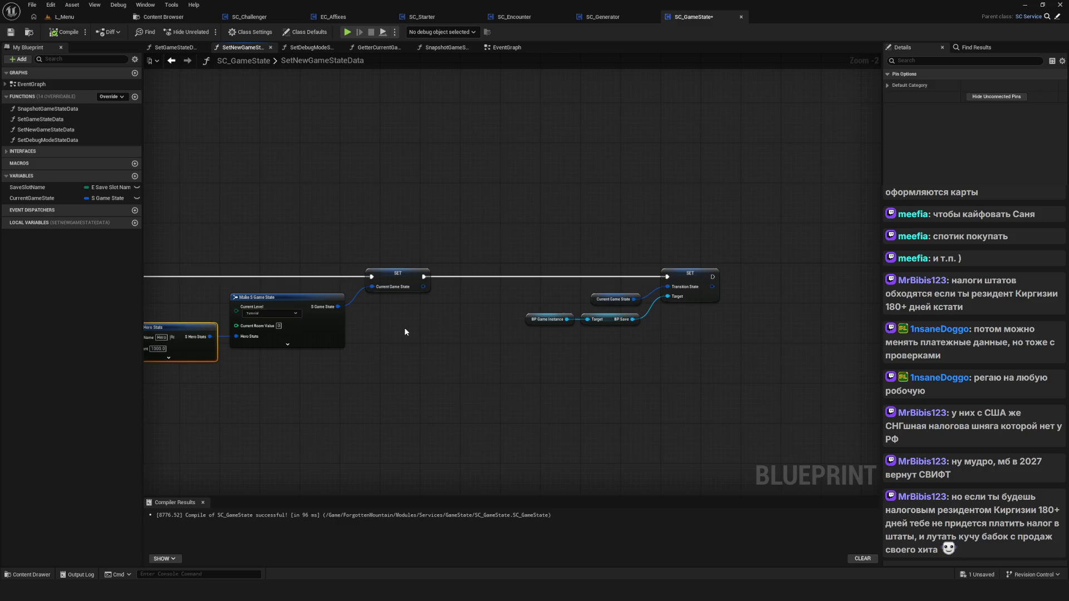
left_click(8, 33)
left_click_drag(370, 243, 435, 266)
scroll(436, 266, "down", 1)
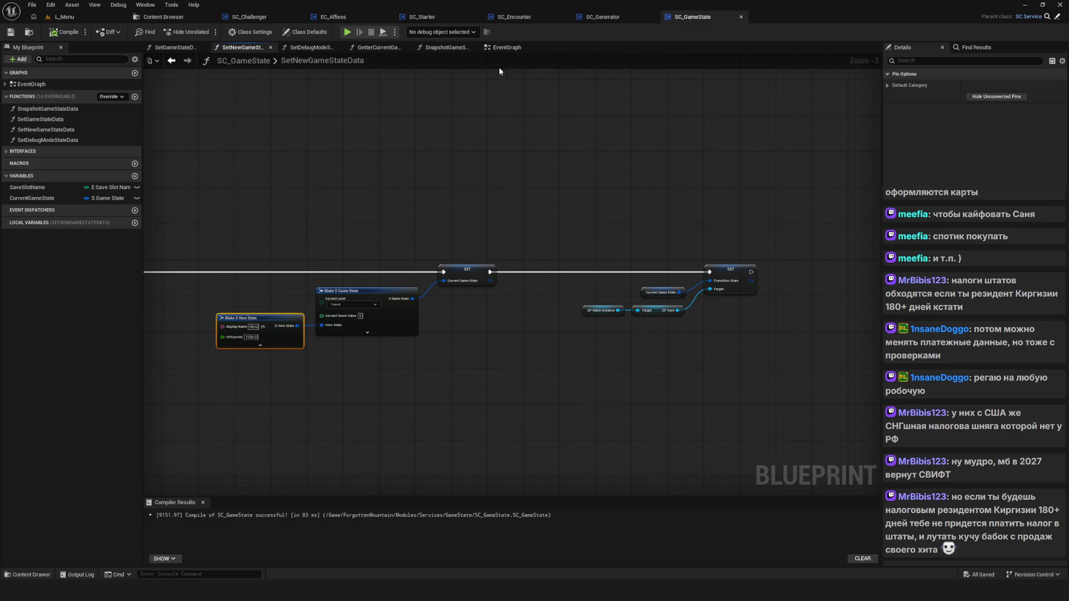
Select every node in SetNewGameStateData, shift them all right, and save the Blueprint.
scroll(506, 331, "down", 2)
scroll(467, 317, "up", 4)
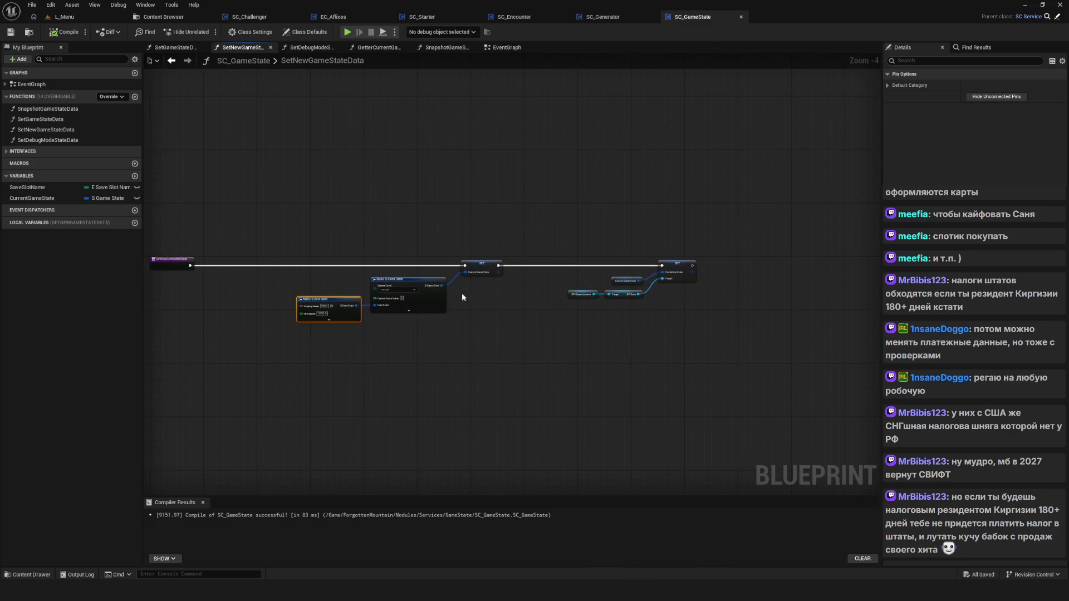
mouse_move(433, 313)
left_mouse_down()
mouse_move(441, 300)
mouse_move(526, 284)
mouse_move(415, 161)
left_mouse_up()
scroll(415, 165, "down", 2)
scroll(454, 203, "up", 3)
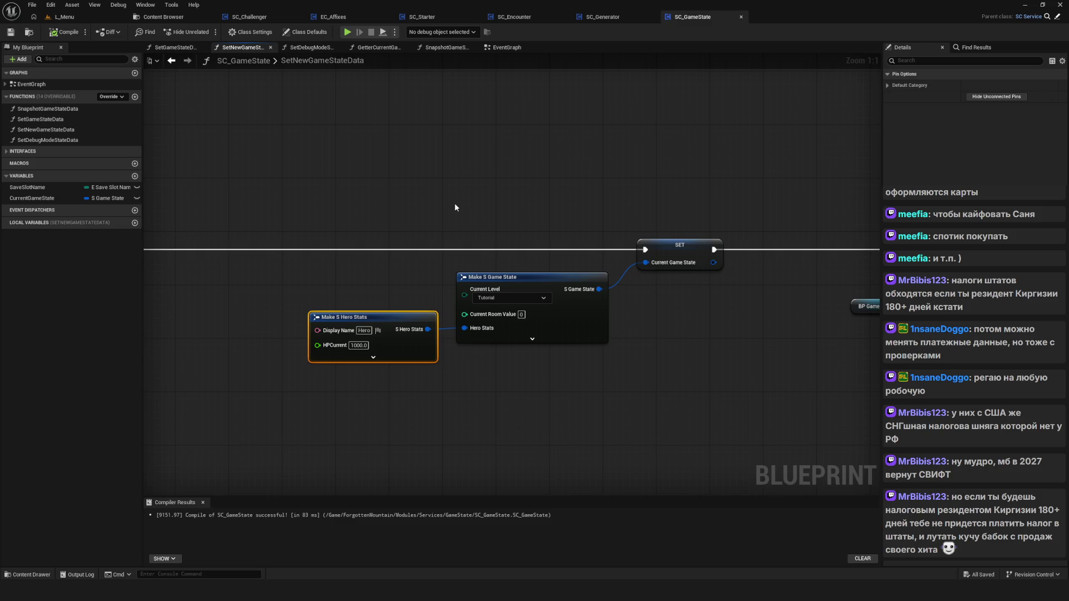
scroll(490, 259, "down", 6)
scroll(533, 322, "up", 3)
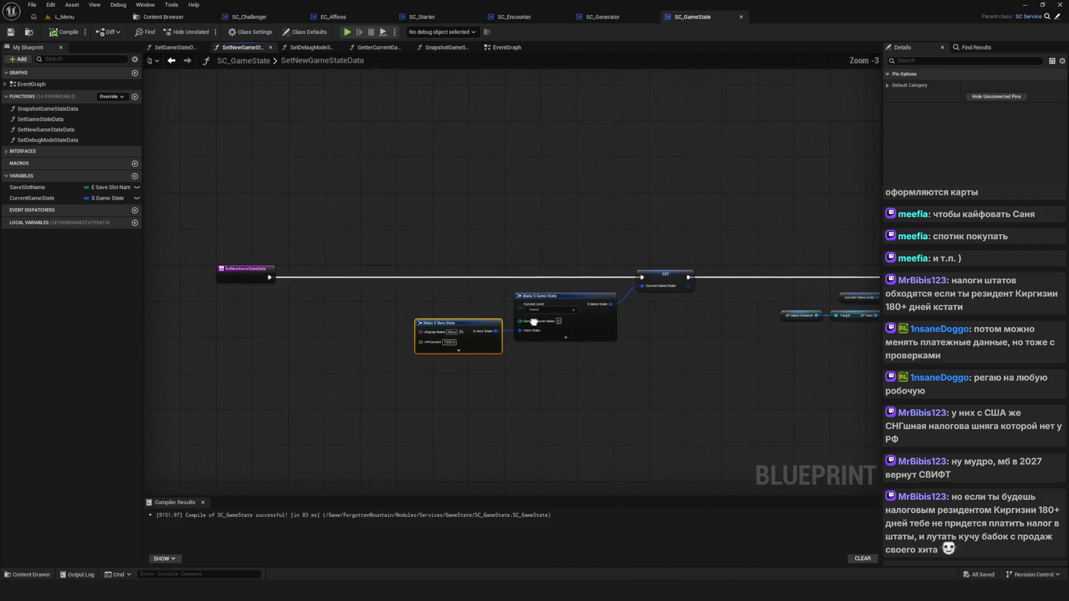
scroll(500, 252, "down", 9)
scroll(500, 253, "up", 8)
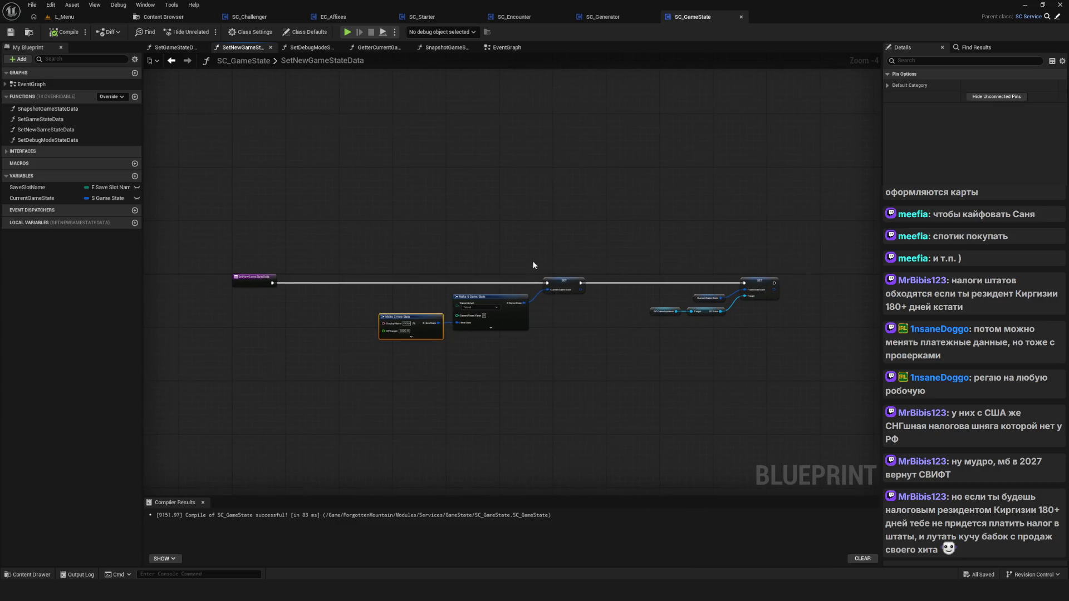
left_click_drag(532, 197, 517, 222)
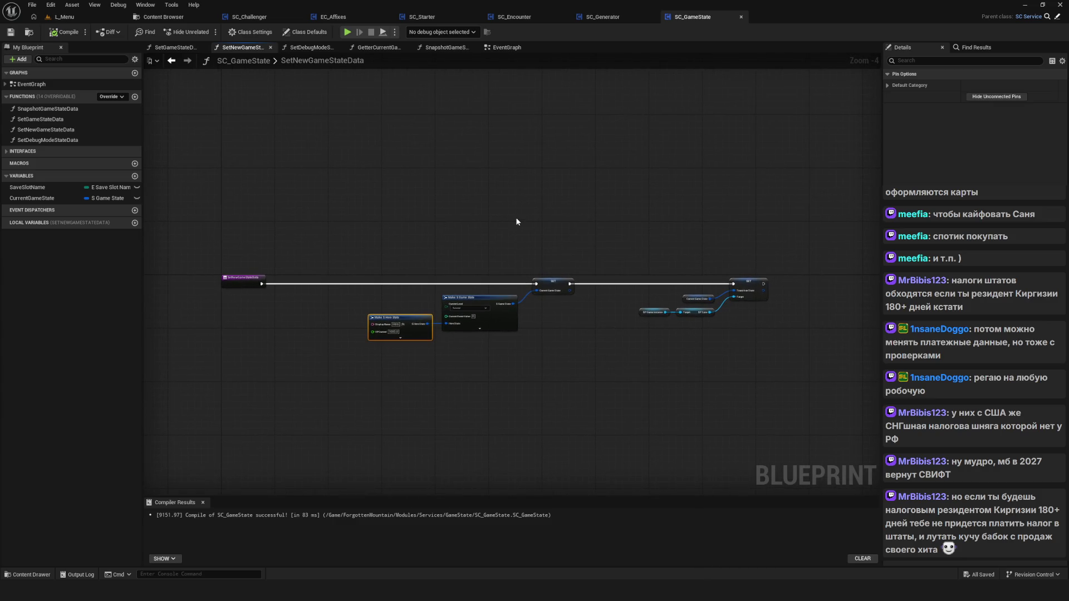
key("ctrl+a")
mouse_move(494, 313)
left_mouse_down()
mouse_move(377, 340)
mouse_move(610, 305)
mouse_move(483, 301)
mouse_move(476, 346)
left_mouse_up()
left_click(11, 31)
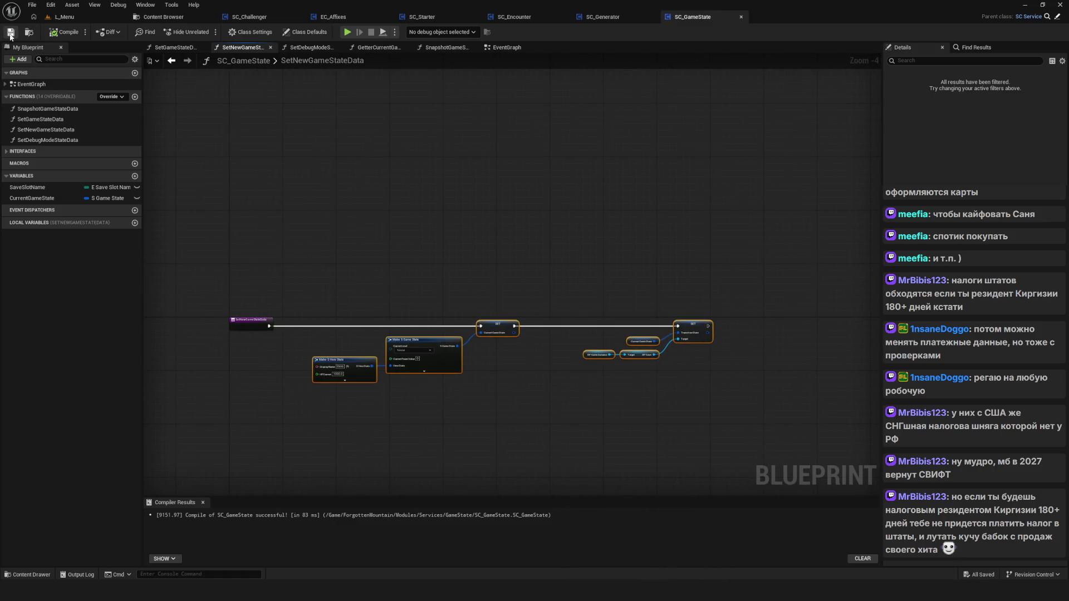
Select the right-hand nodes and save all modified assets.
scroll(504, 240, "down", 2)
scroll(445, 248, "up", 4)
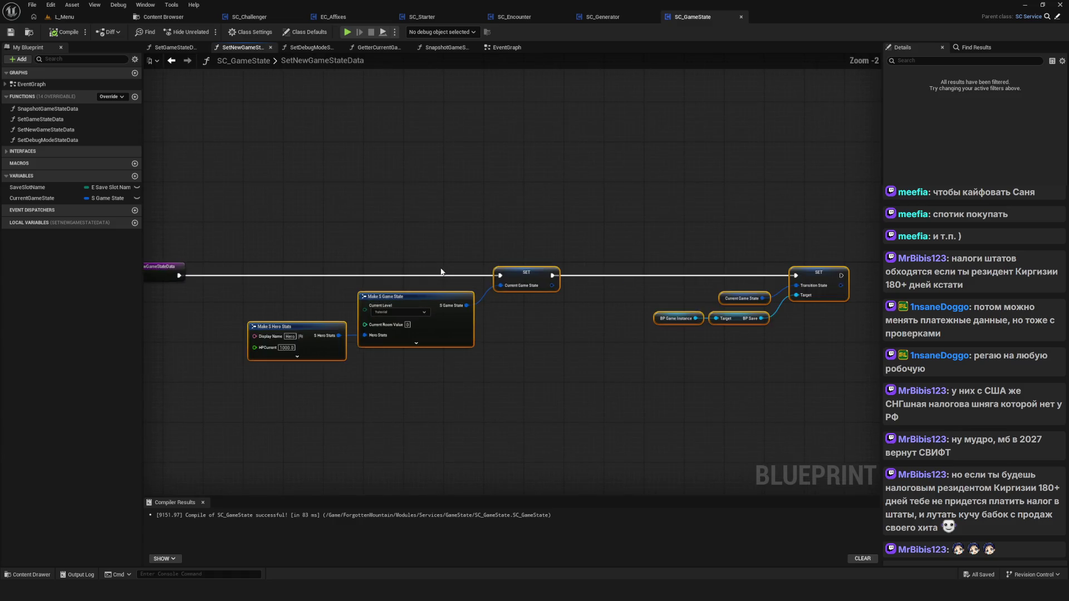
scroll(504, 254, "down", 4)
scroll(482, 257, "up", 3)
left_click_drag(482, 257, 626, 336)
left_click(653, 358)
left_click_drag(508, 326, 508, 326)
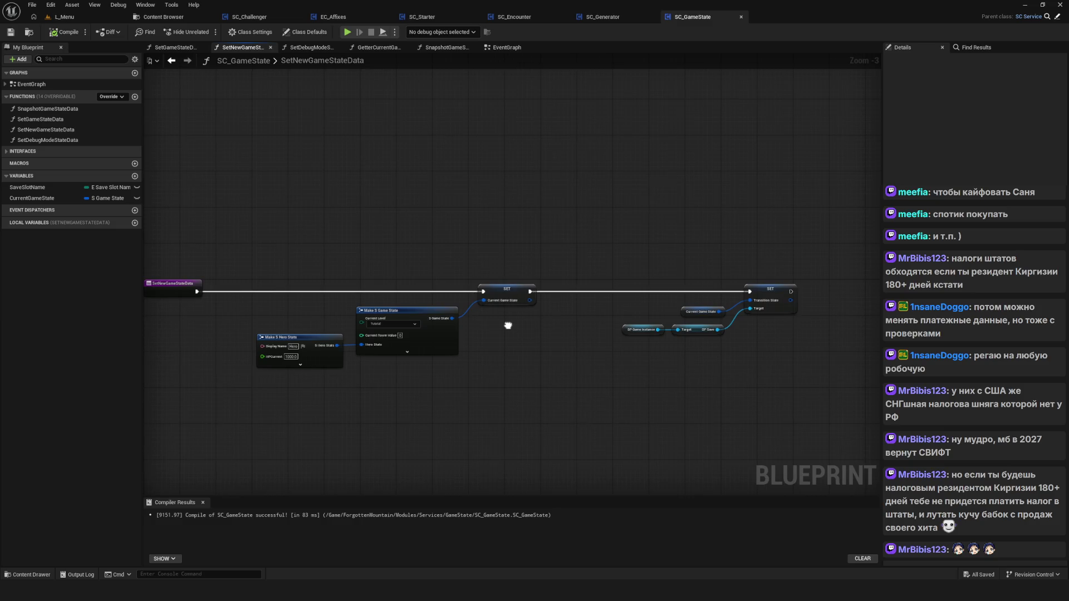
left_click_drag(592, 258, 796, 370)
key("ctrl+s")
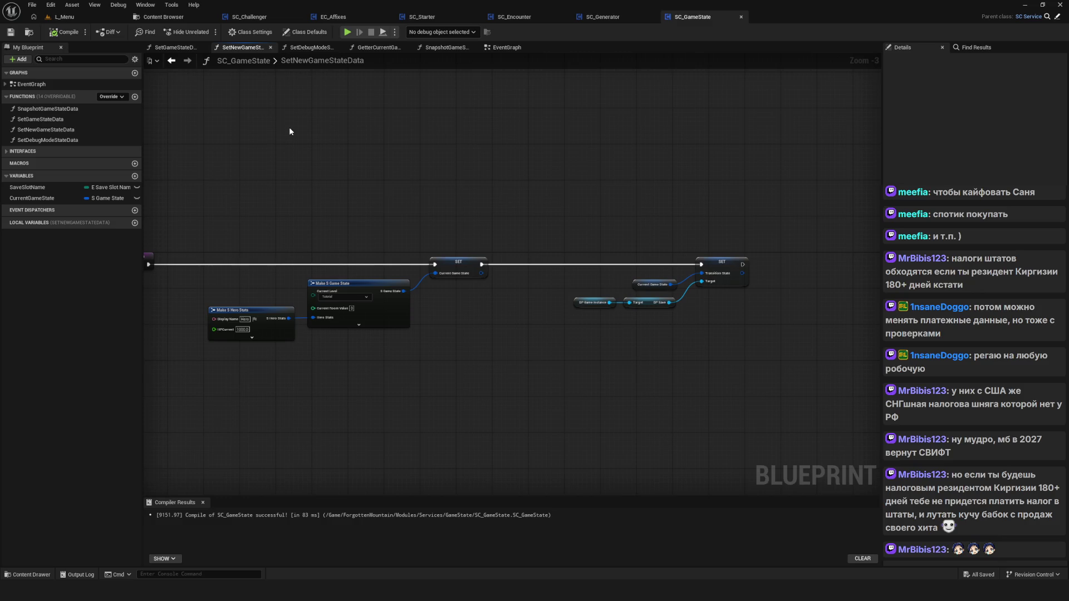
Launch the StoneHardens standalone preview and start a new game in the first slot.
left_click_drag(316, 275, 436, 290)
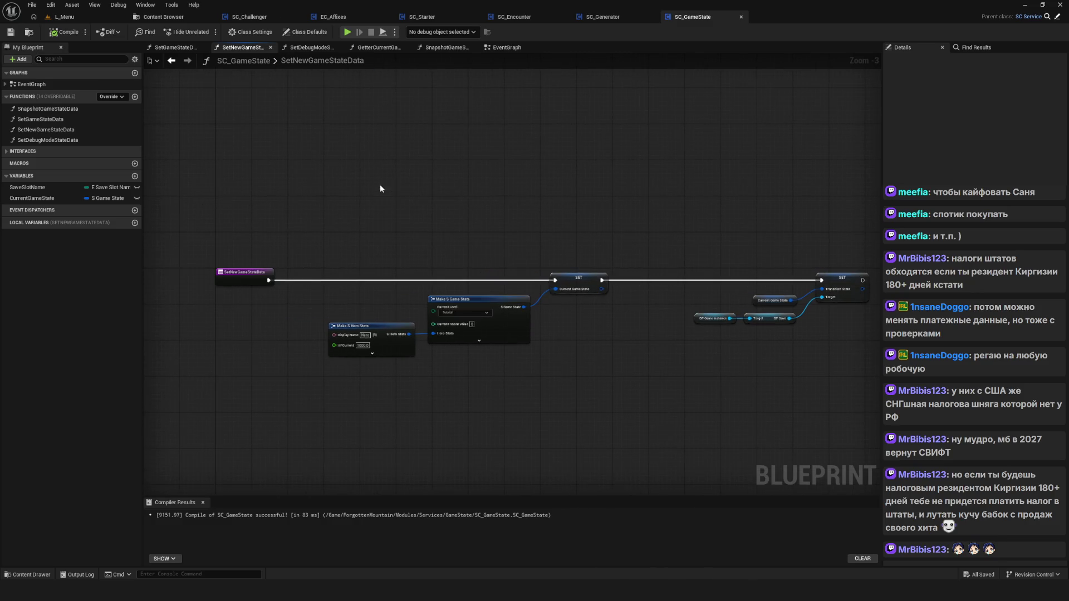
left_click_drag(380, 188, 386, 196)
mouse_move(469, 202)
left_mouse_down()
mouse_move(368, 195)
mouse_move(411, 225)
left_mouse_up()
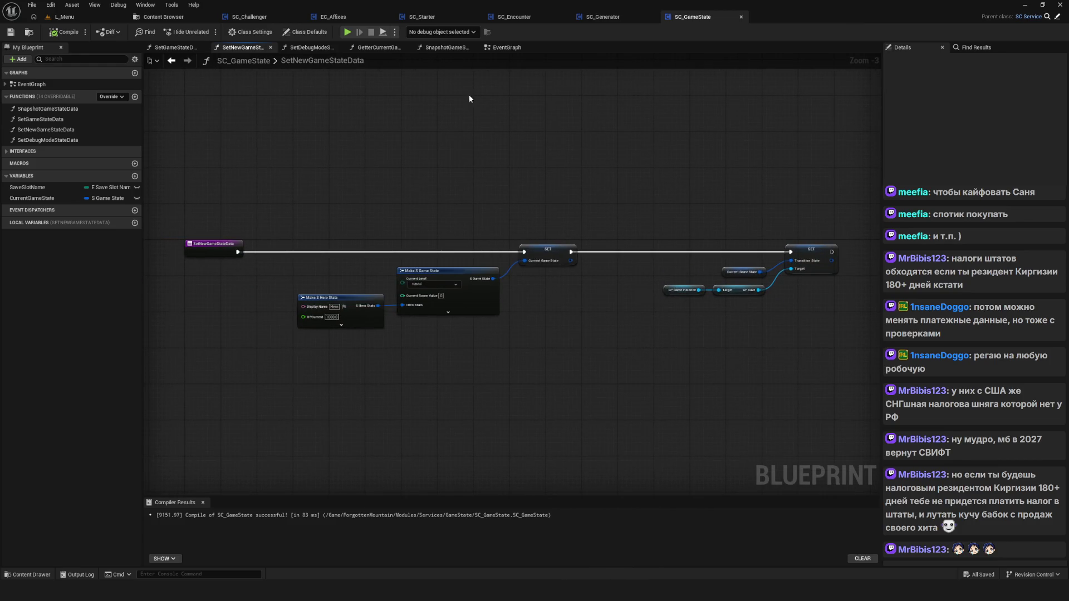
left_click(347, 32)
left_click(539, 285)
left_click(548, 250)
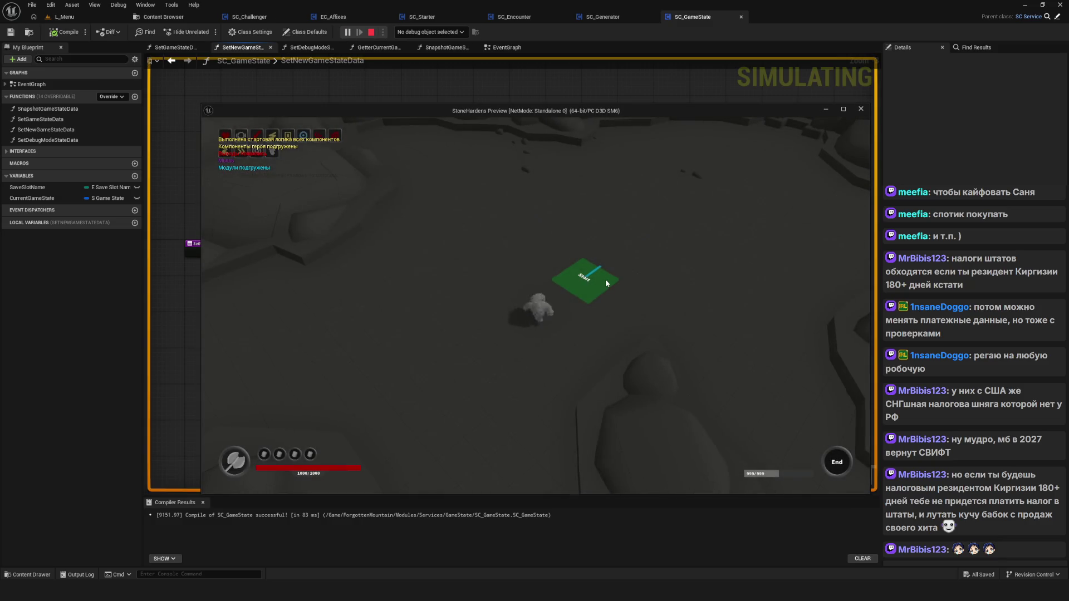
Walk the hero left and right, then step onto the red tile to enter the cavern.
left_click_drag(606, 279, 607, 278)
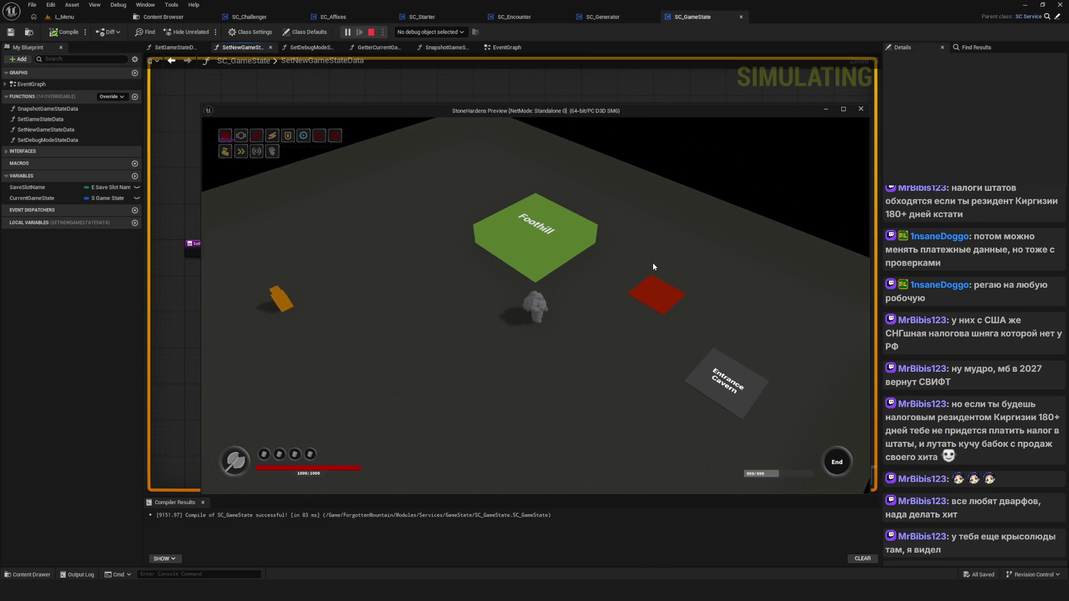
key("a")
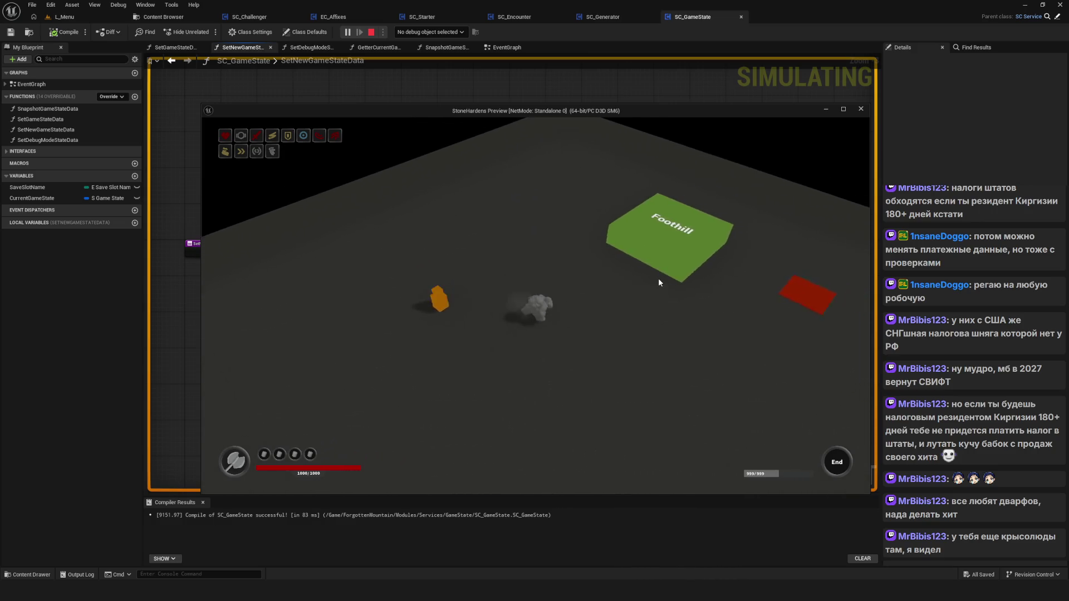
key("d")
key("a")
key("d")
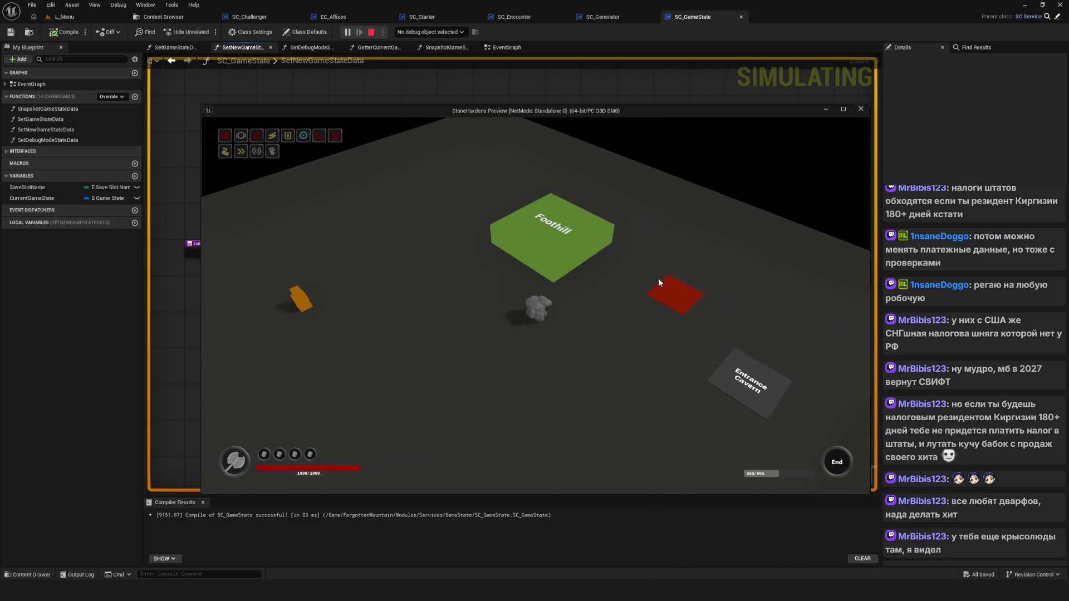
key("d")
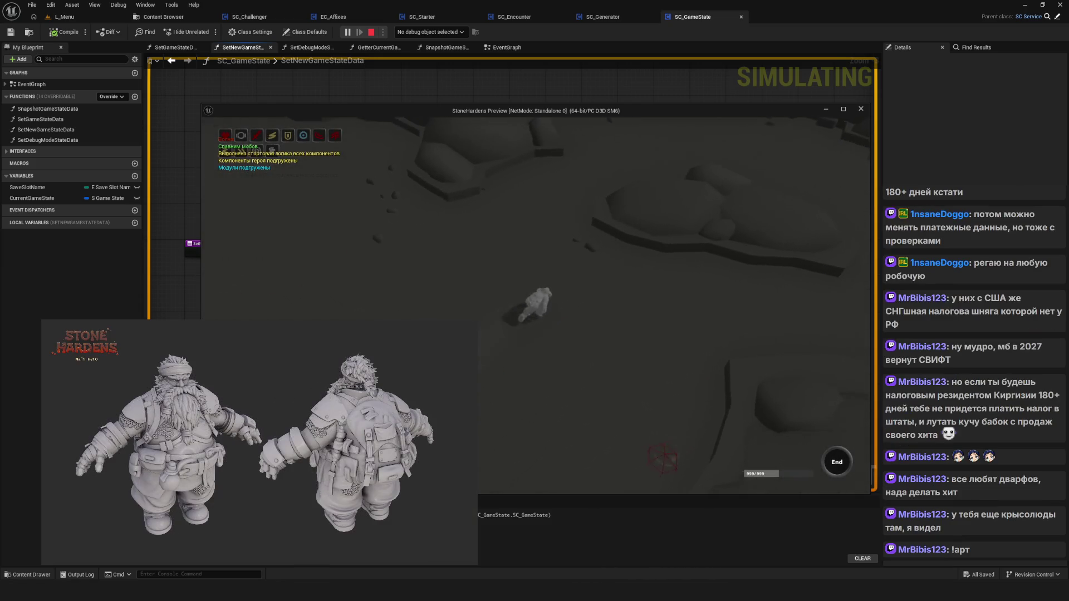
Walk the hero around the enemies and the green Start tile, then stop the playtest.
key("a")
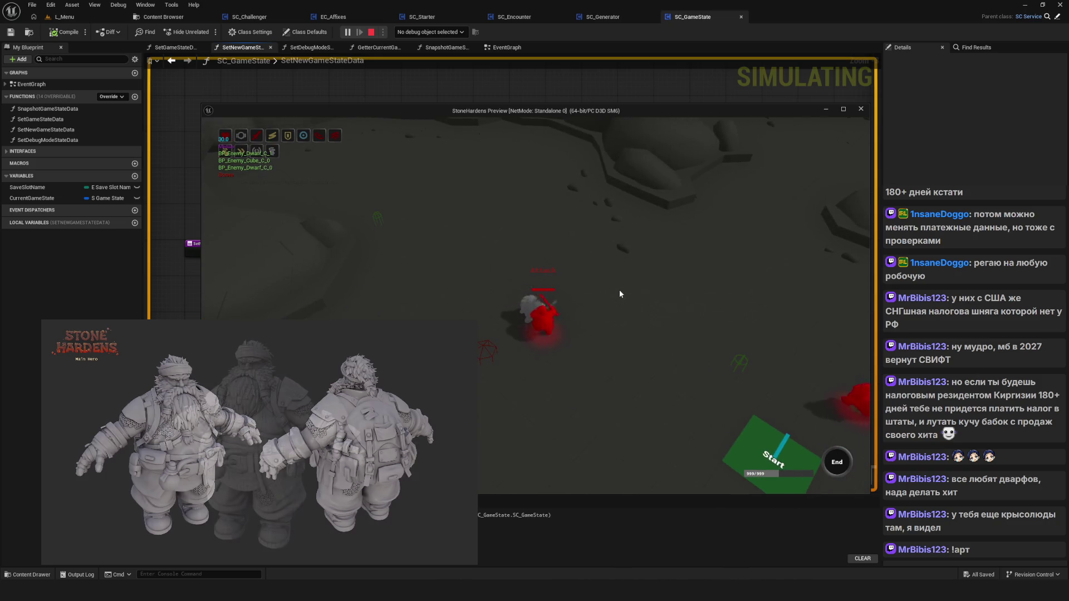
key("d")
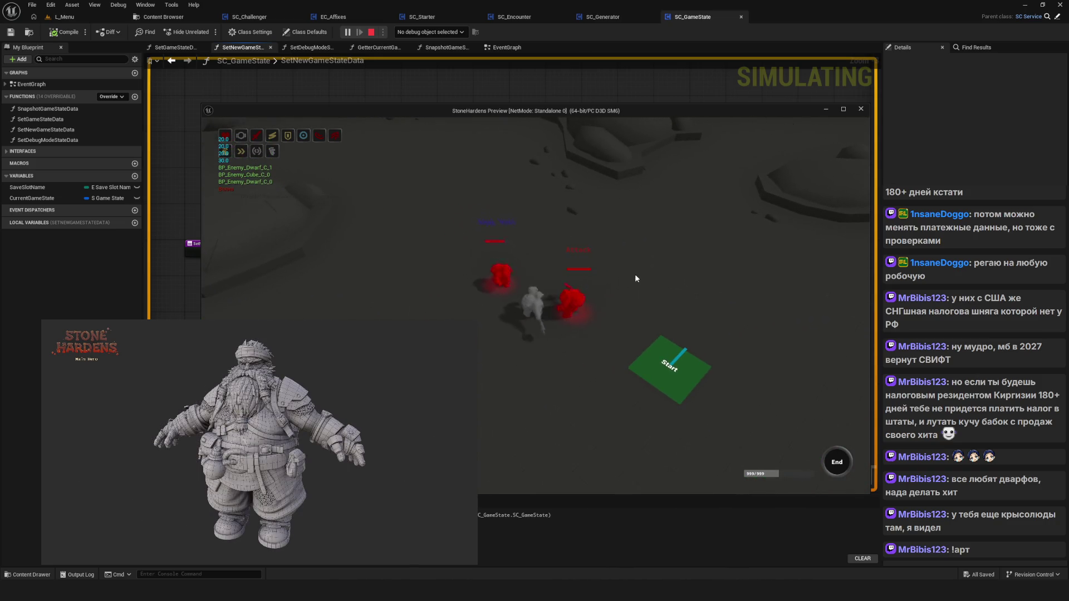
key("d")
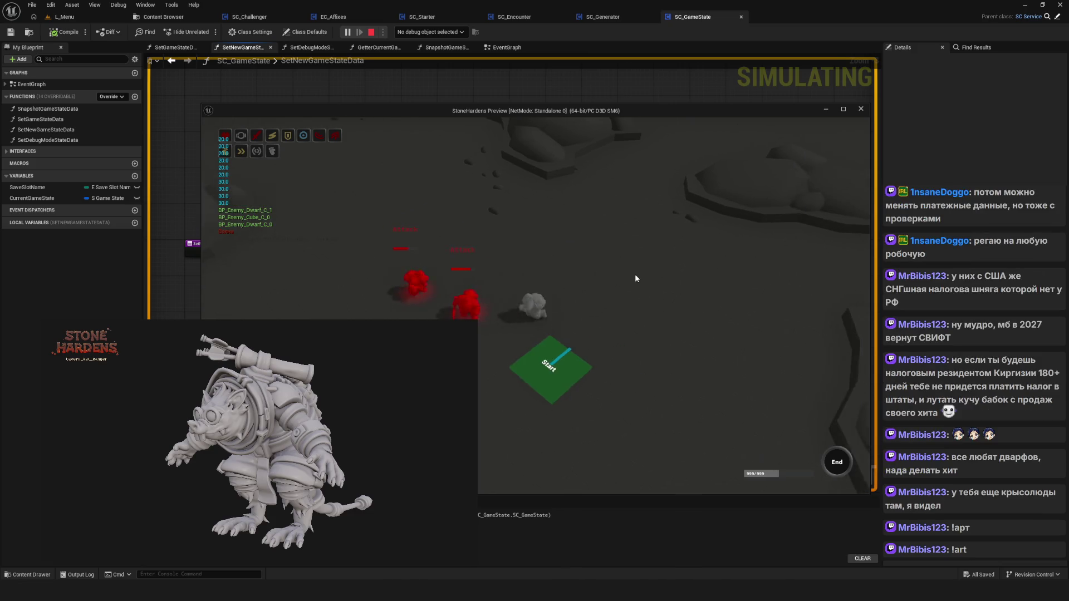
key("a")
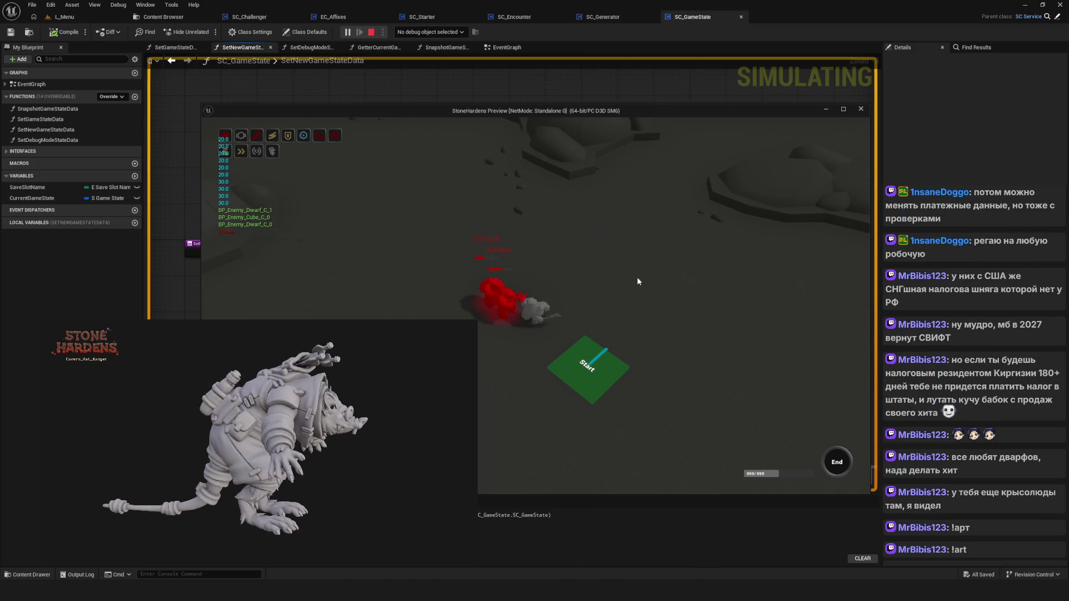
key("w")
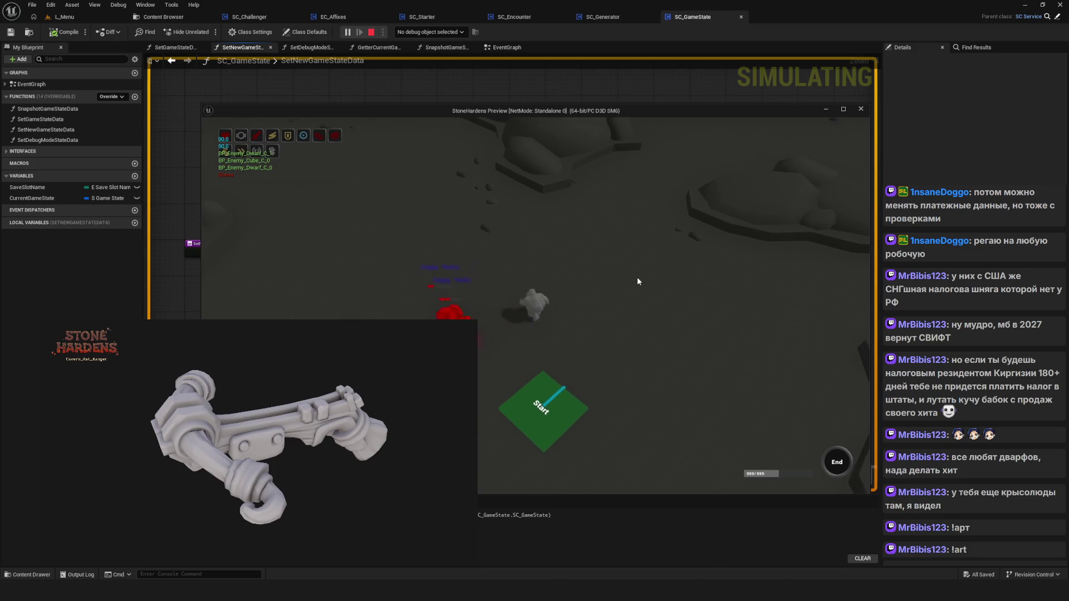
key("a")
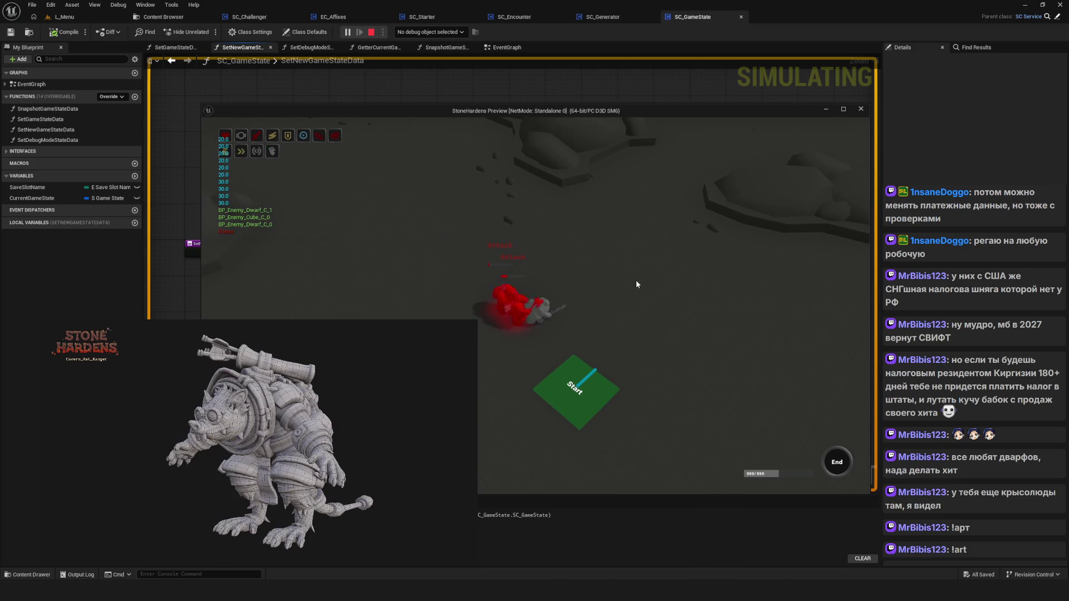
key("w")
key("d")
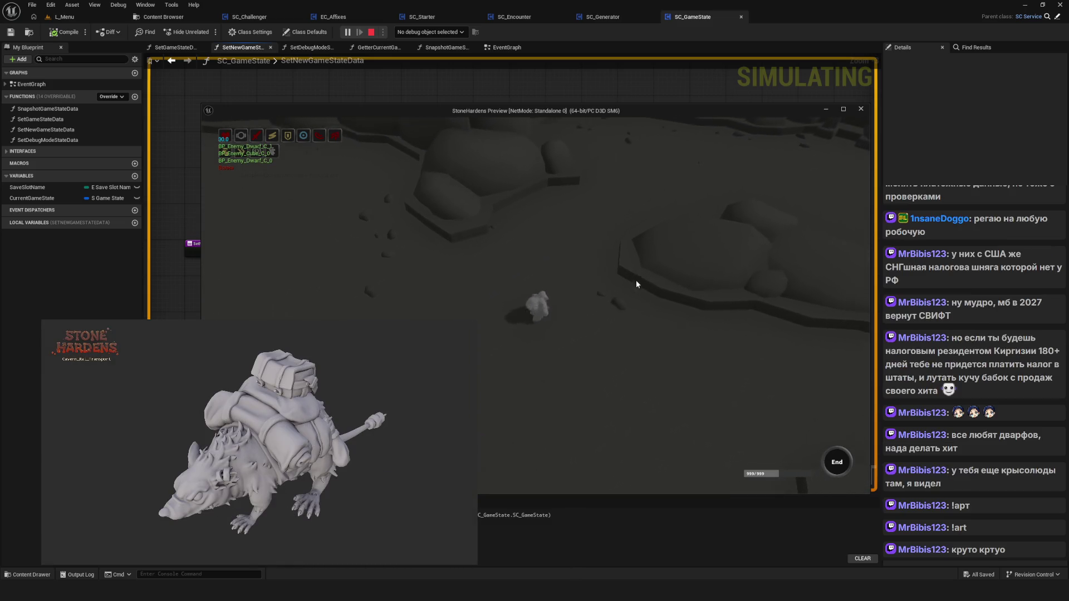
key("super")
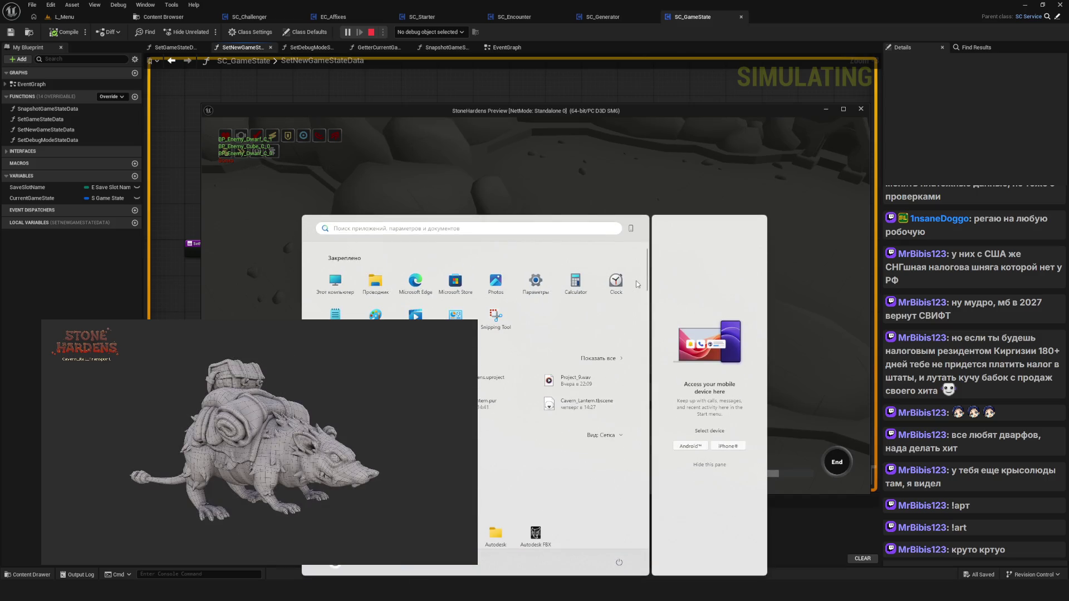
left_click(697, 176)
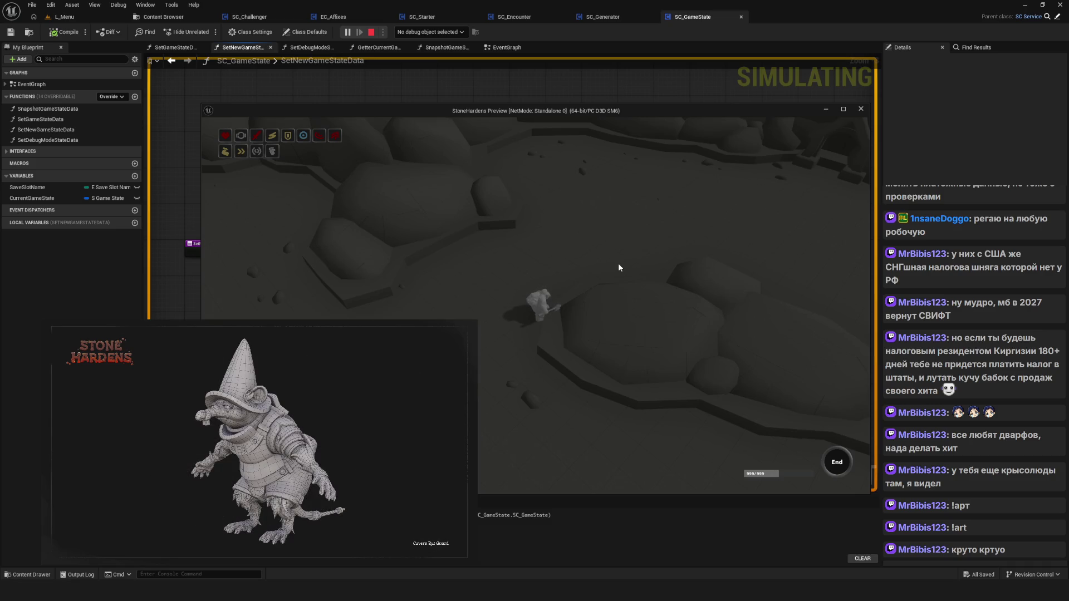
key("Escape")
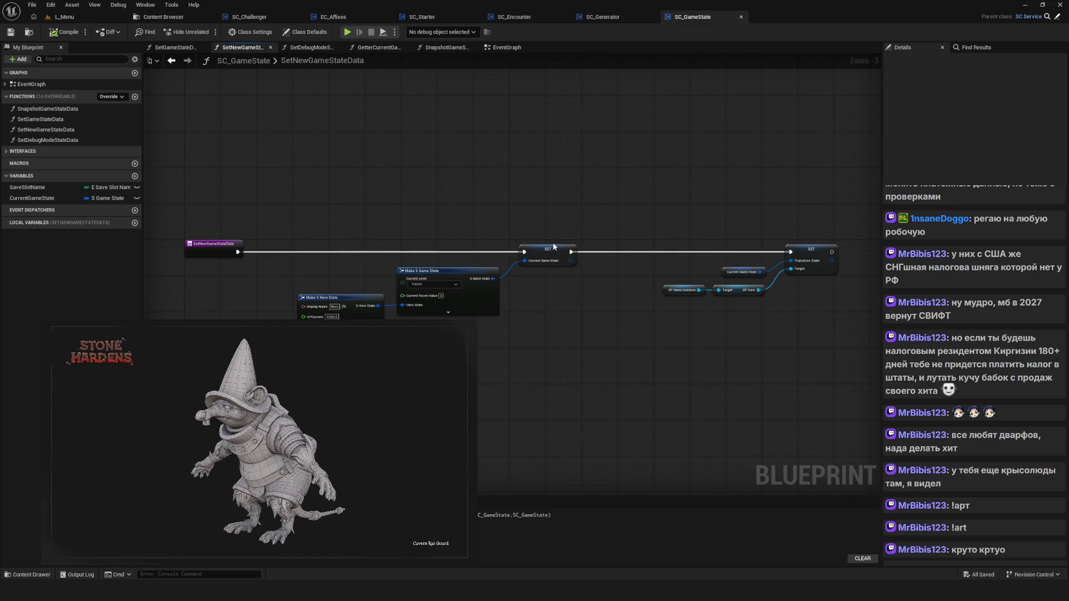
scroll(452, 239, "up", 3)
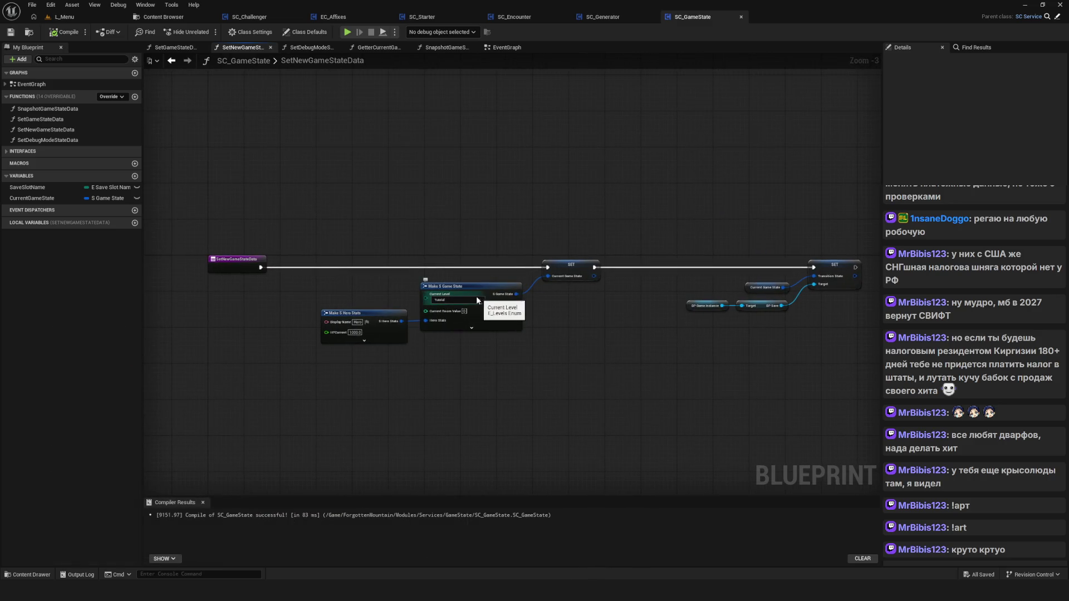
scroll(446, 374, "down", 4)
scroll(437, 353, "up", 3)
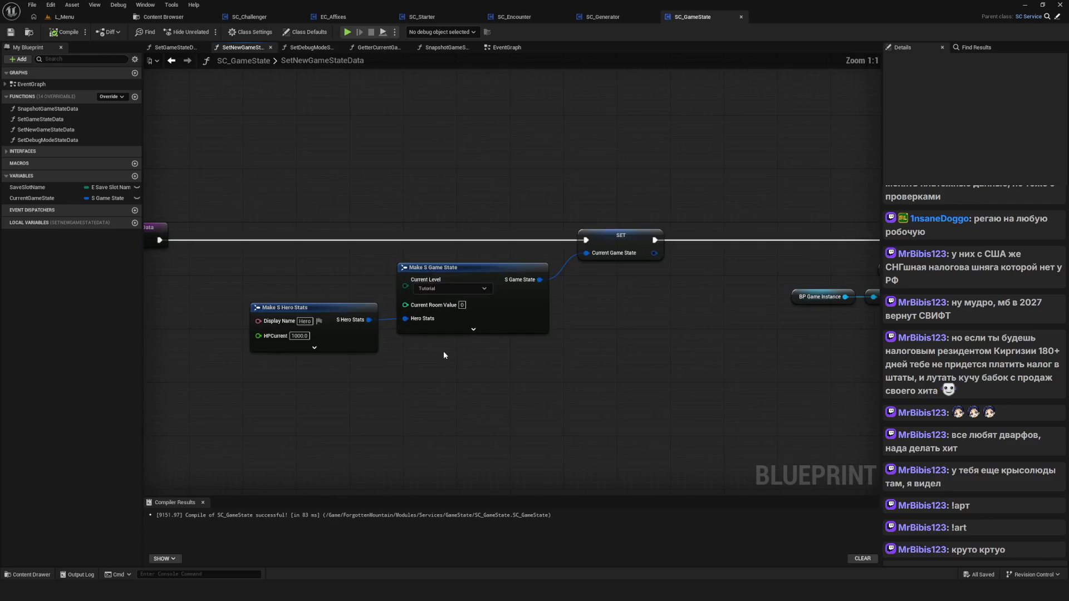
left_click_drag(462, 349, 490, 357)
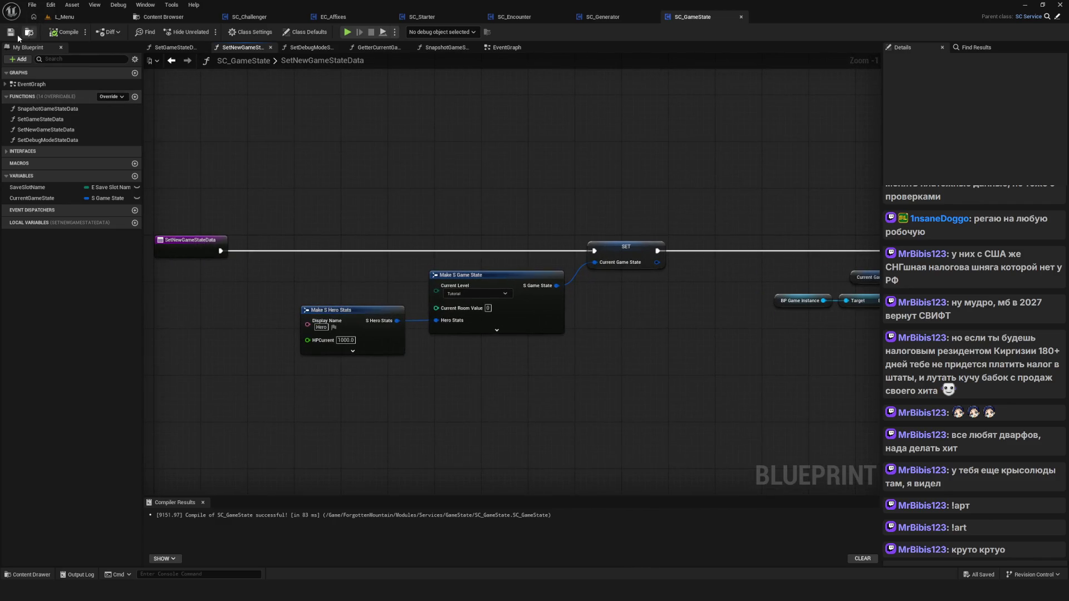
scroll(522, 231, "down", 3)
scroll(512, 238, "up", 3)
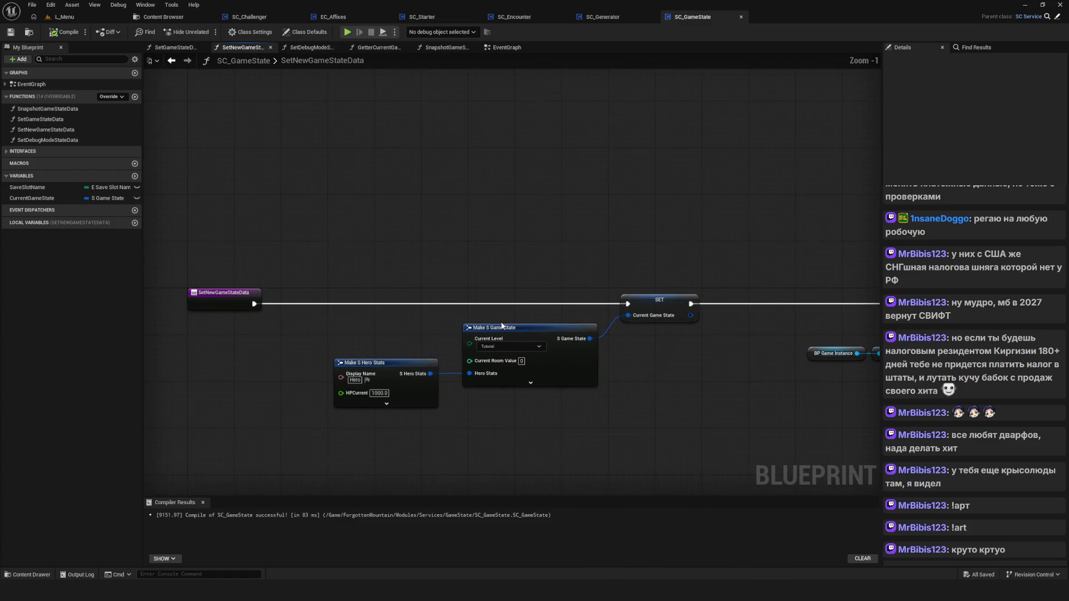
left_click_drag(269, 211, 322, 215)
scroll(420, 196, "down", 1)
mouse_move(261, 163)
left_mouse_down()
mouse_move(879, 342)
mouse_move(763, 349)
left_mouse_up()
left_click(248, 16)
Zoom and pan the SC_Challenger EventGraph down slightly.
scroll(430, 233, "down", 8)
scroll(430, 232, "up", 7)
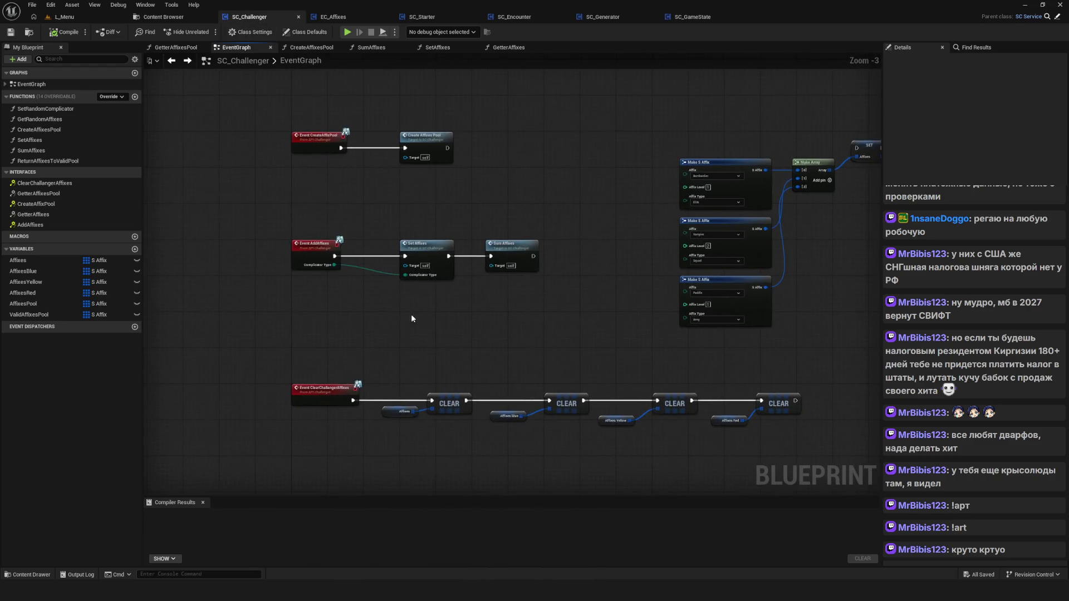
left_click_drag(393, 171, 388, 194)
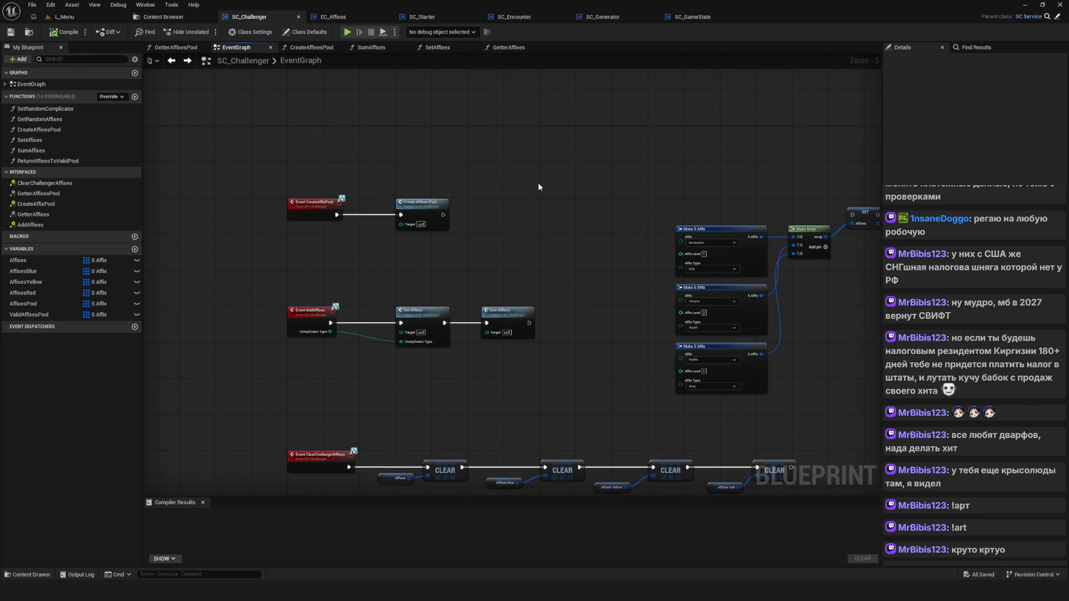
scroll(484, 231, "down", 8)
left_click_drag(484, 276, 478, 299)
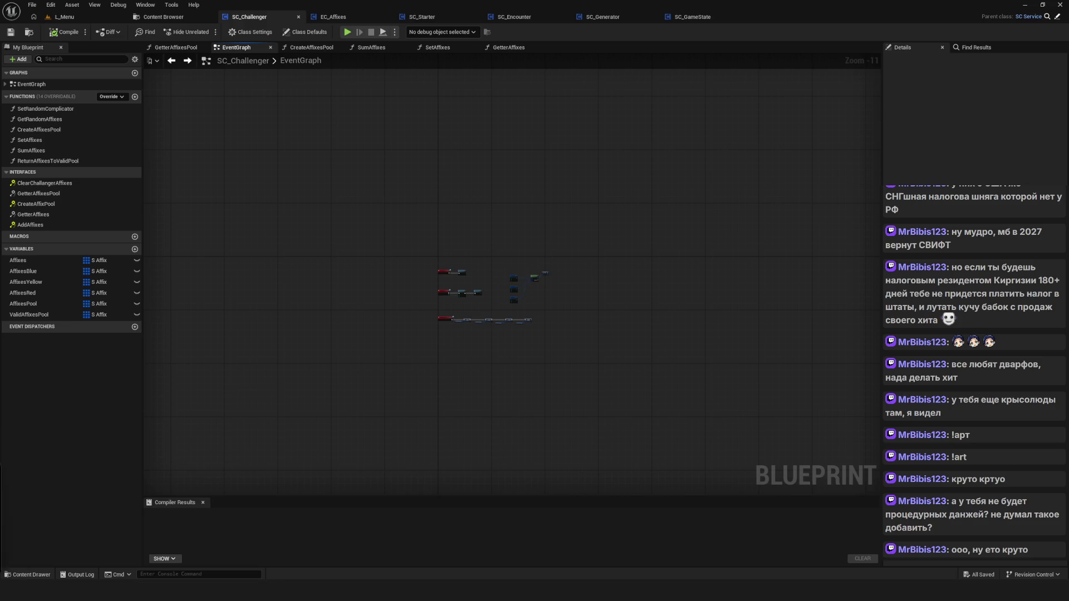
Enlarge the floating YouTube video window and move it left.
left_click_drag(502, 263, 255, 122)
mouse_move(716, 376)
left_mouse_down()
mouse_move(712, 479)
mouse_move(824, 501)
mouse_move(851, 486)
left_mouse_up()
left_click_drag(543, 287, 463, 292)
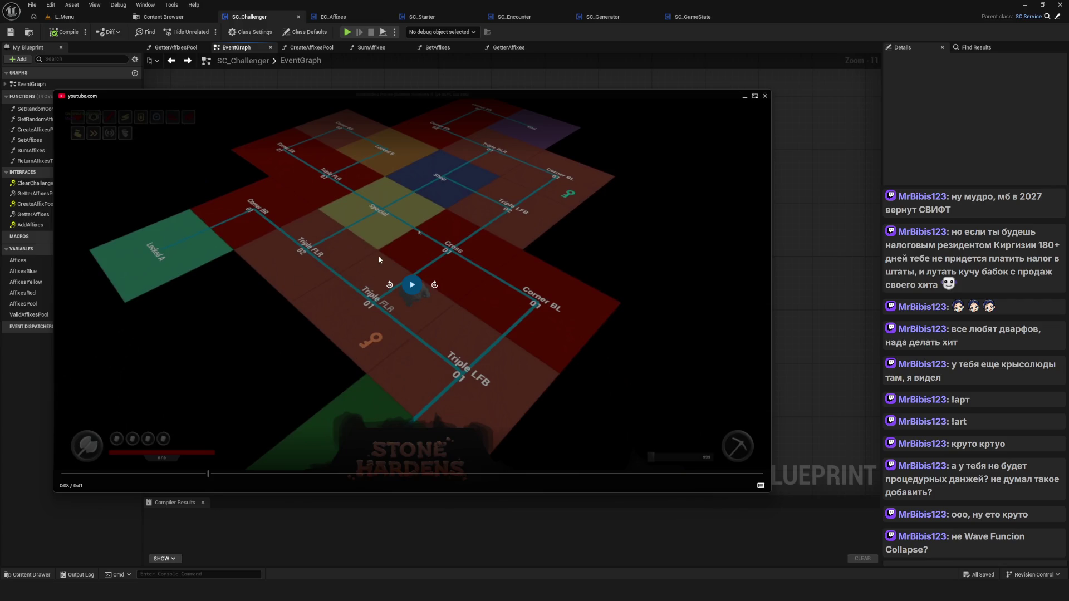
Close the picture-in-picture video and start a new game in a Play session.
right_click(467, 329)
key("Escape")
left_click(744, 98)
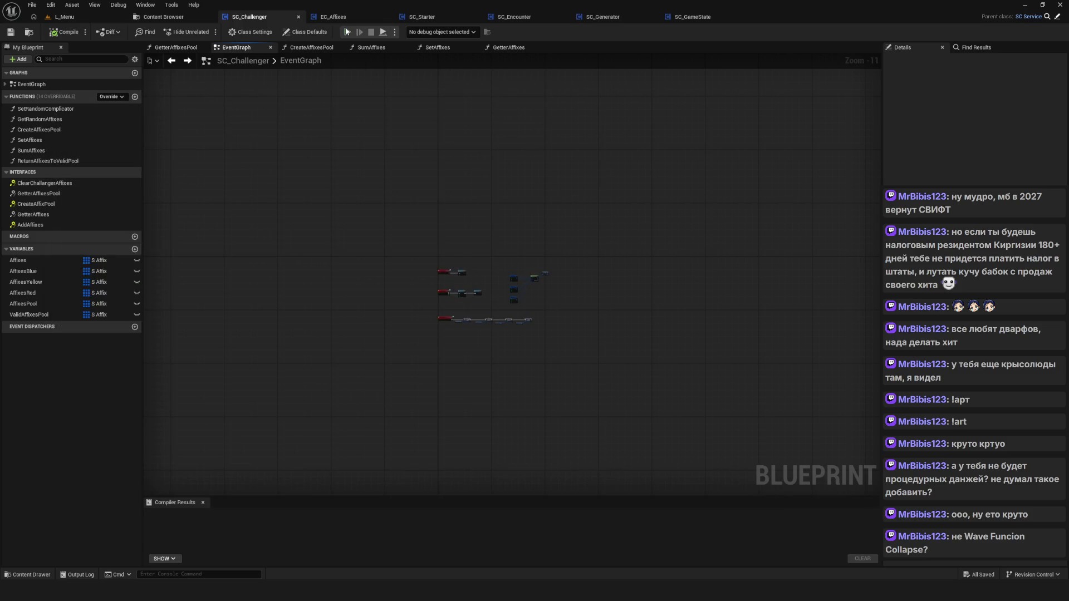
left_click(347, 32)
left_click(551, 286)
left_click(568, 247)
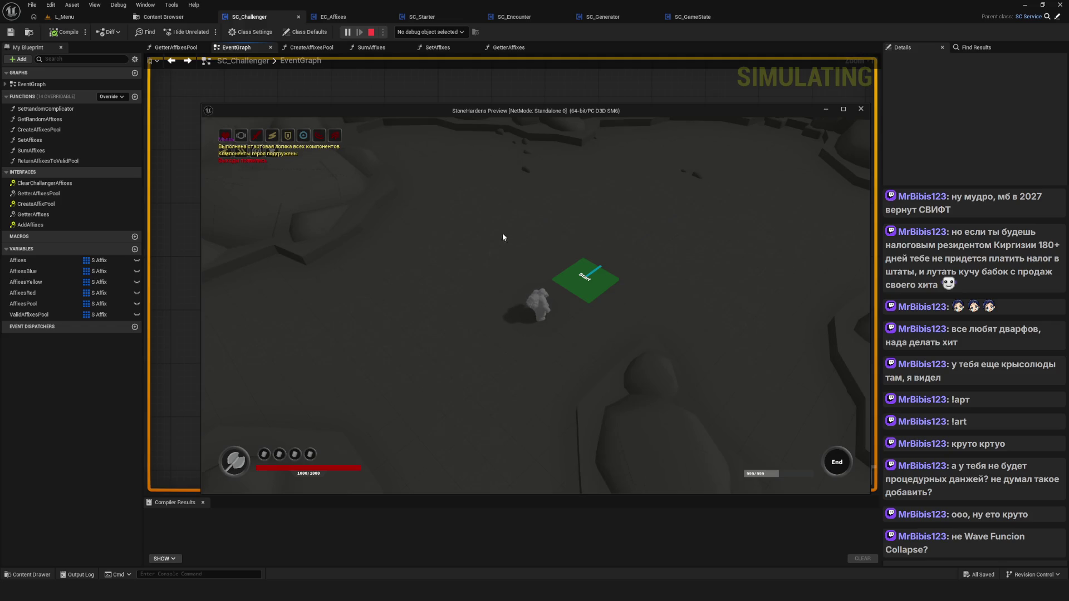
Walk the hero left and right, stop the playtest, and close the whiteboard notes overlay.
key("a")
key("d")
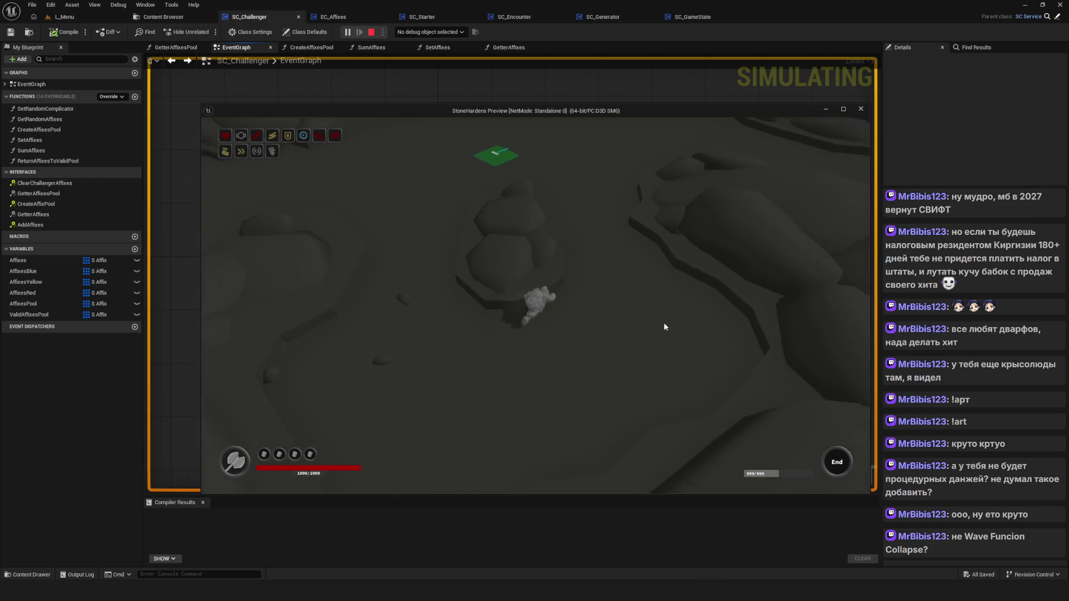
key("Escape")
key("alt+Tab")
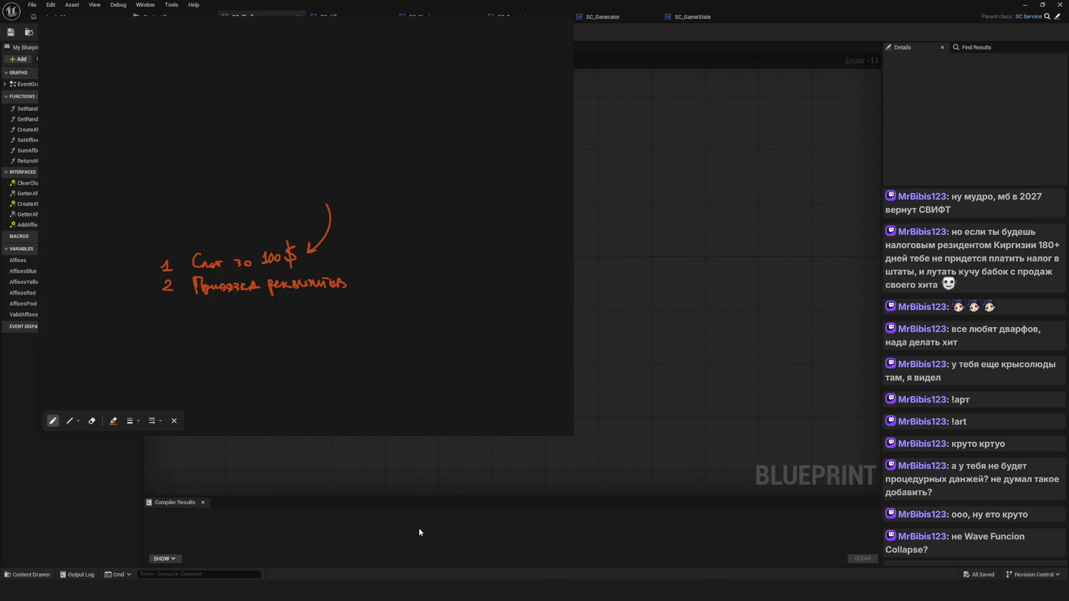
left_click(544, 22)
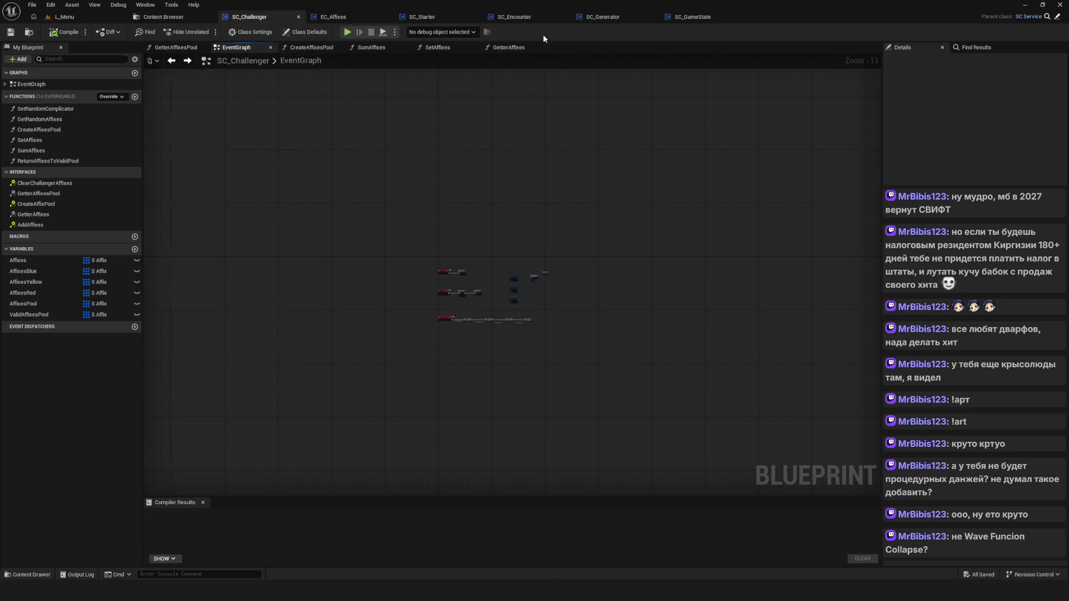
mouse_move(460, 590)
key("alt+Tab")
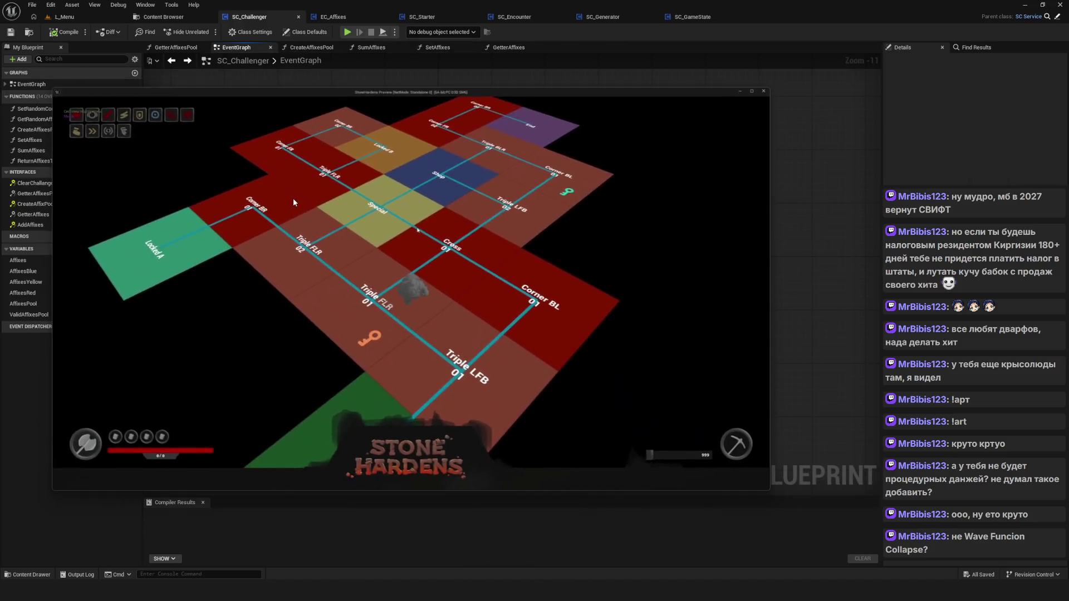
left_click(418, 292)
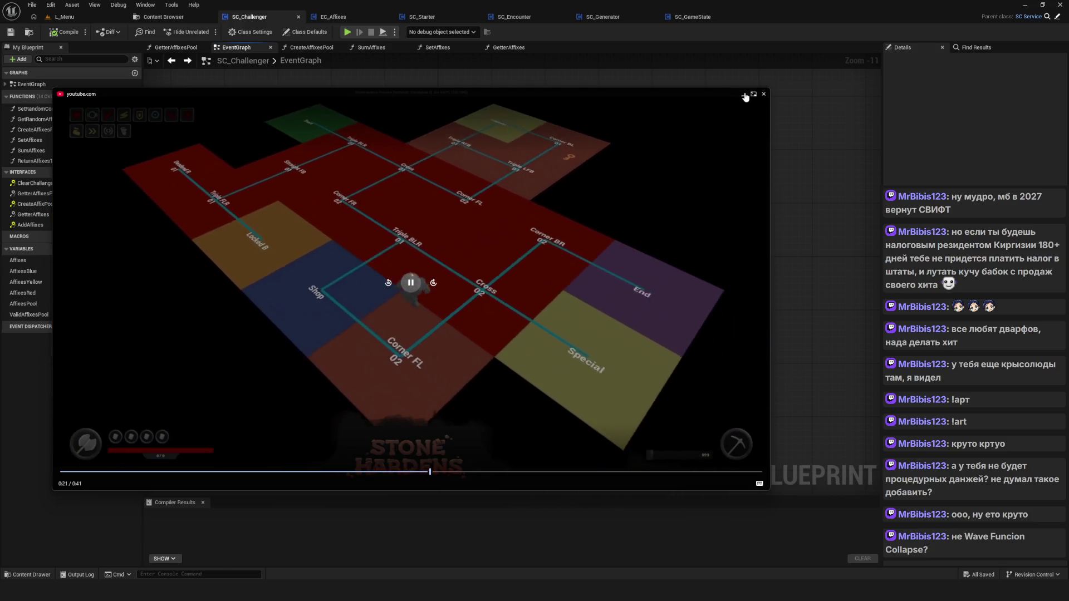
left_click(763, 95)
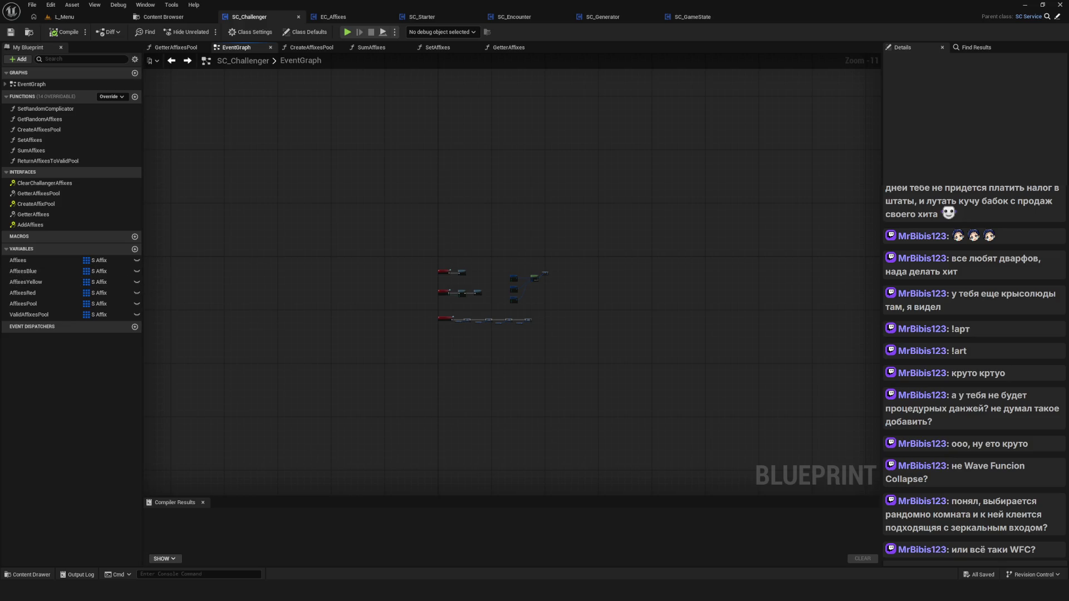
Bring up the drawing overlay and pan the canvas to free drawing space.
scroll(435, 253, "up", 4)
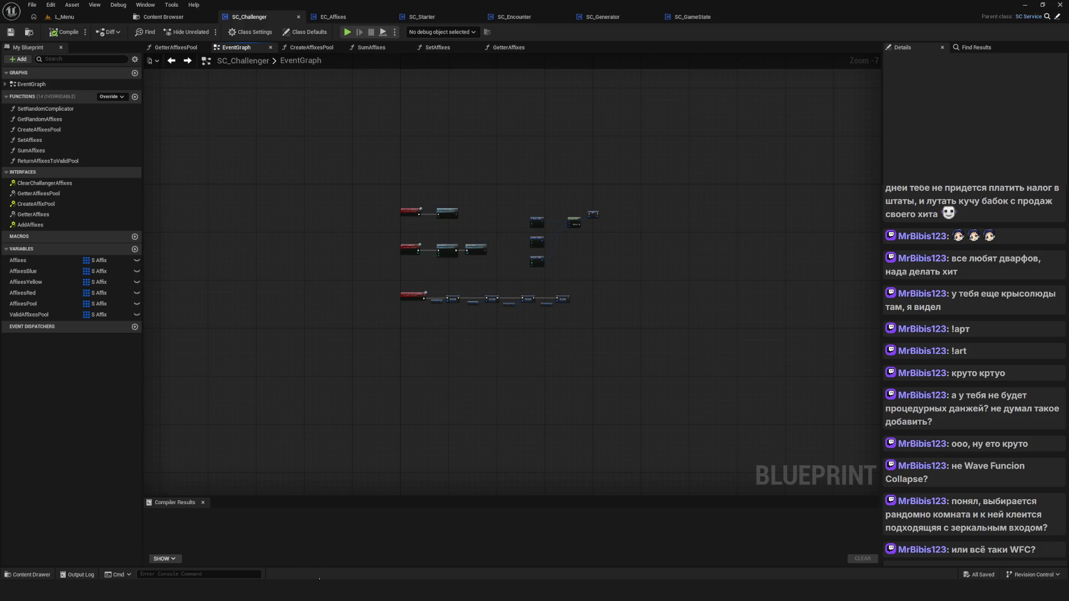
key("alt+Tab")
scroll(280, 271, "down", 3)
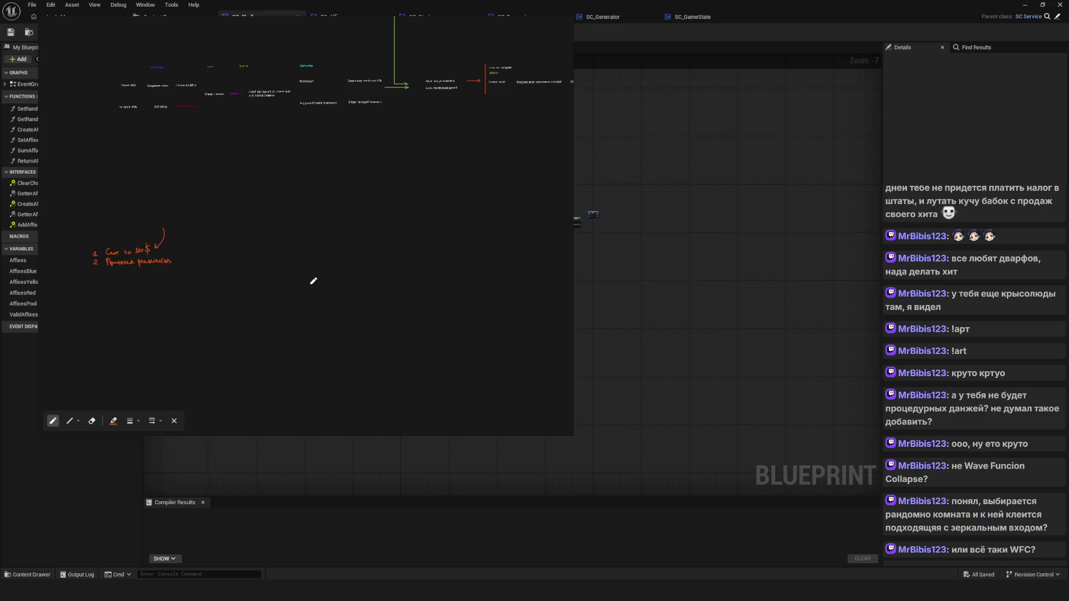
left_click_drag(310, 282, 299, 220)
mouse_move(293, 333)
left_mouse_down()
mouse_move(289, 287)
mouse_move(250, 202)
left_mouse_up()
key("ctrl+z")
Draw a room rectangle with door dots above, right of, and below it.
mouse_move(277, 320)
left_mouse_down()
mouse_move(310, 295)
mouse_move(282, 320)
left_mouse_up()
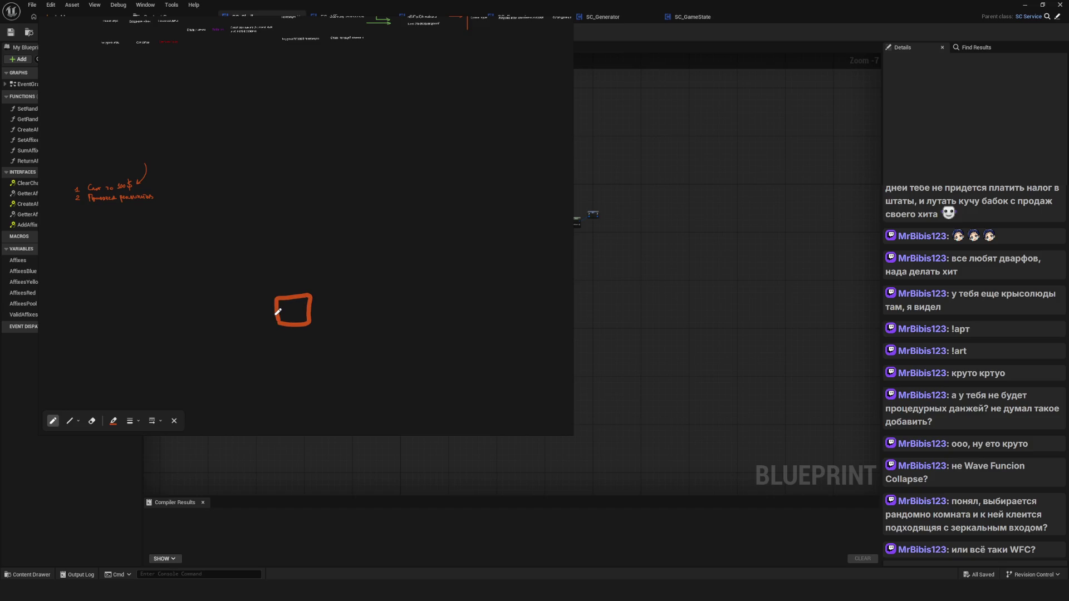
scroll(279, 310, "up", 1)
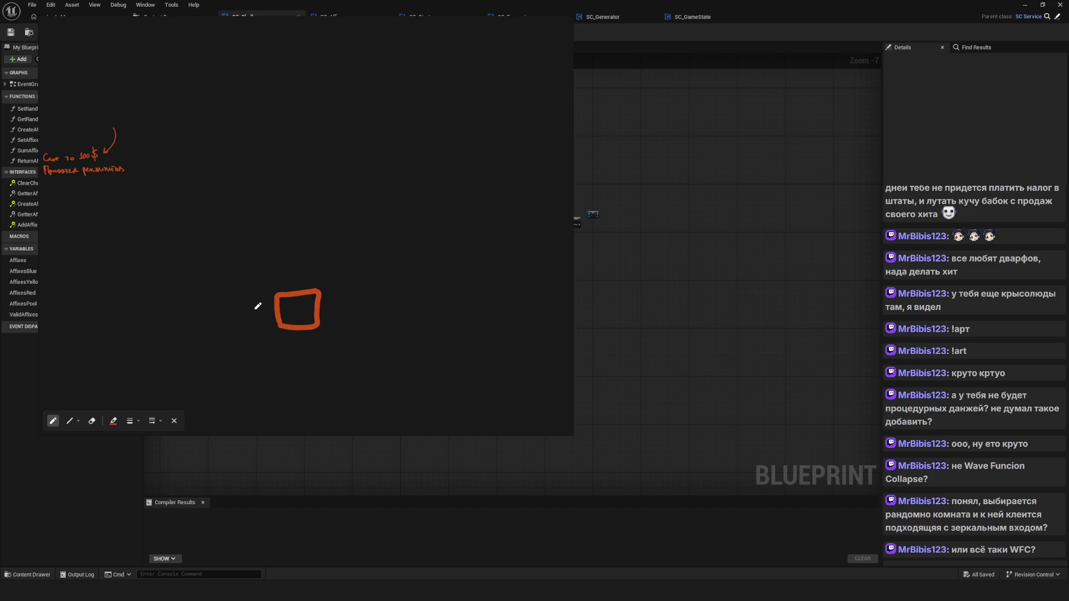
left_click(307, 263)
left_click(353, 311)
left_click(304, 366)
key("e")
key("p")
left_click(300, 357)
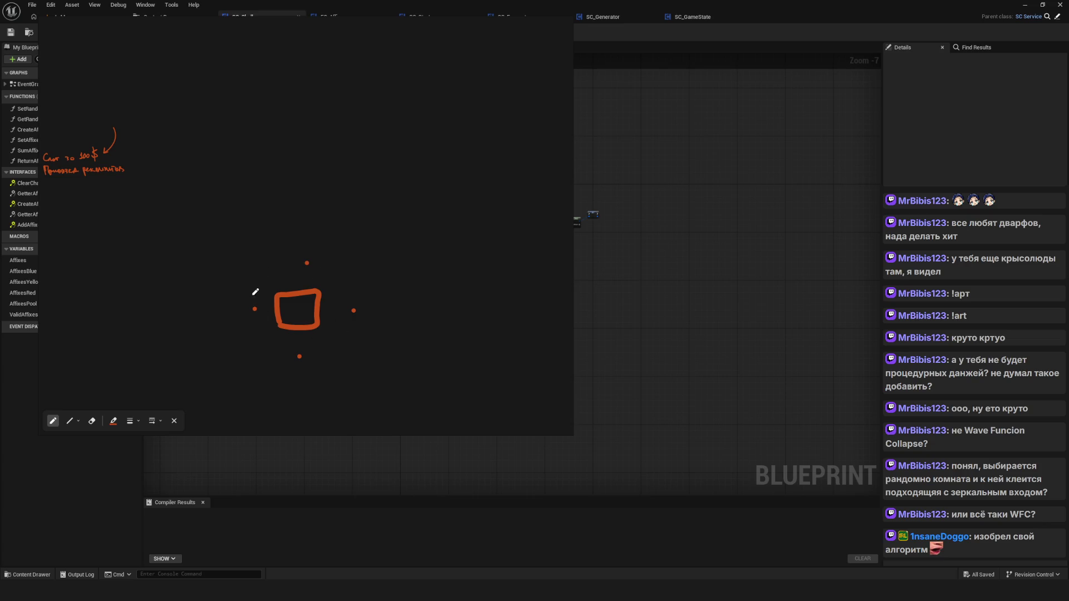
Stack a second room on top, add door dots, and mark the lower room.
mouse_move(277, 291)
left_mouse_down()
mouse_move(310, 246)
mouse_move(318, 290)
left_mouse_up()
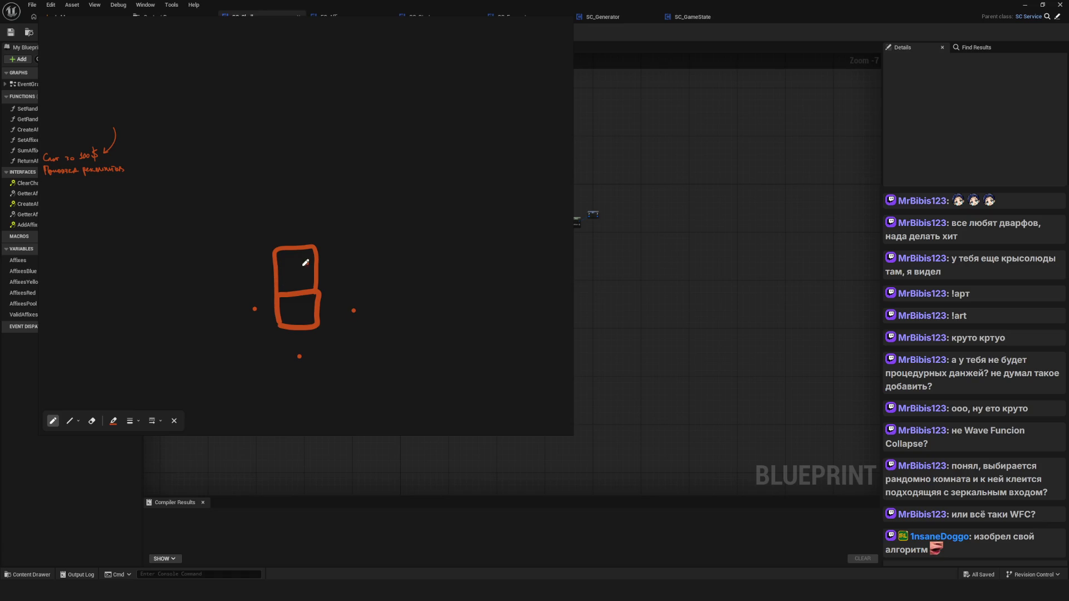
left_click(295, 227)
left_click(352, 273)
mouse_move(305, 304)
left_mouse_down()
mouse_move(285, 318)
mouse_move(307, 316)
left_mouse_up()
mouse_move(271, 246)
left_mouse_down()
mouse_move(205, 249)
mouse_move(281, 283)
mouse_move(263, 246)
mouse_move(275, 250)
left_mouse_up()
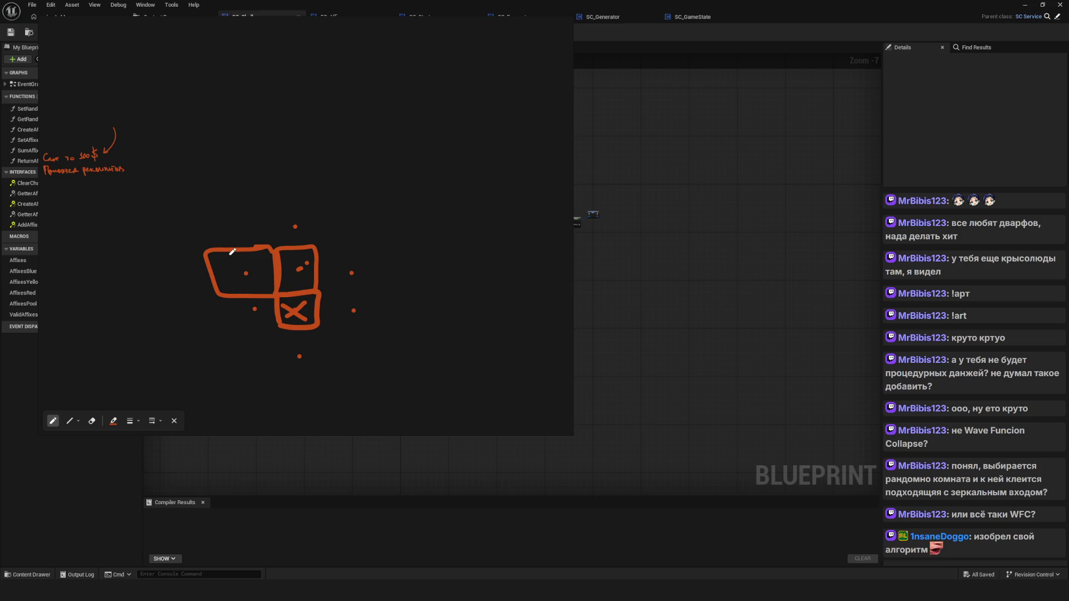
left_click_drag(275, 284, 295, 310)
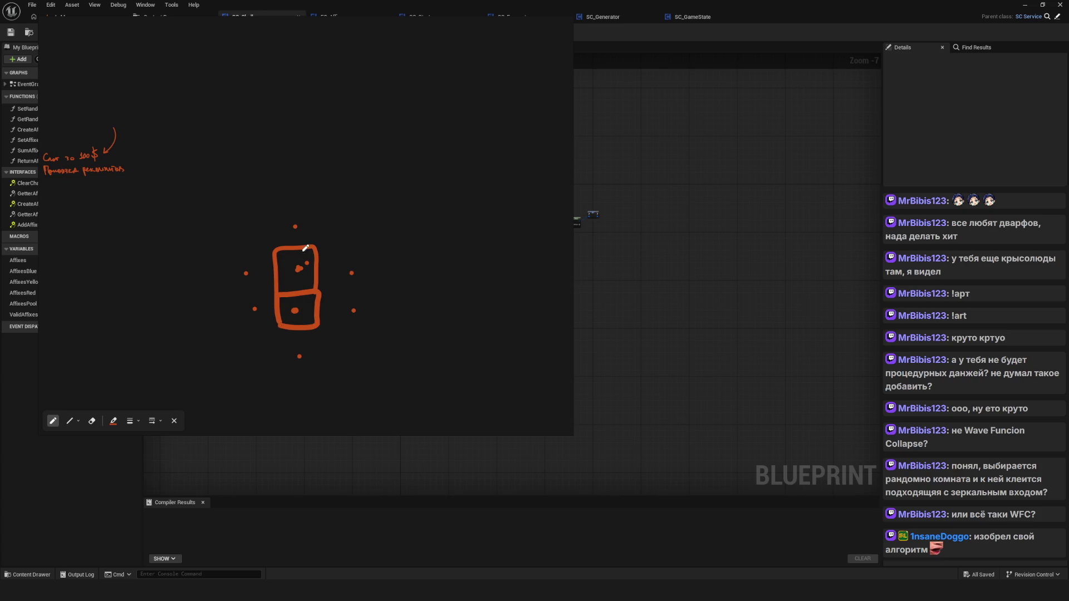
left_click_drag(297, 303, 298, 305)
Draw more room boxes branching left, right, below and above the existing rooms.
mouse_move(324, 287)
left_mouse_down()
mouse_move(362, 322)
mouse_move(316, 322)
left_mouse_up()
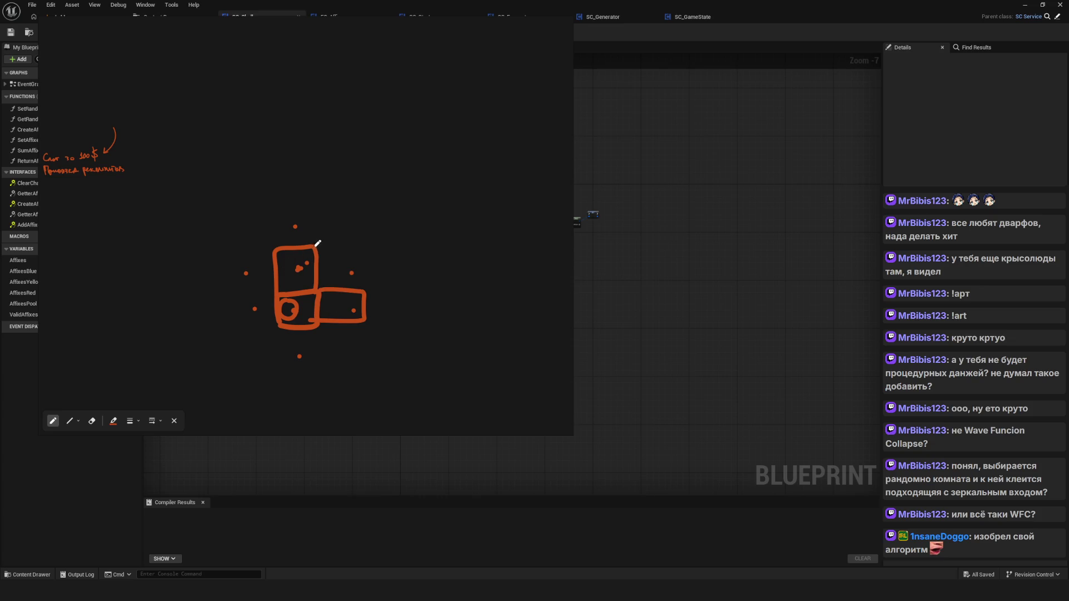
mouse_move(275, 247)
left_mouse_down()
mouse_move(229, 294)
mouse_move(275, 296)
left_mouse_up()
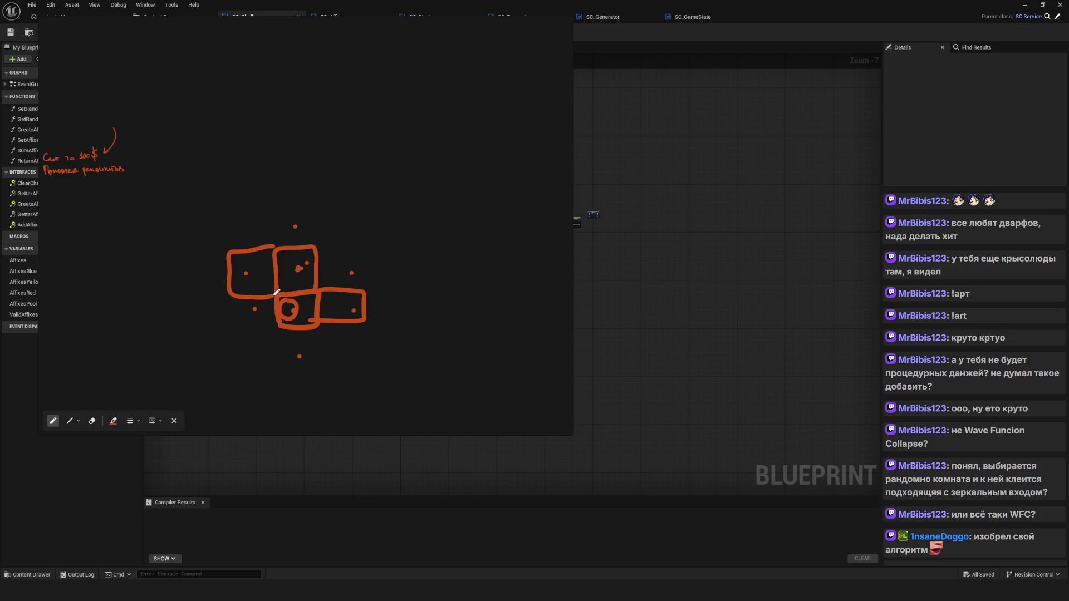
left_click_drag(318, 323, 363, 323)
mouse_move(322, 240)
left_mouse_down()
mouse_move(374, 253)
mouse_move(377, 293)
mouse_move(377, 249)
left_mouse_up()
mouse_move(373, 206)
left_mouse_down()
mouse_move(435, 238)
mouse_move(382, 252)
mouse_move(437, 162)
mouse_move(433, 204)
mouse_move(497, 223)
mouse_move(443, 237)
left_mouse_up()
mouse_move(375, 162)
left_mouse_down()
mouse_move(429, 114)
mouse_move(439, 153)
left_mouse_up()
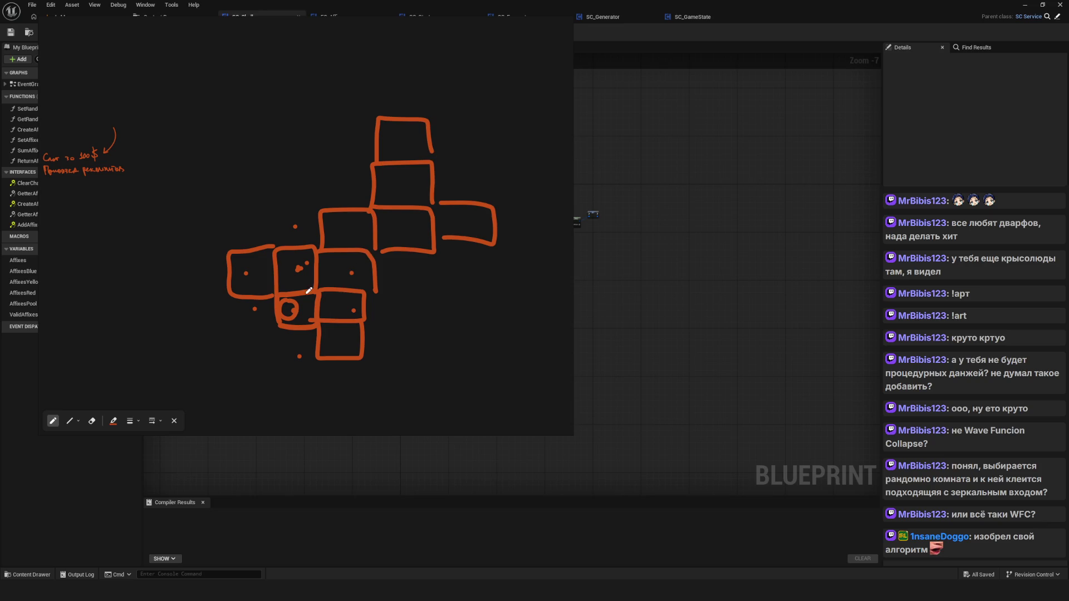
Link the rooms with connector lines and mark door dots in the top room.
mouse_move(290, 307)
left_mouse_down()
mouse_move(338, 307)
mouse_move(339, 344)
left_mouse_up()
left_click_drag(288, 279, 259, 277)
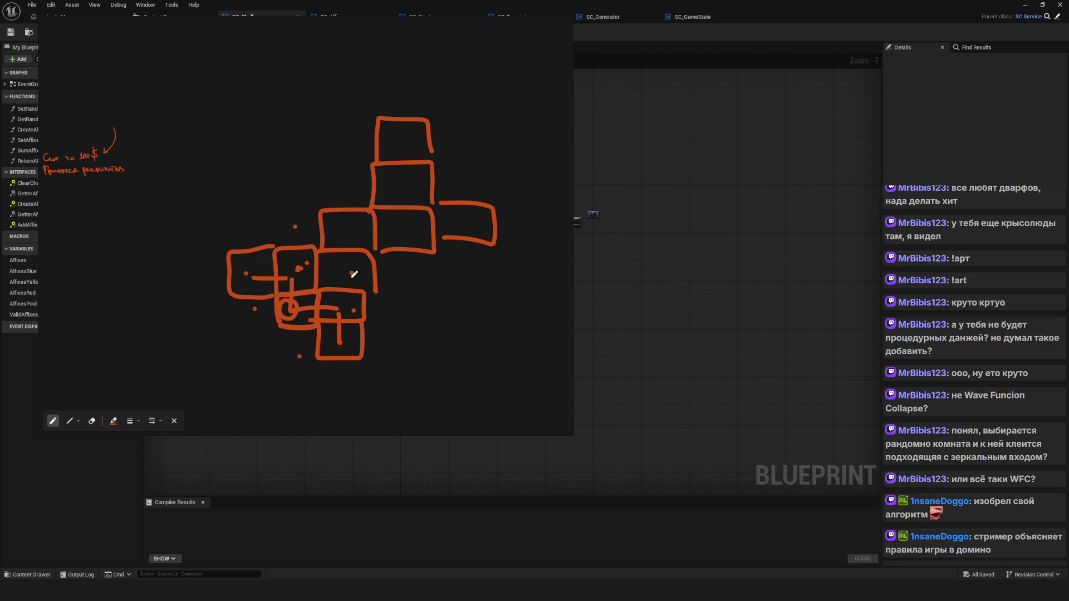
mouse_move(341, 307)
left_mouse_down()
mouse_move(345, 240)
mouse_move(393, 240)
mouse_move(394, 216)
left_mouse_up()
left_click_drag(392, 141, 393, 167)
left_click_drag(415, 215, 456, 216)
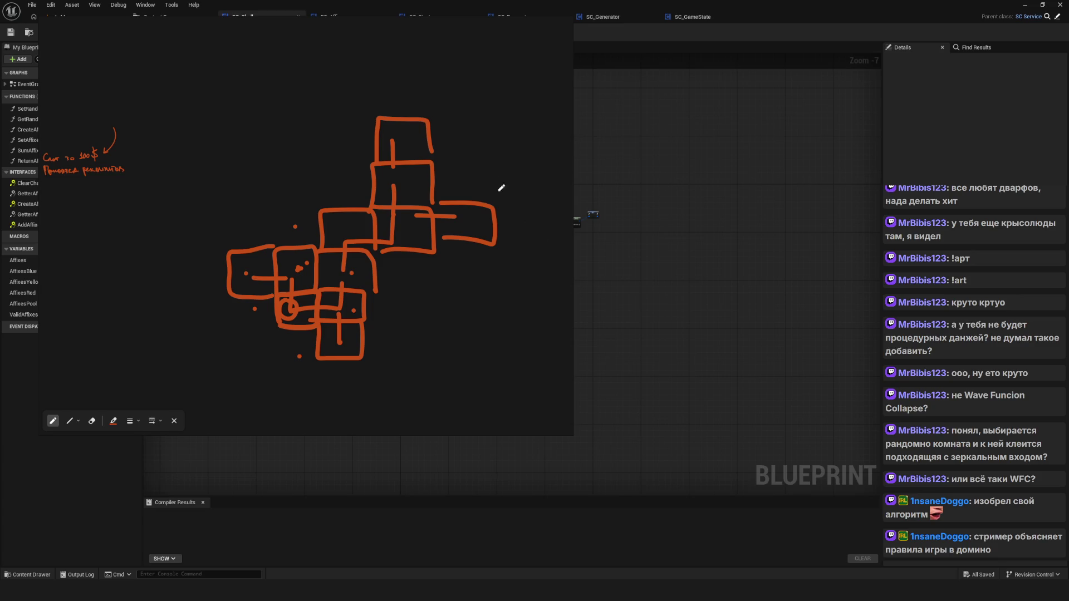
left_click(402, 136)
left_click(414, 132)
Handwrite 'start' below the layout and label the top room as the end.
mouse_move(368, 366)
left_mouse_down()
mouse_move(412, 373)
mouse_move(438, 361)
left_mouse_up()
left_click_drag(454, 104, 505, 107)
left_click_drag(504, 69, 506, 88)
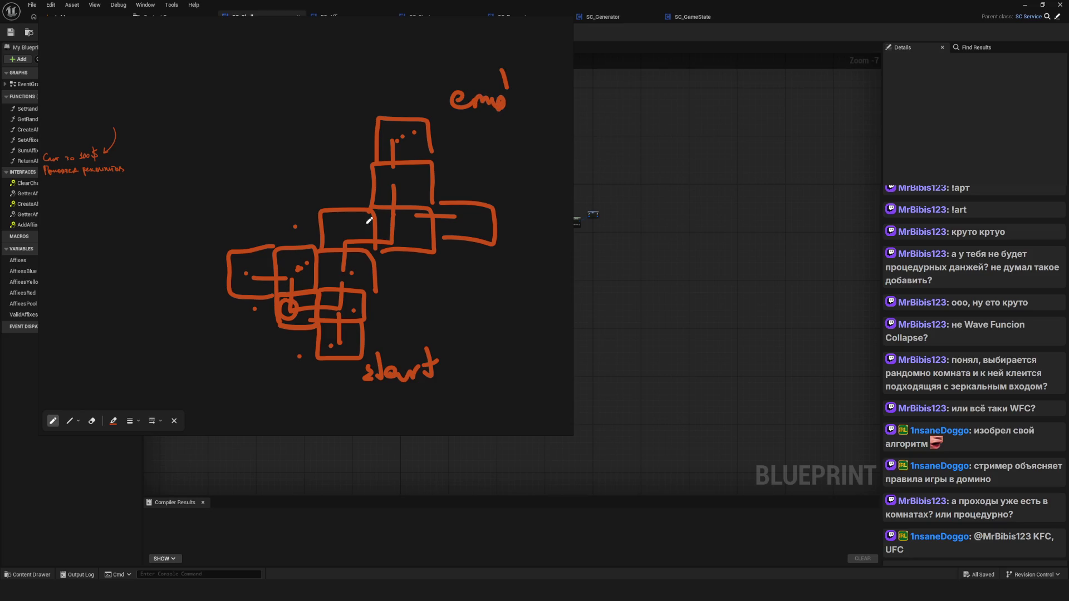
Add a few more room outlines higher in the layout, then close the drawing overlay.
mouse_move(322, 207)
left_mouse_down()
mouse_move(275, 209)
mouse_move(279, 250)
mouse_move(320, 207)
left_mouse_up()
mouse_move(299, 269)
left_mouse_down()
mouse_move(290, 228)
mouse_move(345, 230)
mouse_move(349, 253)
left_mouse_up()
mouse_move(373, 162)
left_mouse_down()
mouse_move(321, 208)
mouse_move(343, 230)
mouse_move(386, 179)
mouse_move(393, 188)
mouse_move(477, 180)
left_mouse_up()
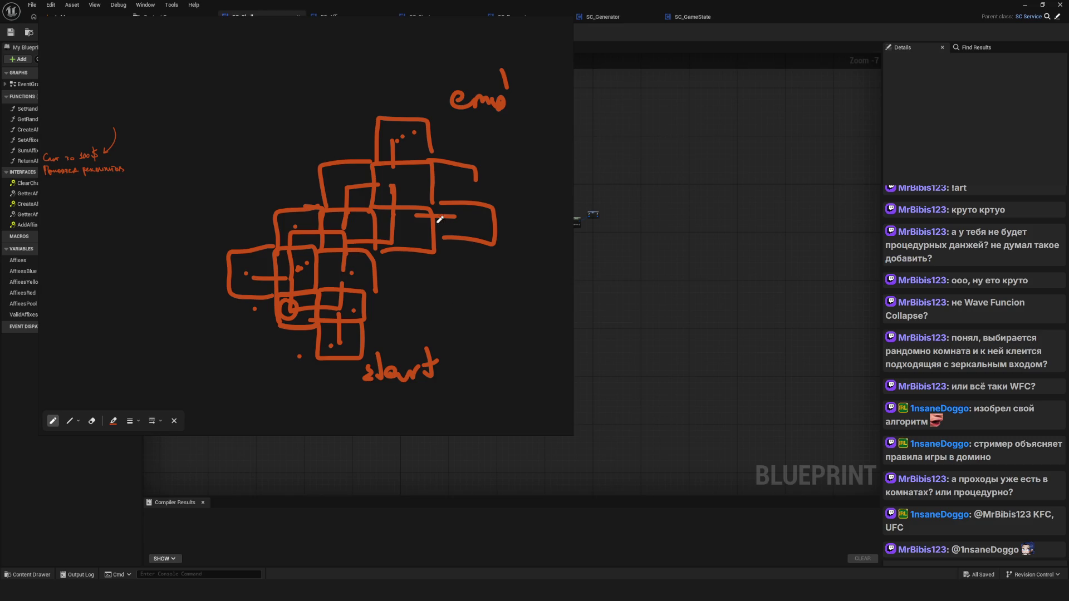
key("Escape")
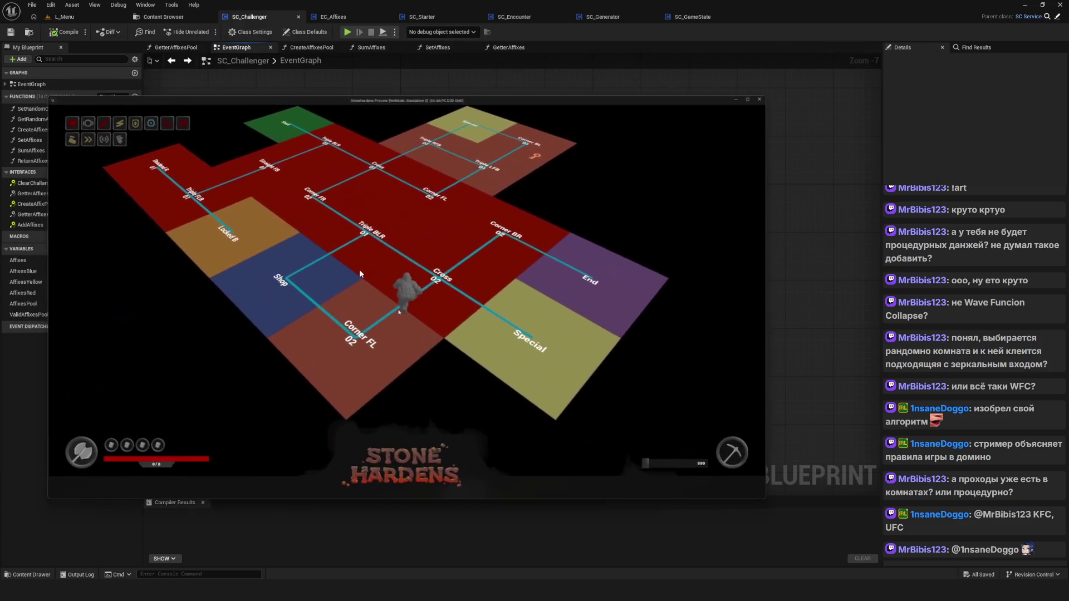
Pause the Stone Hardens clip on the room map and capture that screen area.
left_click(376, 279)
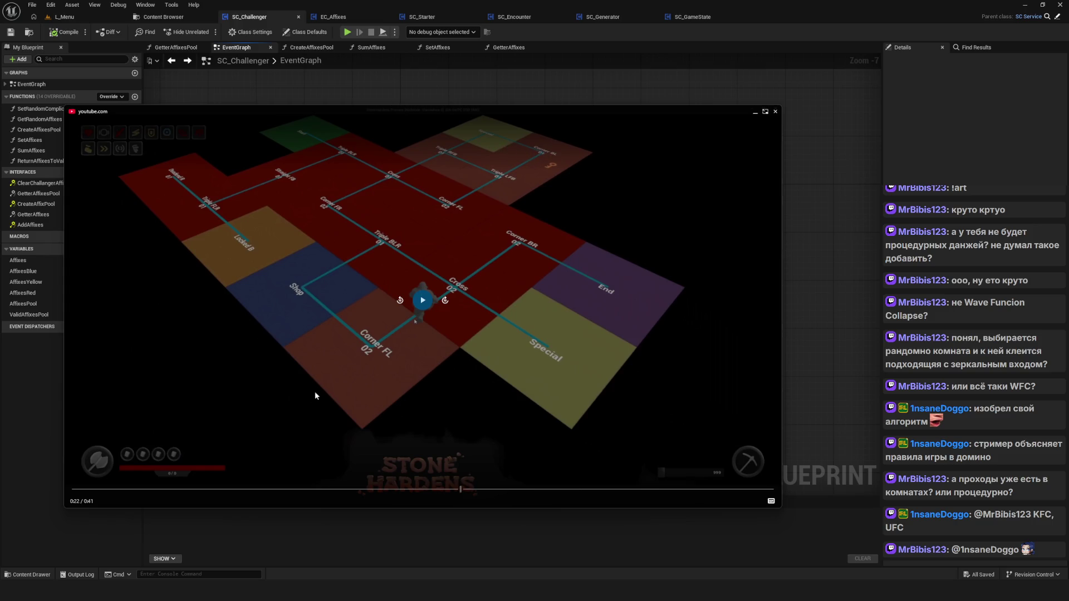
key("Print")
mouse_move(106, 118)
left_mouse_down()
mouse_move(615, 372)
mouse_move(716, 447)
left_mouse_up()
Mark the capture with red X marks, an arrow between Special and Cross 02, and path strokes.
left_click(517, 459)
left_click_drag(333, 261, 355, 275)
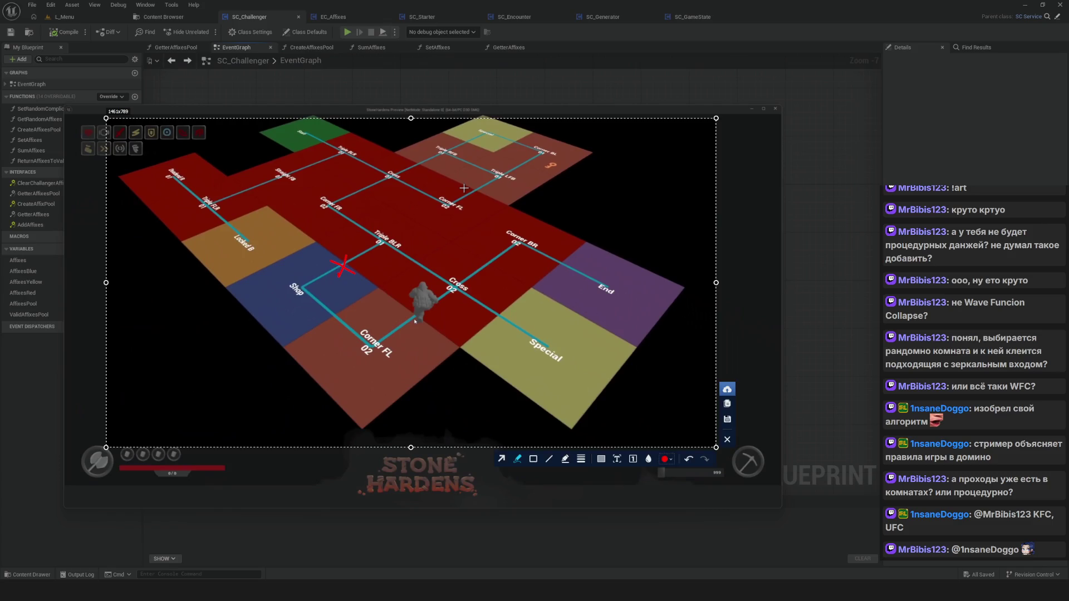
mouse_move(482, 156)
left_mouse_down()
mouse_move(460, 170)
mouse_move(482, 171)
mouse_move(524, 133)
mouse_move(517, 151)
left_mouse_up()
mouse_move(550, 345)
left_mouse_down()
mouse_move(455, 288)
mouse_move(376, 343)
mouse_move(305, 293)
left_mouse_up()
mouse_move(448, 289)
left_mouse_down()
mouse_move(344, 274)
mouse_move(329, 260)
mouse_move(338, 238)
left_mouse_up()
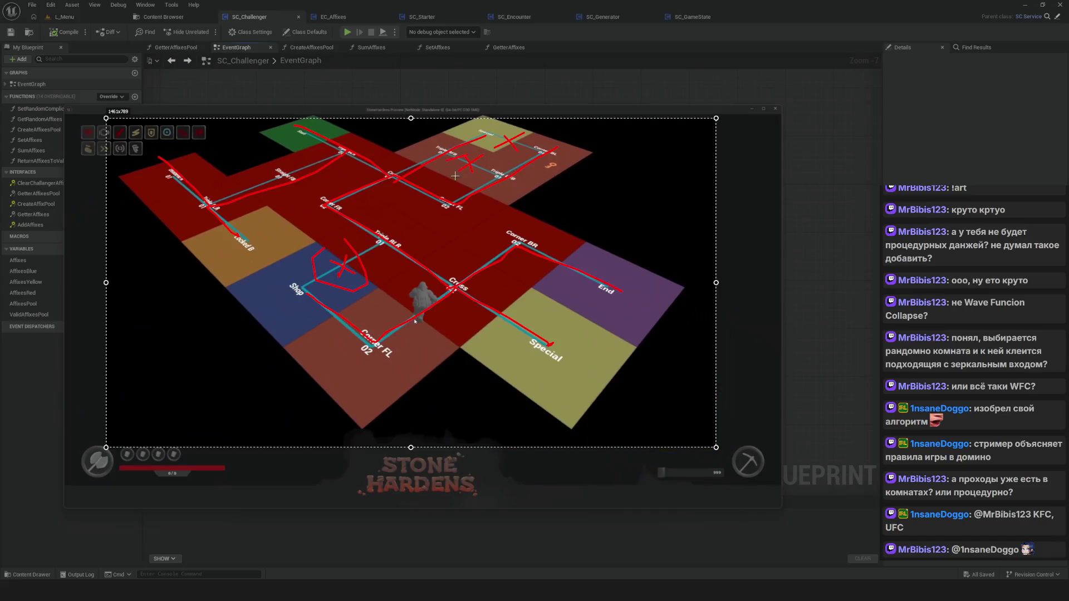
key("Escape")
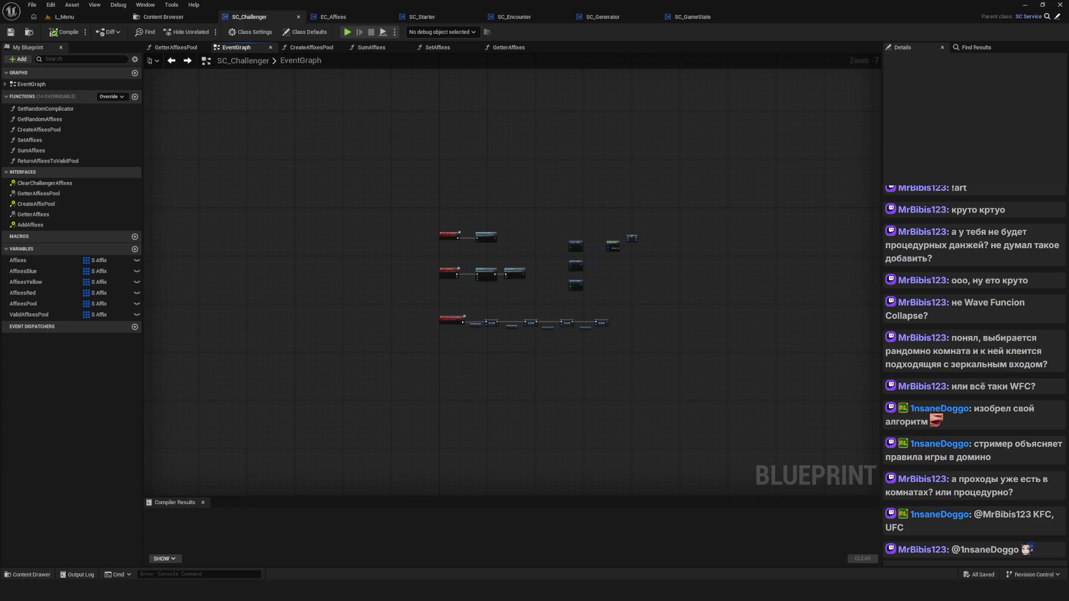
Zoom the SC_Challenger EventGraph to read the ClearChallengerAffixes array-clearing nodes.
scroll(436, 312, "up", 6)
scroll(448, 299, "down", 4)
scroll(506, 299, "up", 3)
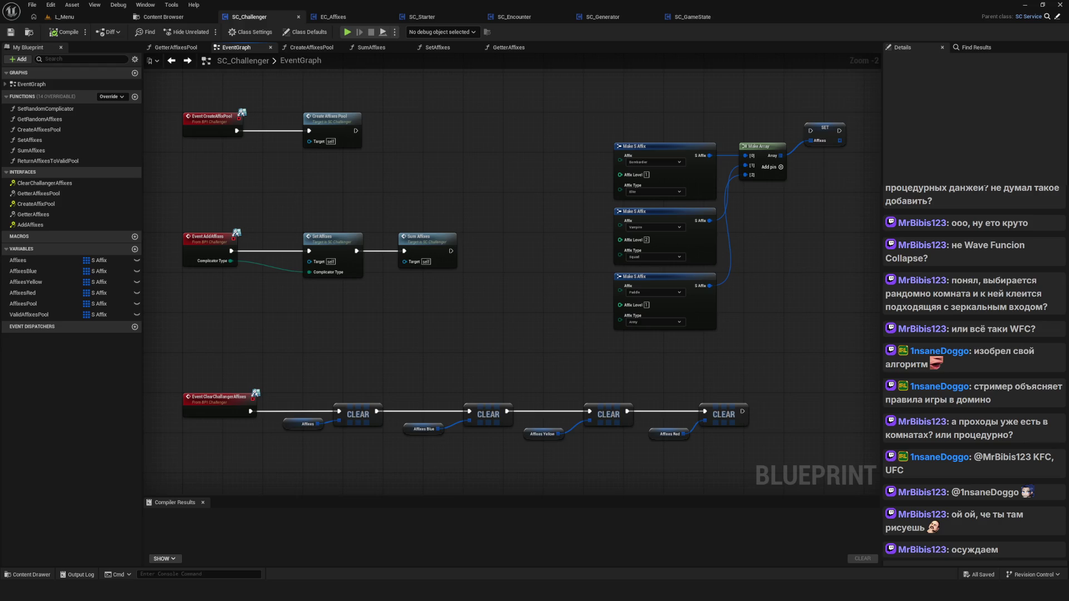
scroll(414, 466, "down", 5)
scroll(445, 423, "up", 4)
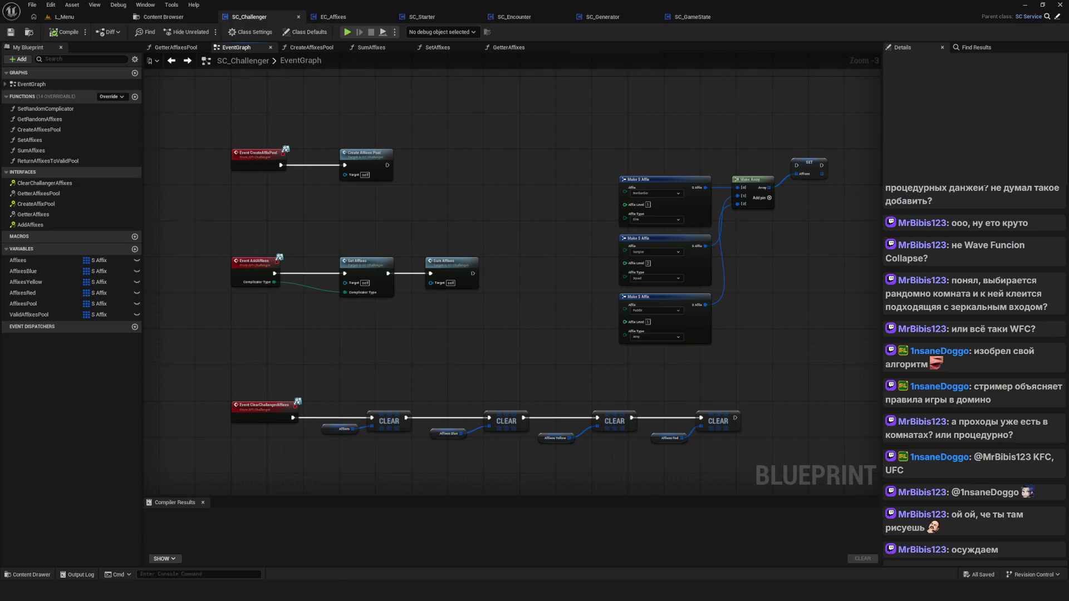
Reopen the drawing overlay and sketch four linked room boxes.
key("alt+Tab")
mouse_move(323, 196)
left_mouse_down()
mouse_move(356, 230)
mouse_move(337, 192)
mouse_move(414, 188)
mouse_move(354, 191)
mouse_move(358, 231)
mouse_move(407, 182)
left_mouse_up()
mouse_move(358, 224)
left_mouse_down()
mouse_move(361, 260)
mouse_move(413, 227)
mouse_move(411, 264)
left_mouse_up()
mouse_move(459, 214)
left_mouse_down()
mouse_move(507, 207)
mouse_move(437, 220)
left_mouse_up()
mouse_move(507, 222)
left_mouse_down()
mouse_move(508, 261)
mouse_move(457, 266)
mouse_move(510, 264)
left_mouse_up()
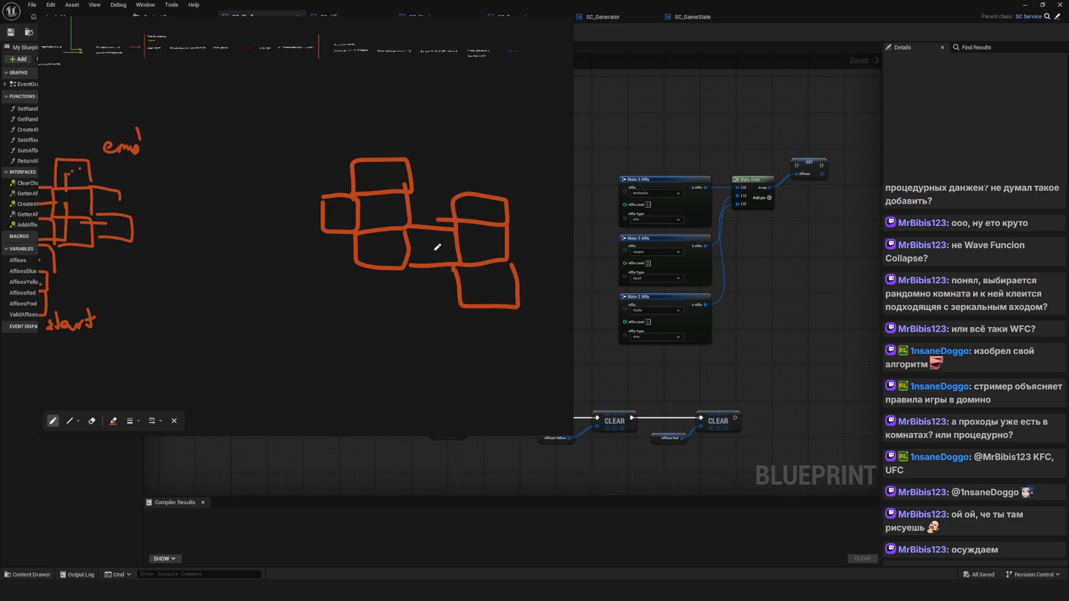
scroll(437, 247, "up", 3)
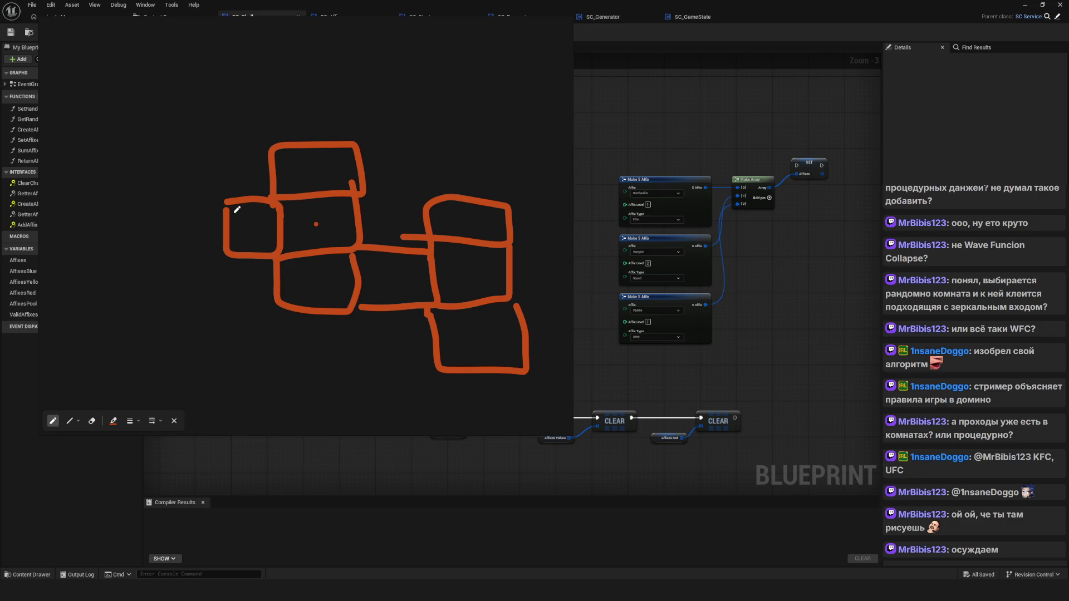
Add a door stroke in the middle room, erasing the stray X mark between rooms.
mouse_move(374, 217)
left_mouse_down()
mouse_move(391, 207)
mouse_move(395, 227)
left_mouse_up()
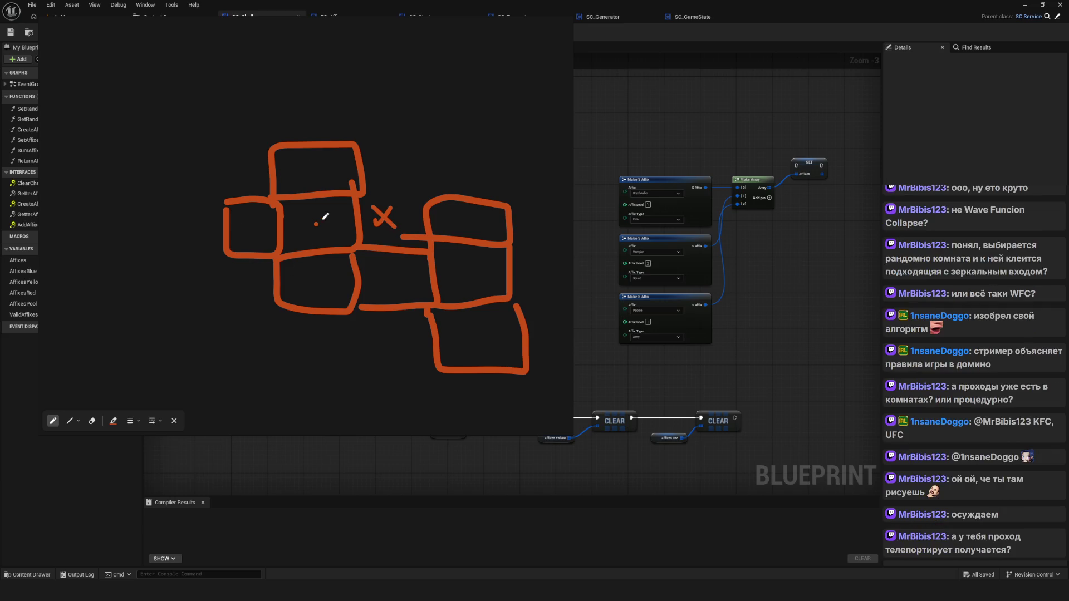
left_click_drag(316, 210, 316, 240)
key("e")
mouse_move(403, 228)
left_mouse_down()
mouse_move(379, 211)
mouse_move(382, 232)
left_mouse_up()
key("p")
mouse_move(317, 220)
left_mouse_down()
mouse_move(319, 237)
mouse_move(318, 219)
mouse_move(317, 235)
mouse_move(317, 225)
mouse_move(275, 229)
left_mouse_up()
key("e")
key("p")
key("e")
key("p")
Draw door marks in the top, lower-left, upper-right and bottom-right rooms plus a corridor.
left_click_drag(311, 171, 311, 188)
mouse_move(316, 269)
left_mouse_down()
mouse_move(340, 289)
mouse_move(473, 273)
mouse_move(473, 285)
left_mouse_up()
left_click_drag(467, 214, 467, 239)
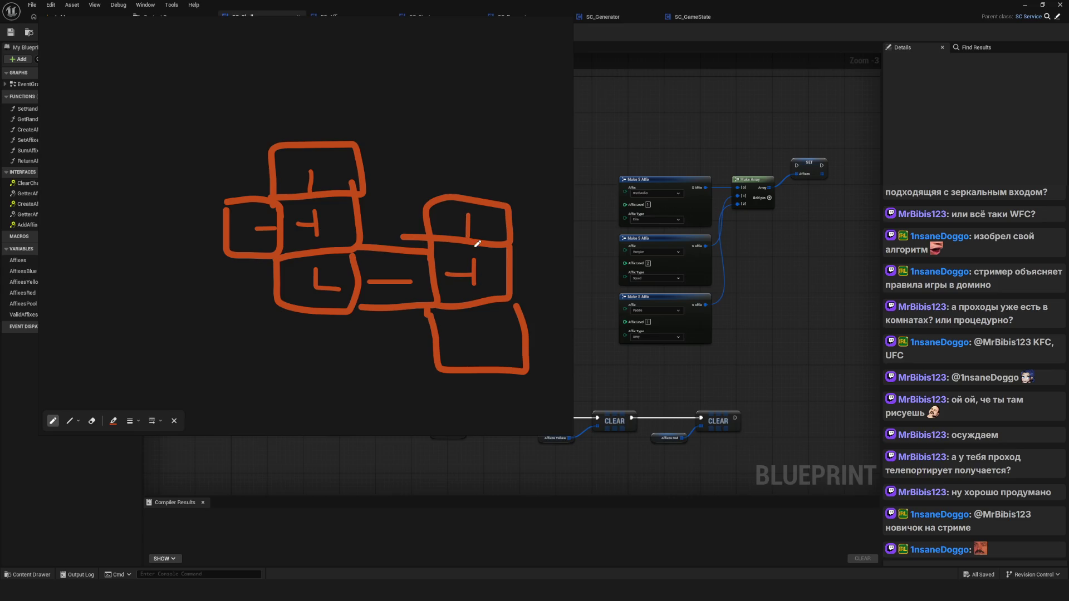
left_click_drag(477, 304, 480, 334)
left_click_drag(409, 239, 429, 238)
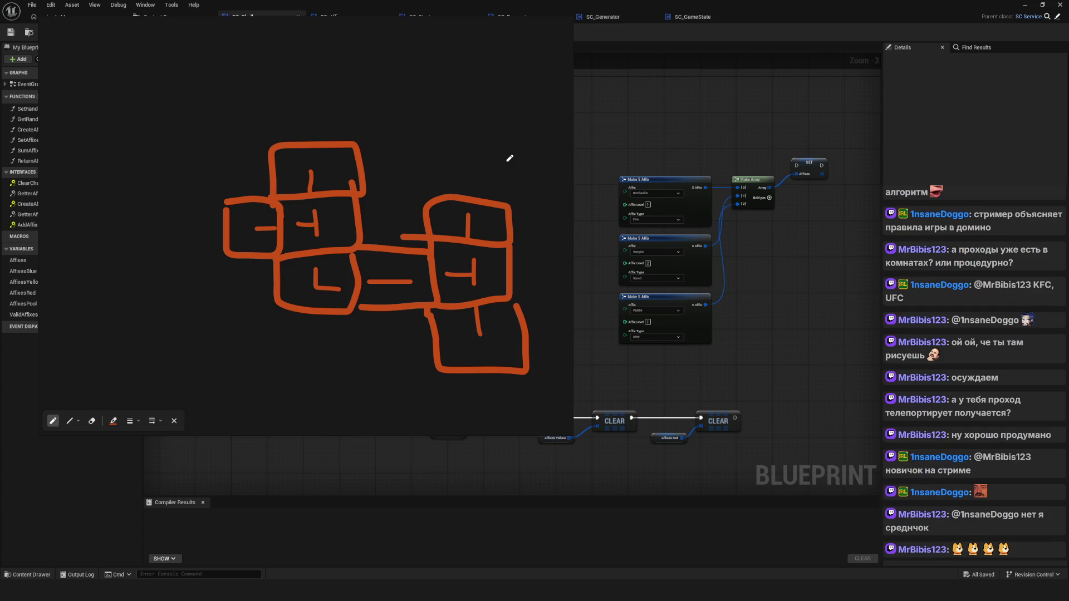
Sketch a new group of scattered room boxes to the right of the cluster.
scroll(264, 204, "down", 2)
scroll(264, 205, "up", 3)
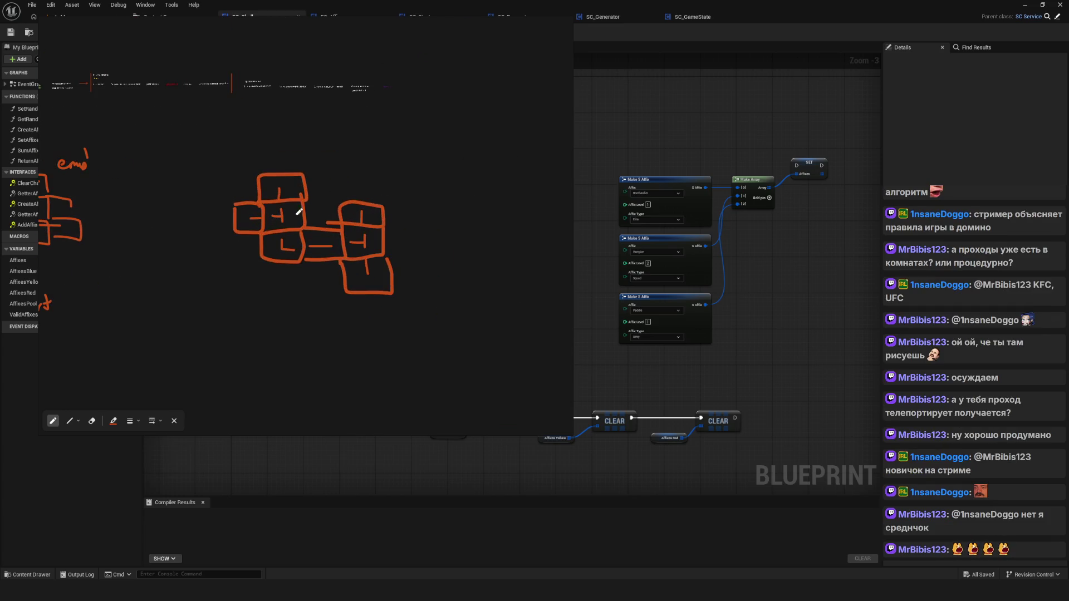
scroll(257, 270, "down", 3)
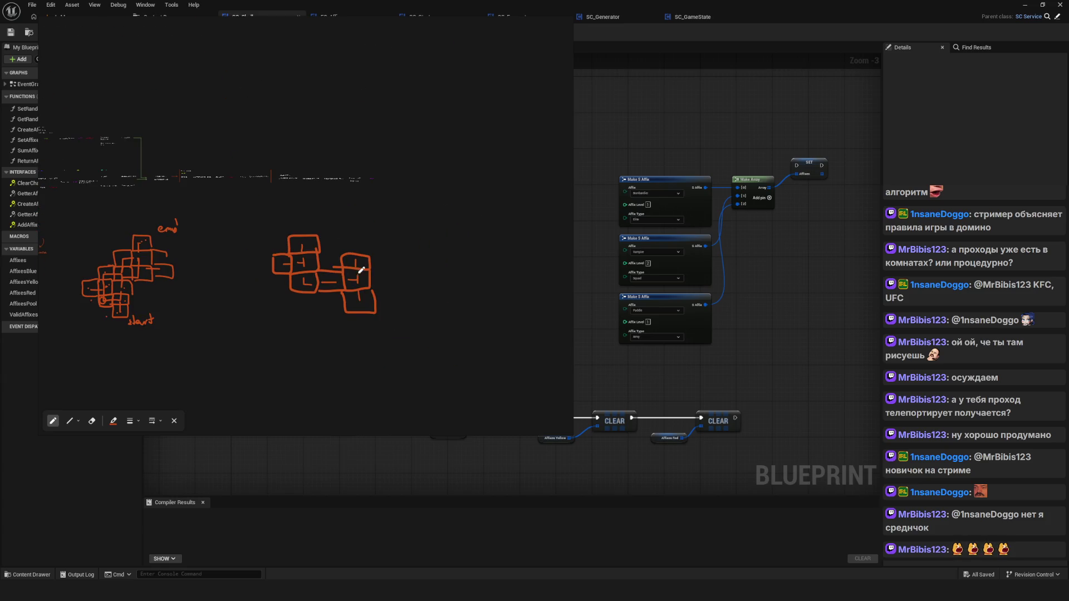
scroll(230, 248, "up", 1)
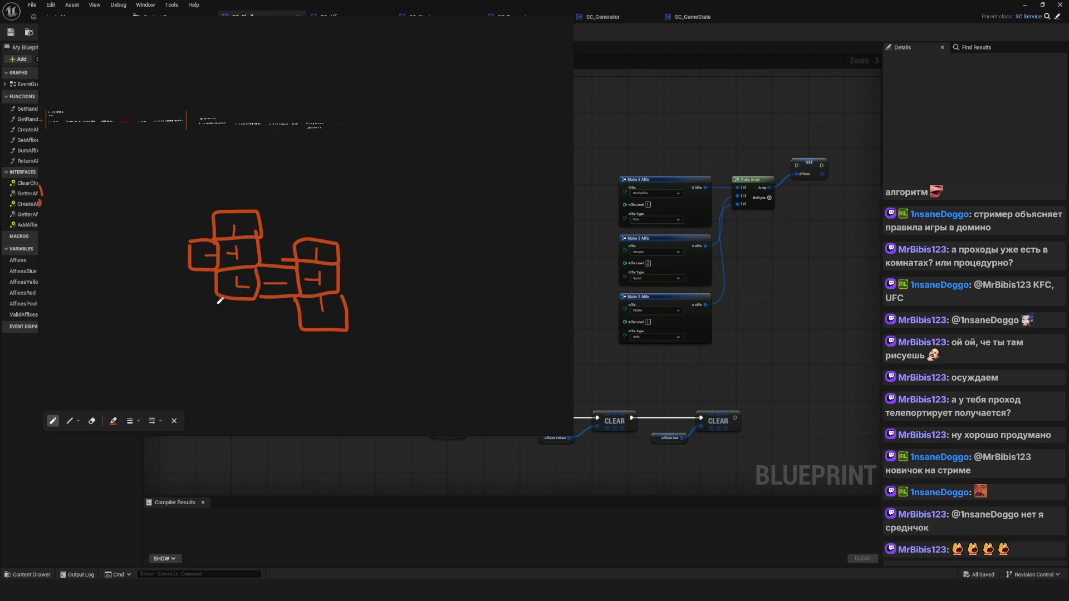
scroll(353, 234, "right", 3)
mouse_move(363, 225)
left_mouse_down()
mouse_move(400, 247)
mouse_move(401, 229)
mouse_move(354, 224)
mouse_move(426, 260)
mouse_move(453, 225)
mouse_move(401, 223)
left_mouse_up()
scroll(423, 239, "right", 1)
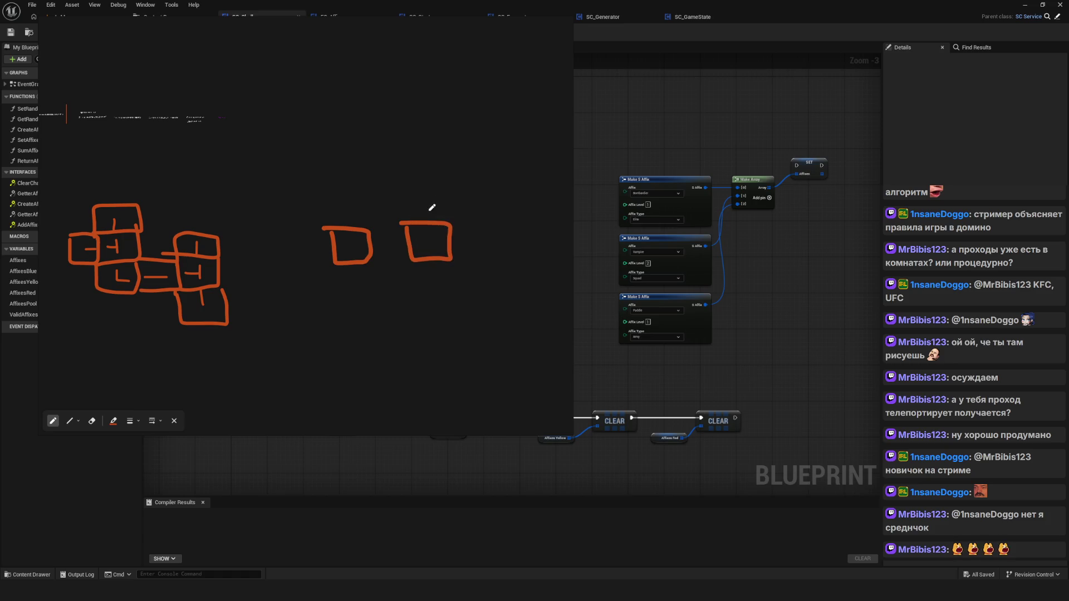
mouse_move(403, 168)
left_mouse_down()
mouse_move(404, 187)
mouse_move(453, 199)
mouse_move(403, 166)
left_mouse_up()
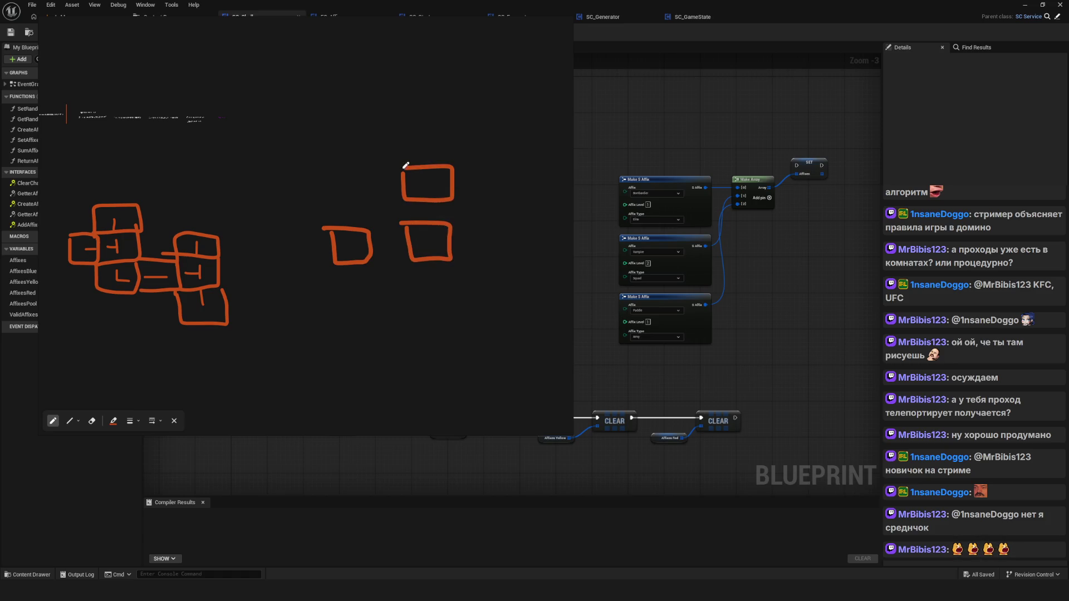
left_click_drag(418, 280, 419, 310)
mouse_move(418, 278)
left_mouse_down()
mouse_move(432, 280)
mouse_move(444, 305)
mouse_move(419, 313)
mouse_move(474, 277)
mouse_move(433, 305)
mouse_move(429, 275)
mouse_move(472, 295)
mouse_move(503, 283)
mouse_move(467, 297)
left_mouse_up()
scroll(440, 289, "right", 2)
mouse_move(457, 210)
left_mouse_down()
mouse_move(462, 241)
mouse_move(500, 209)
mouse_move(459, 208)
left_mouse_up()
mouse_move(474, 314)
left_mouse_down()
mouse_move(475, 346)
mouse_move(511, 343)
mouse_move(477, 350)
left_mouse_up()
scroll(363, 298, "left", 1)
scroll(334, 262, "left", 1)
Draw an entry arrow pointing at the left start room, undoing a trial X across the sketch.
left_click_drag(270, 200, 301, 222)
left_click_drag(301, 222, 286, 221)
scroll(348, 254, "down", 2)
left_click_drag(437, 187, 253, 348)
left_click_drag(252, 195, 389, 338)
scroll(388, 338, "left", 5)
scroll(412, 317, "down", 1)
key("ctrl+z")
key("ctrl+z")
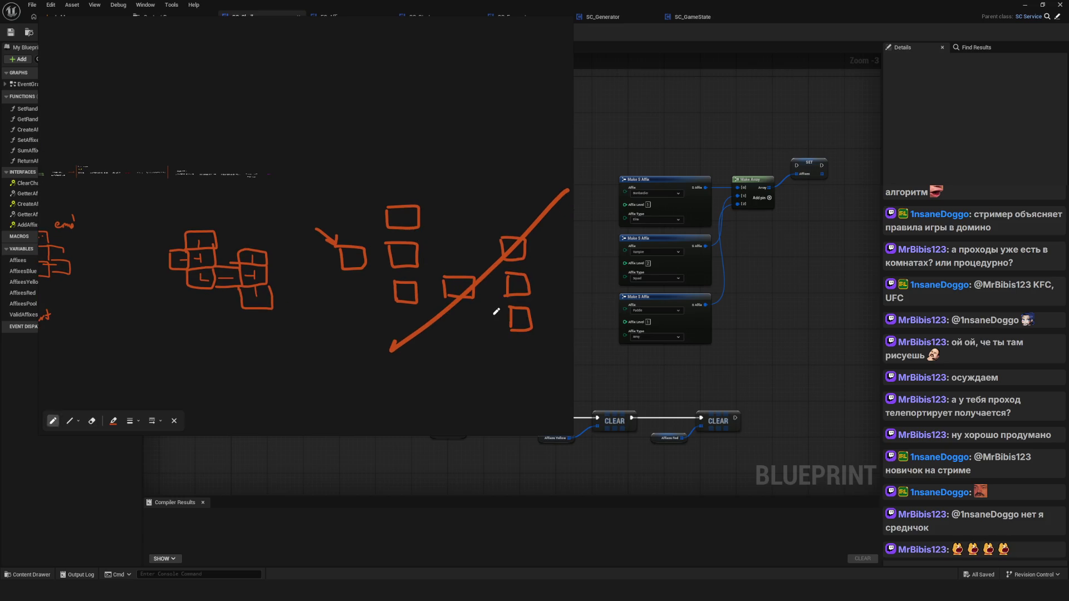
Connect the start room to the middle room with an arrowed line.
scroll(369, 262, "up", 2)
mouse_move(350, 263)
left_mouse_down()
mouse_move(410, 262)
mouse_move(350, 264)
left_mouse_up()
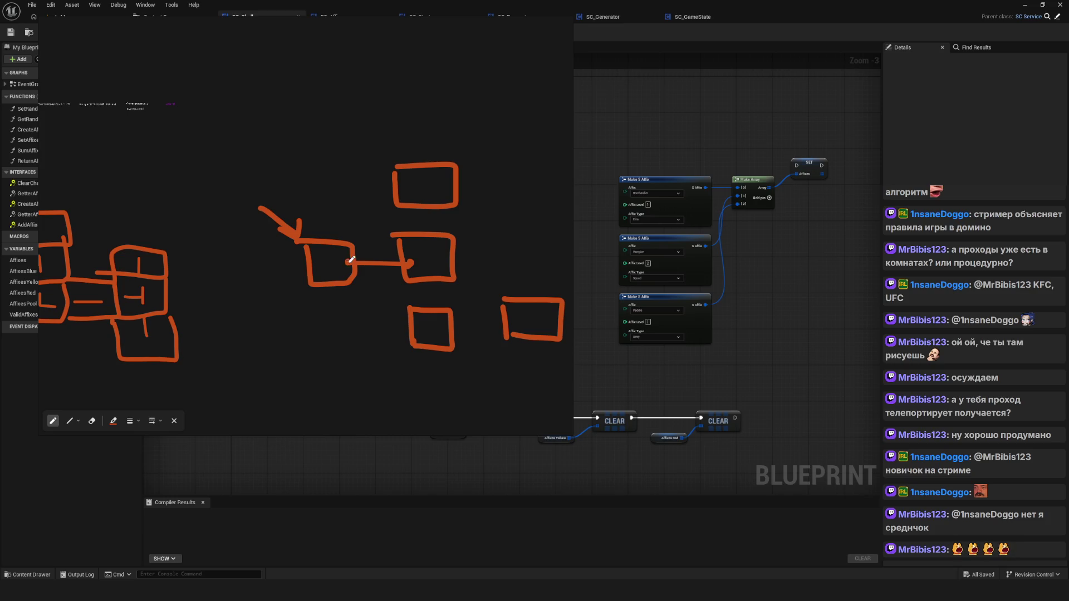
left_click_drag(370, 257, 382, 263)
left_click_drag(370, 268, 381, 262)
Outline the left room cluster and the right-hand rooms with large loops.
scroll(456, 334, "down", 5)
scroll(347, 313, "up", 3)
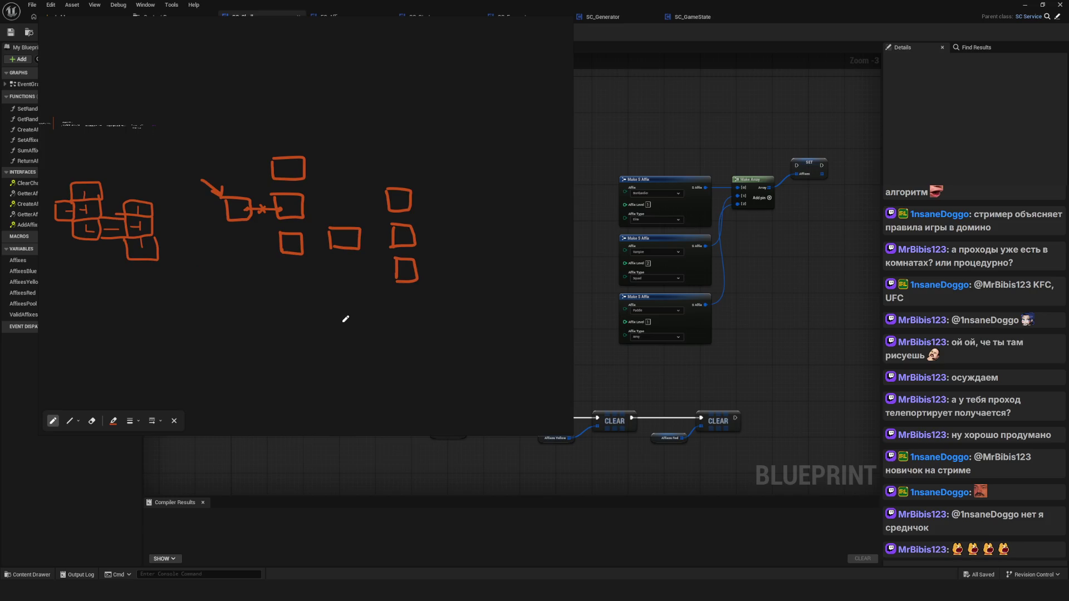
scroll(370, 326, "up", 4)
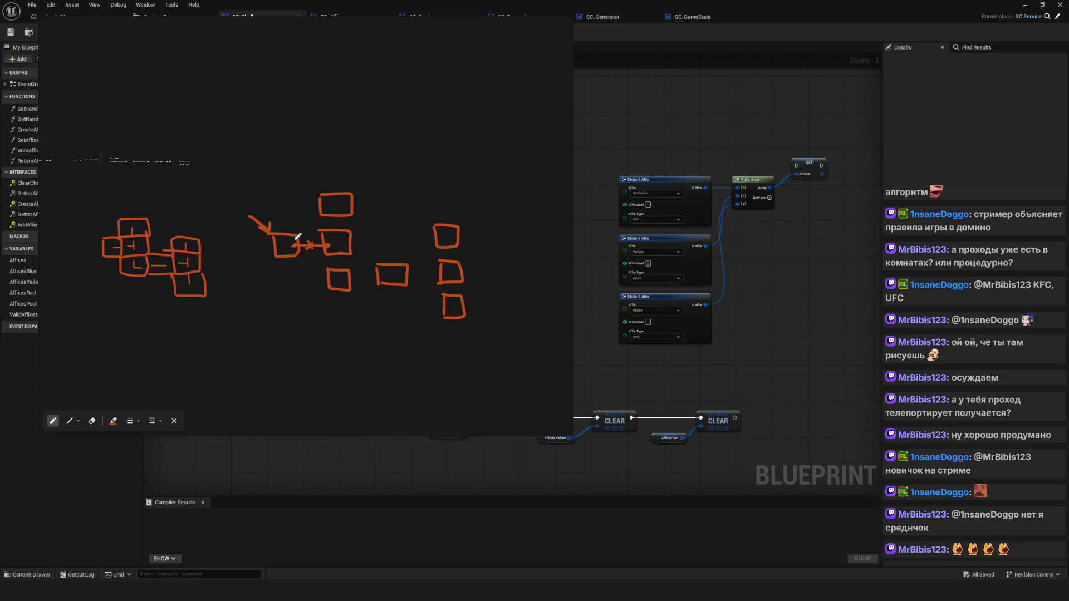
mouse_move(241, 232)
left_mouse_down()
mouse_move(325, 366)
mouse_move(415, 222)
mouse_move(231, 217)
left_mouse_up()
scroll(239, 293, "down", 1)
scroll(239, 294, "down", 2)
mouse_move(504, 185)
left_mouse_down()
mouse_move(370, 375)
mouse_move(249, 190)
mouse_move(498, 193)
left_mouse_up()
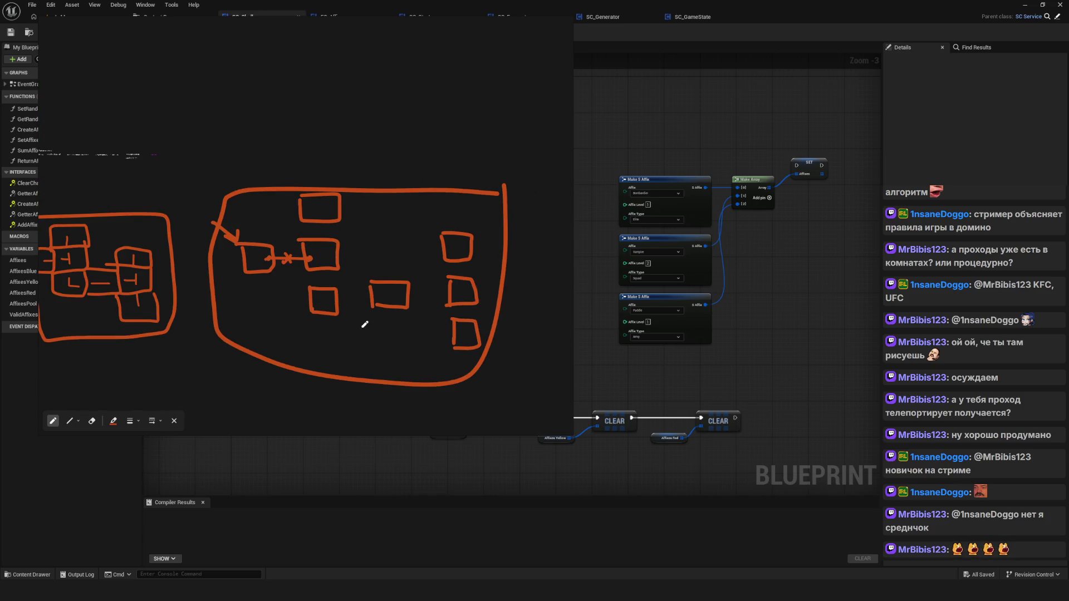
Undo the large outlines, erase the stray check-mark stroke and add an arrowhead.
scroll(365, 324, "up", 1)
key("ctrl+z")
key("ctrl+z")
key("ctrl+z")
scroll(293, 245, "up", 4)
key("e")
left_click(292, 239)
key("p")
mouse_move(281, 224)
left_mouse_down()
mouse_move(259, 240)
mouse_move(281, 253)
left_mouse_up()
Replace the old connector between the left rooms with a redrawn line.
scroll(493, 254, "left", 5)
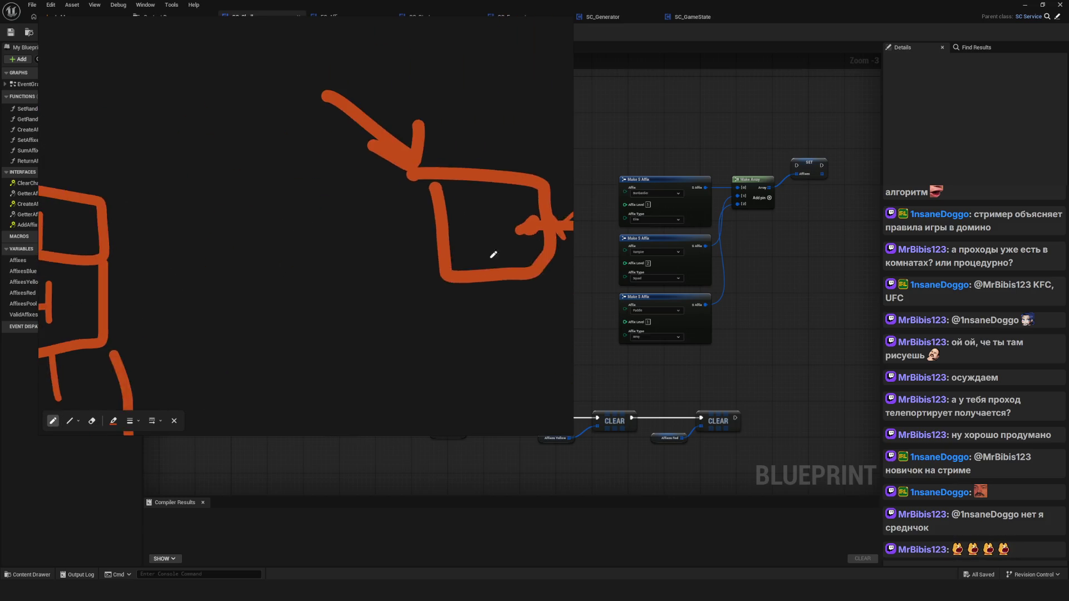
scroll(493, 254, "left", 6)
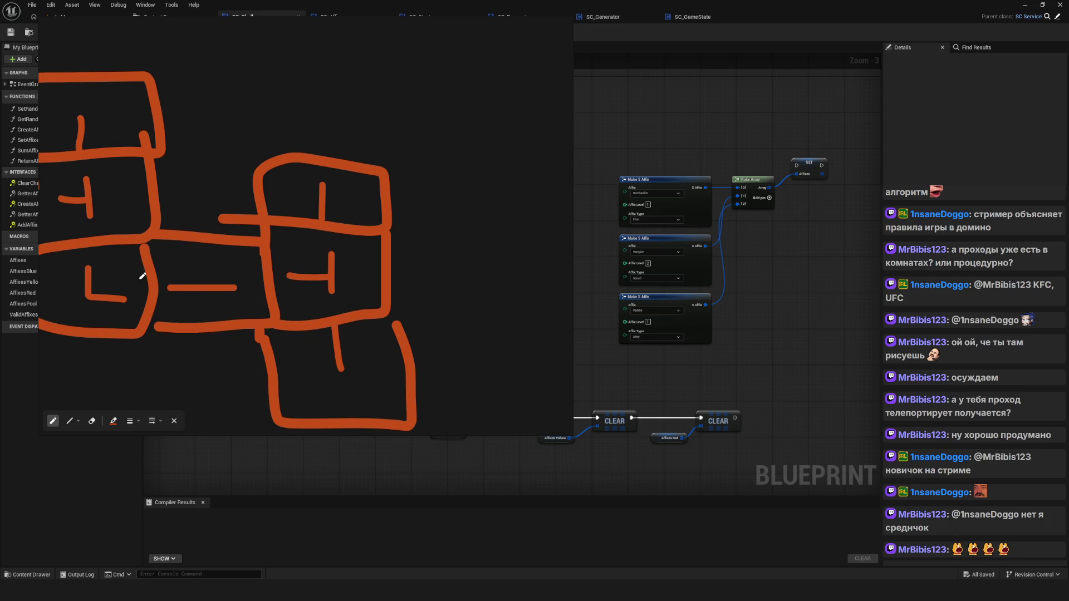
scroll(231, 286, "down", 2)
scroll(302, 272, "right", 5)
scroll(426, 256, "down", 2)
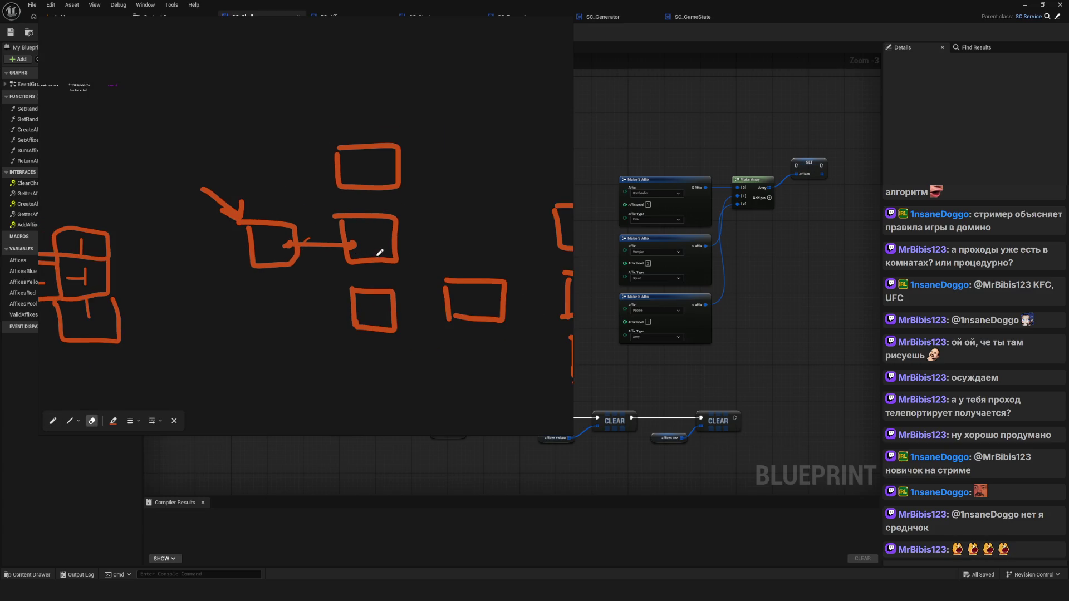
scroll(397, 263, "down", 2)
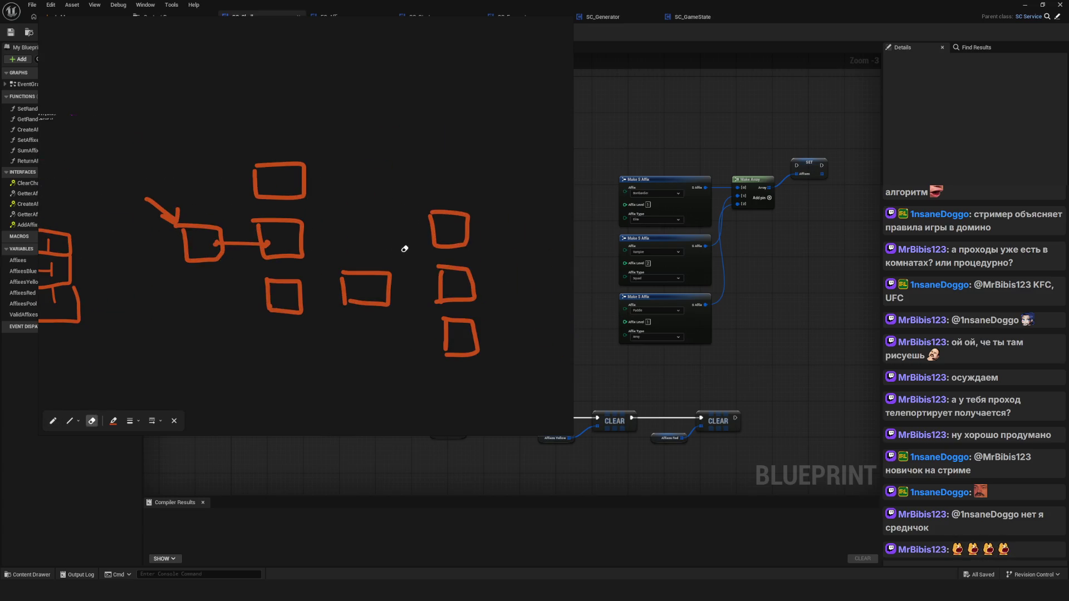
left_click_drag(271, 244, 310, 246)
scroll(234, 252, "up", 2)
left_click_drag(209, 238, 283, 237)
Draw a large arrow pointing down at the right-hand rooms.
scroll(425, 255, "down", 2)
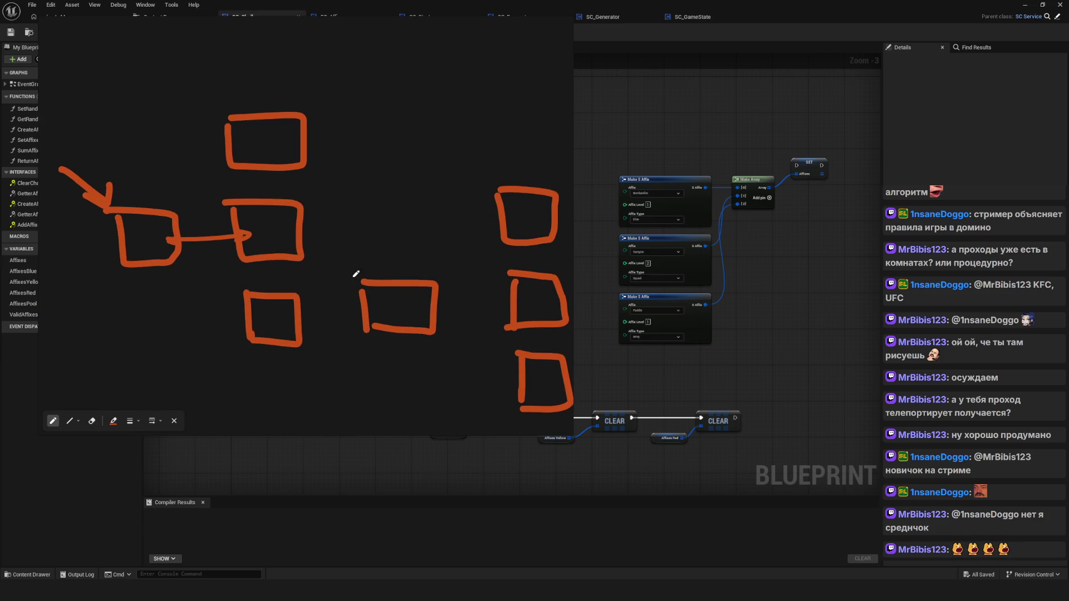
scroll(327, 273, "up", 2)
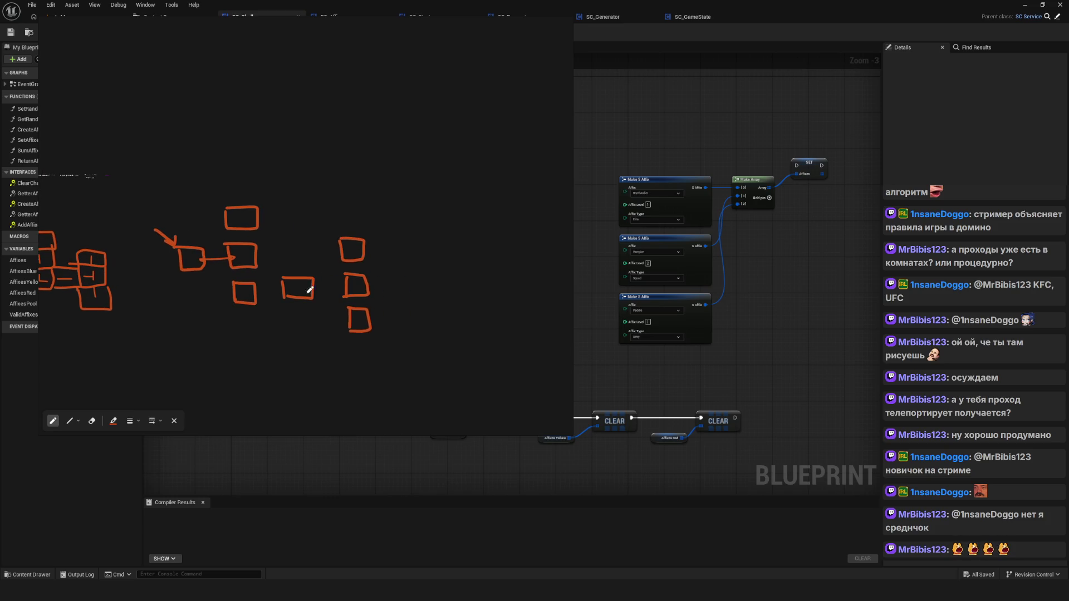
scroll(310, 290, "up", 1)
scroll(401, 326, "up", 1)
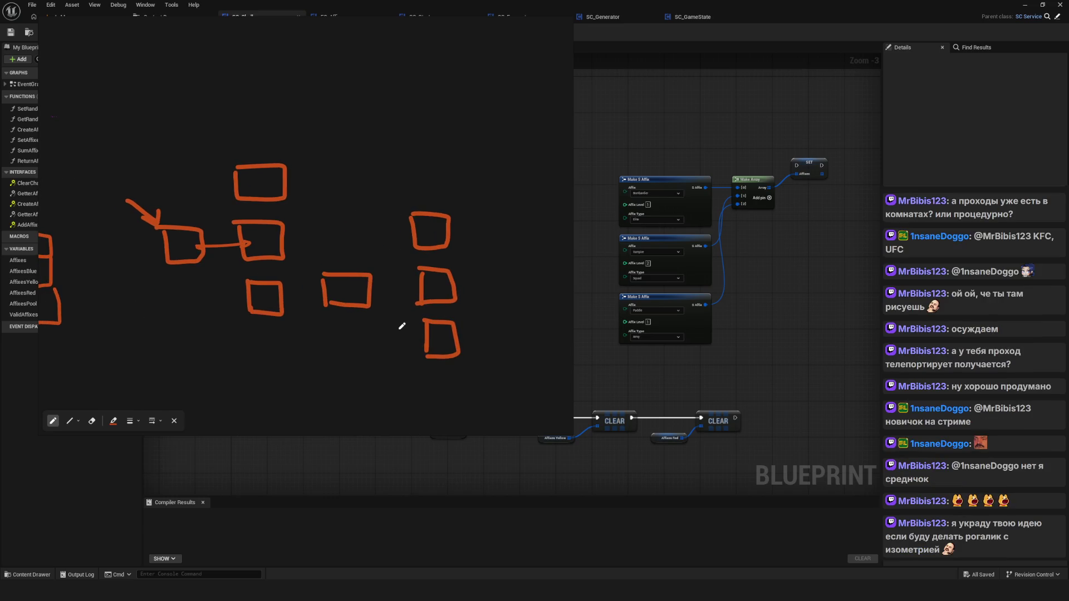
scroll(317, 283, "left", 1)
scroll(317, 283, "down", 3)
scroll(321, 283, "up", 1)
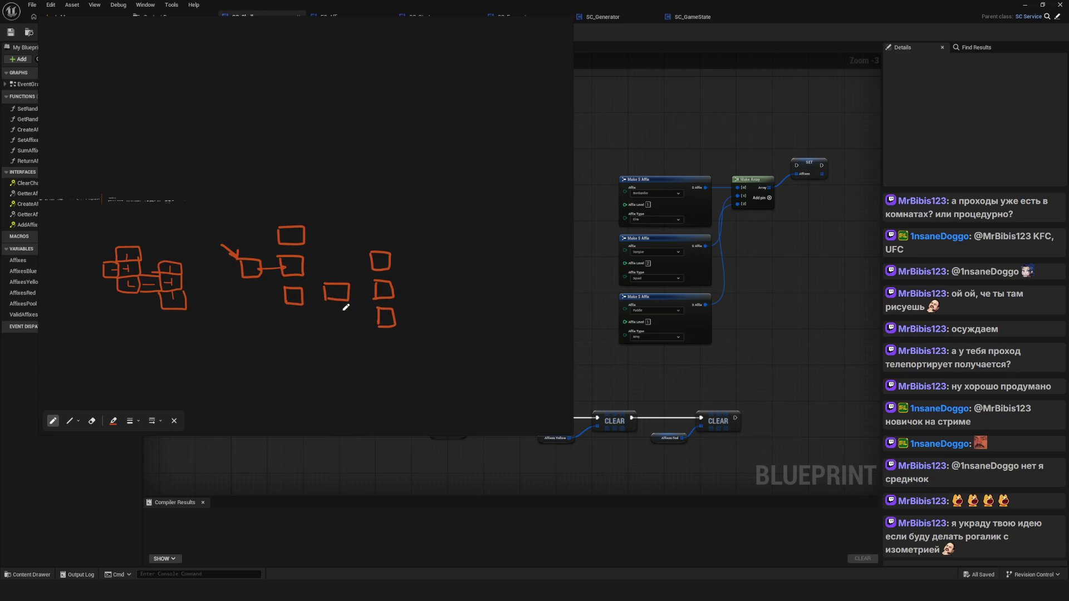
scroll(376, 298, "left", 3)
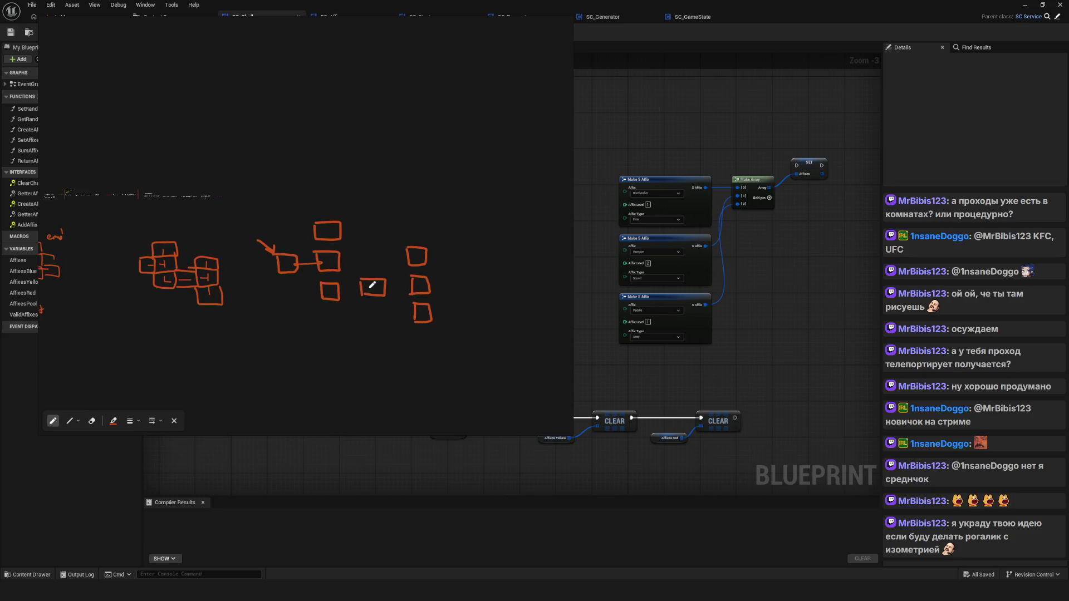
scroll(362, 279, "left", 3)
mouse_move(438, 198)
left_mouse_down()
mouse_move(415, 253)
mouse_move(430, 239)
mouse_move(364, 295)
left_mouse_up()
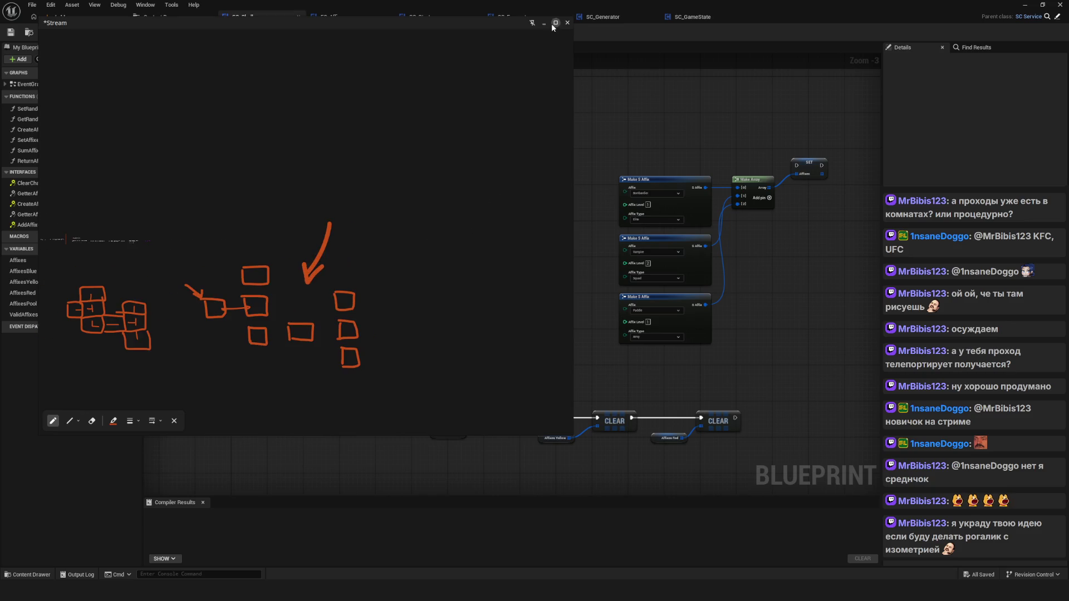
Hide the whiteboard and look over the SC_Challenger EventGraph.
left_click(546, 24)
scroll(378, 278, "down", 2)
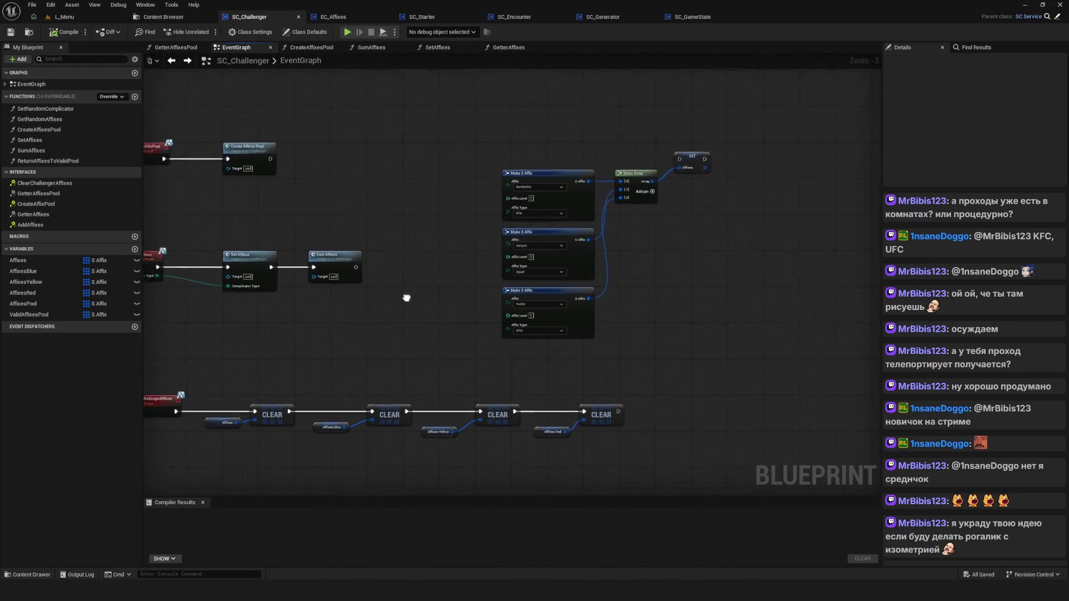
scroll(417, 255, "down", 1)
scroll(485, 278, "up", 4)
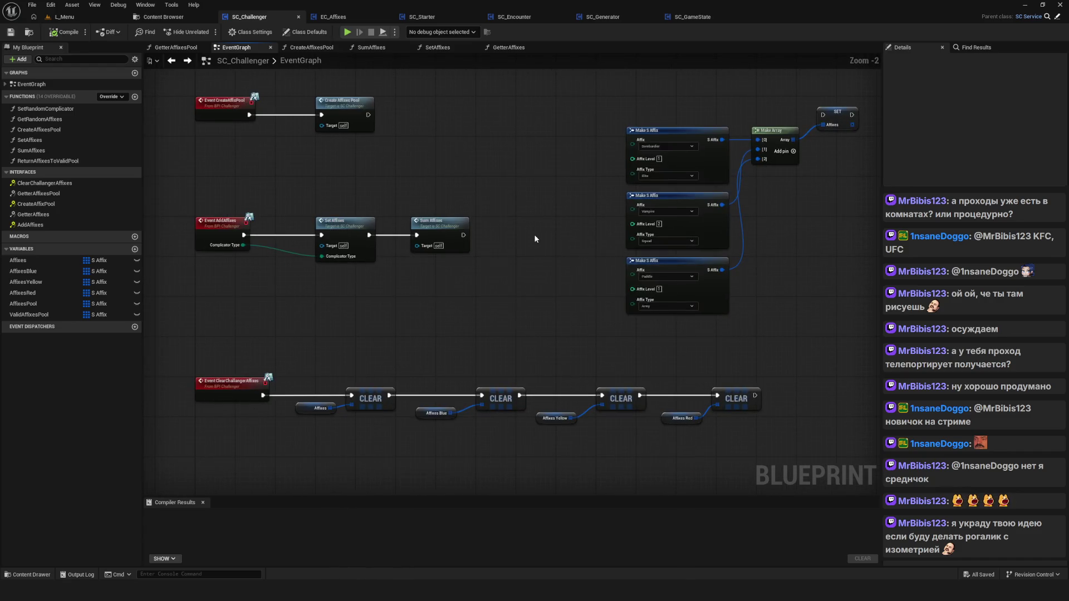
scroll(531, 241, "down", 5)
scroll(543, 316, "up", 3)
scroll(535, 312, "down", 3)
scroll(528, 304, "up", 3)
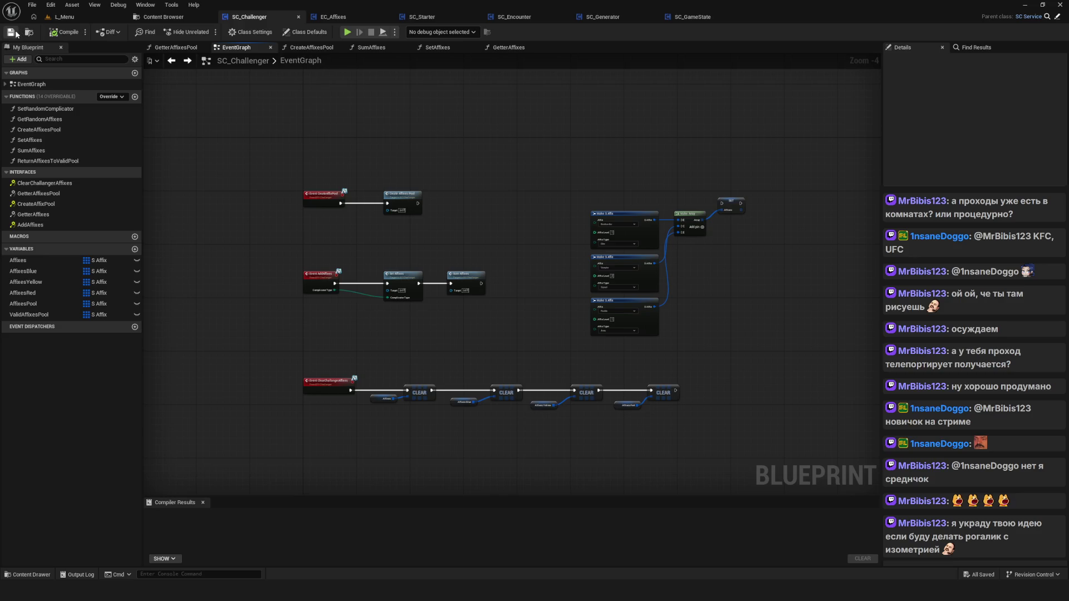
scroll(468, 230, "down", 5)
scroll(436, 245, "up", 6)
left_click_drag(549, 265, 553, 265)
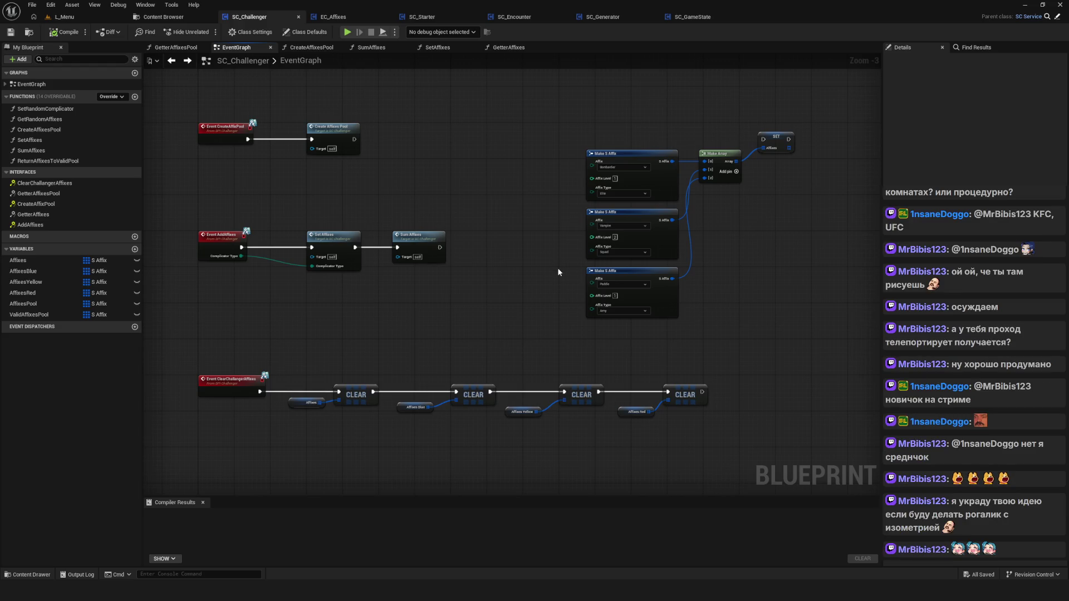
left_click_drag(529, 262, 428, 168)
left_click_drag(379, 65, 467, 157)
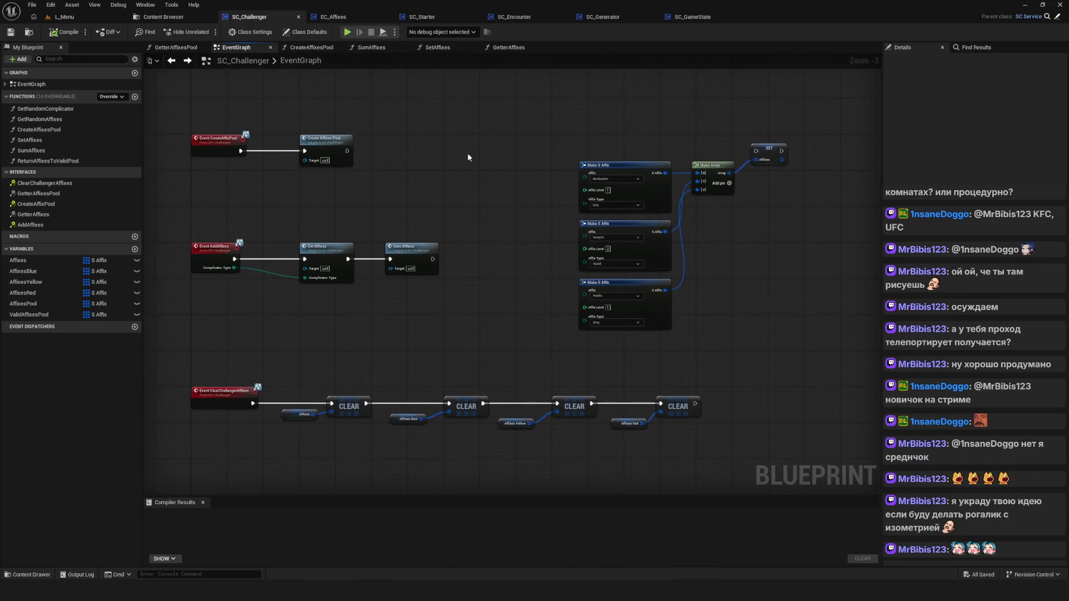
scroll(467, 157, "down", 1)
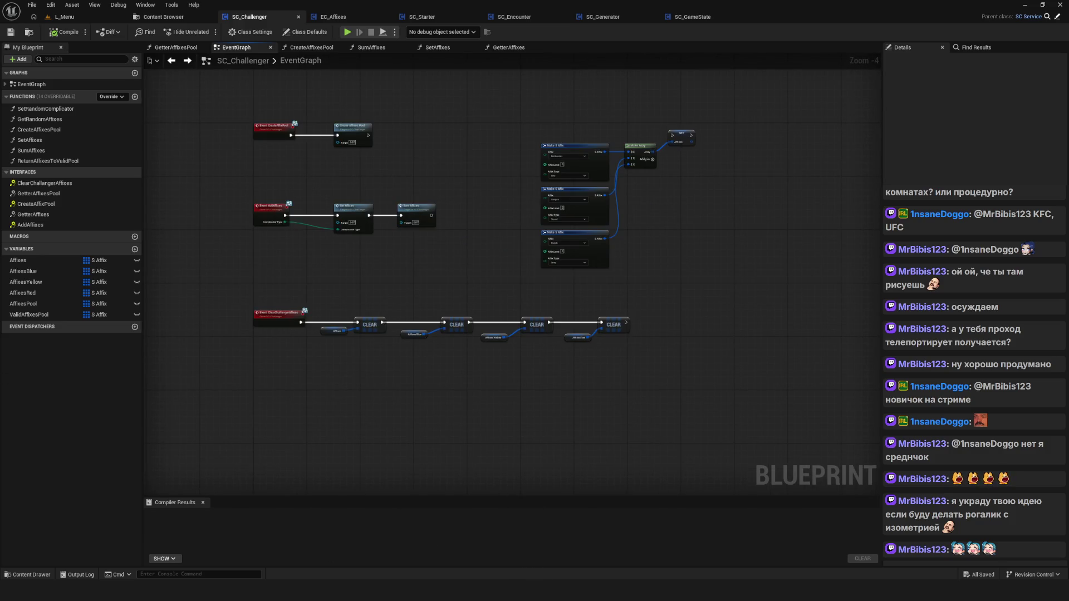
Play the L_Menu level in the editor and start a NewGame.
left_click(65, 17)
left_click(207, 32)
left_click(527, 284)
left_click(552, 244)
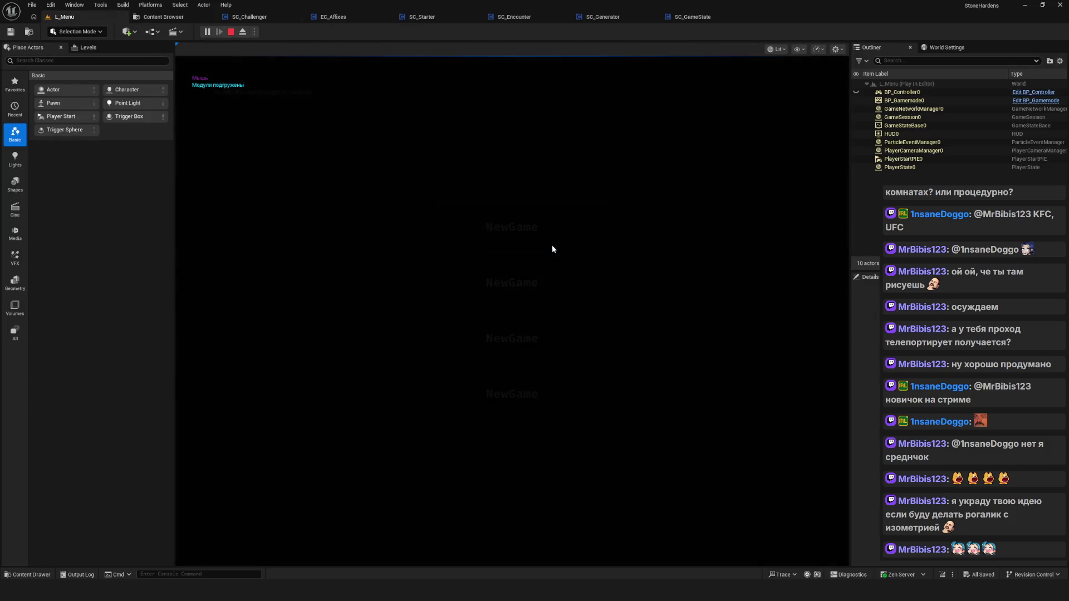
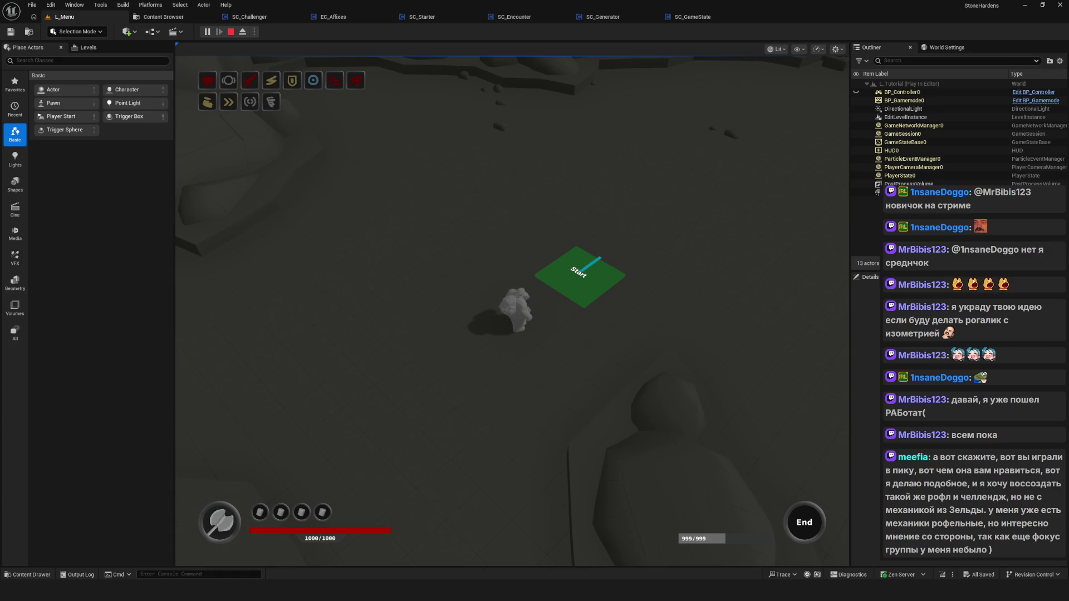
Play the character from the Start pad through the Foothill room and into the cavern toward the red enemy.
left_click(542, 313)
key("w+d")
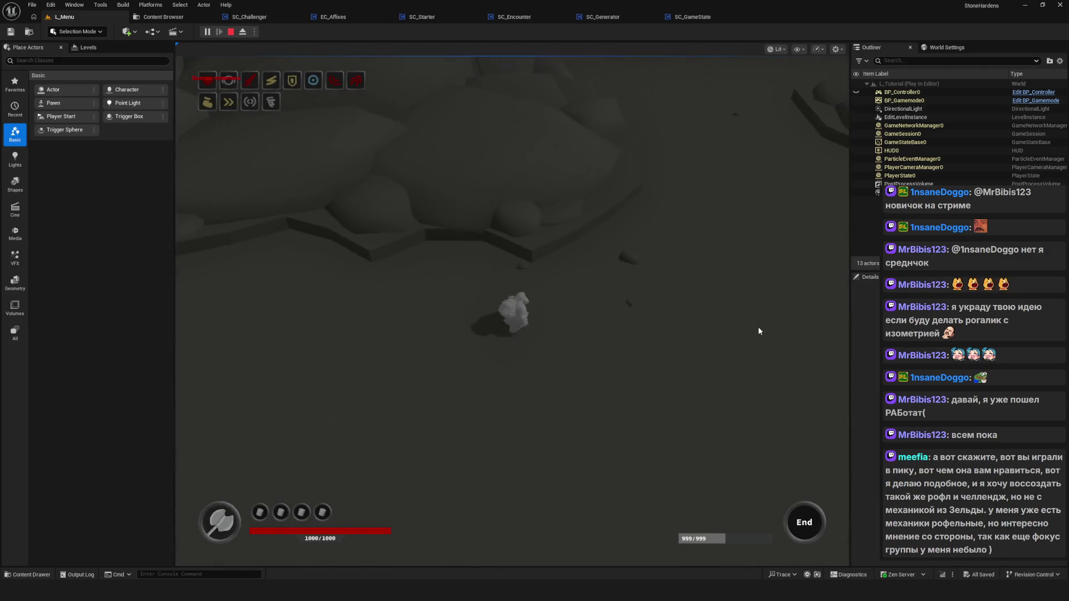
key("d")
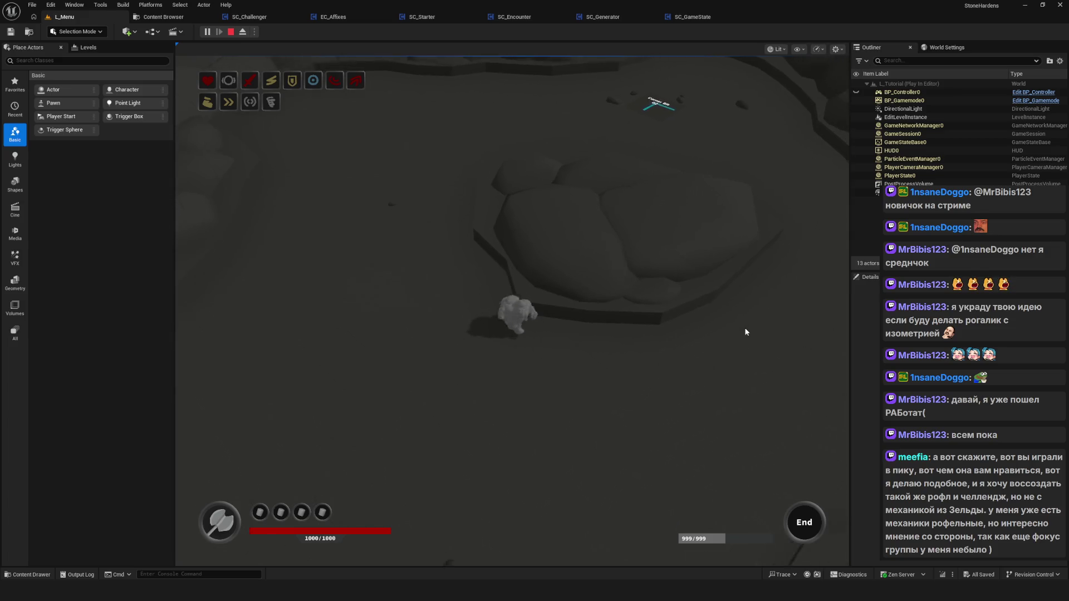
key("s")
key("s")
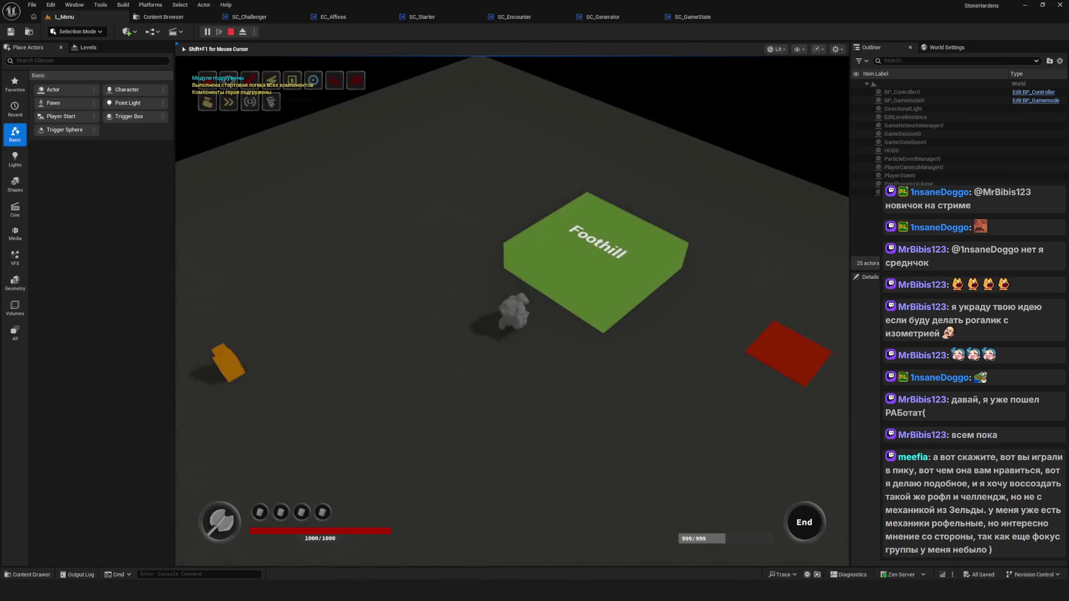
key("s")
key("a")
key("d")
key("d")
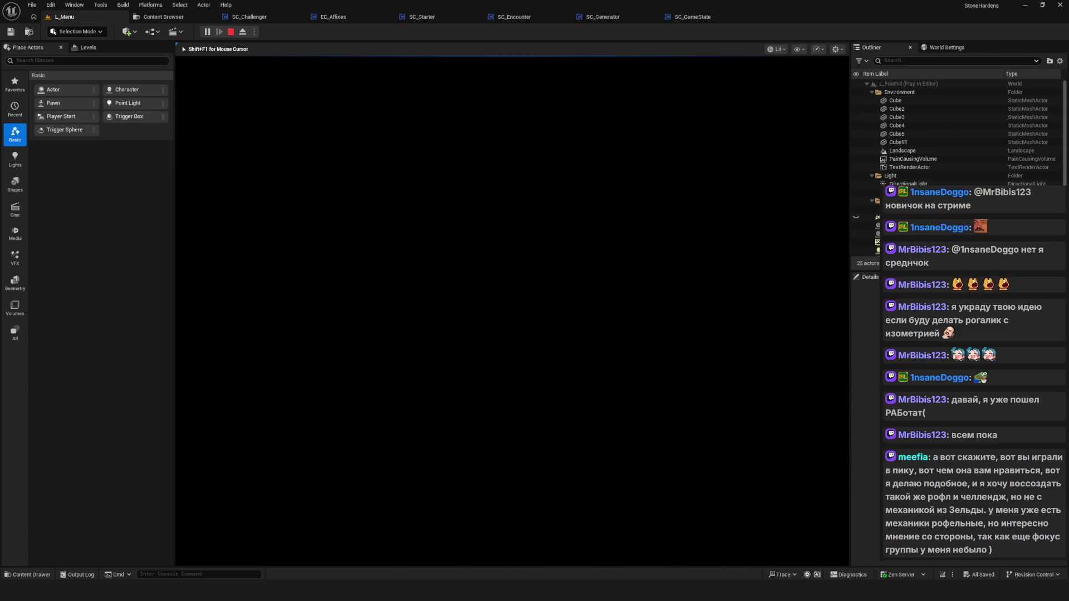
key("w")
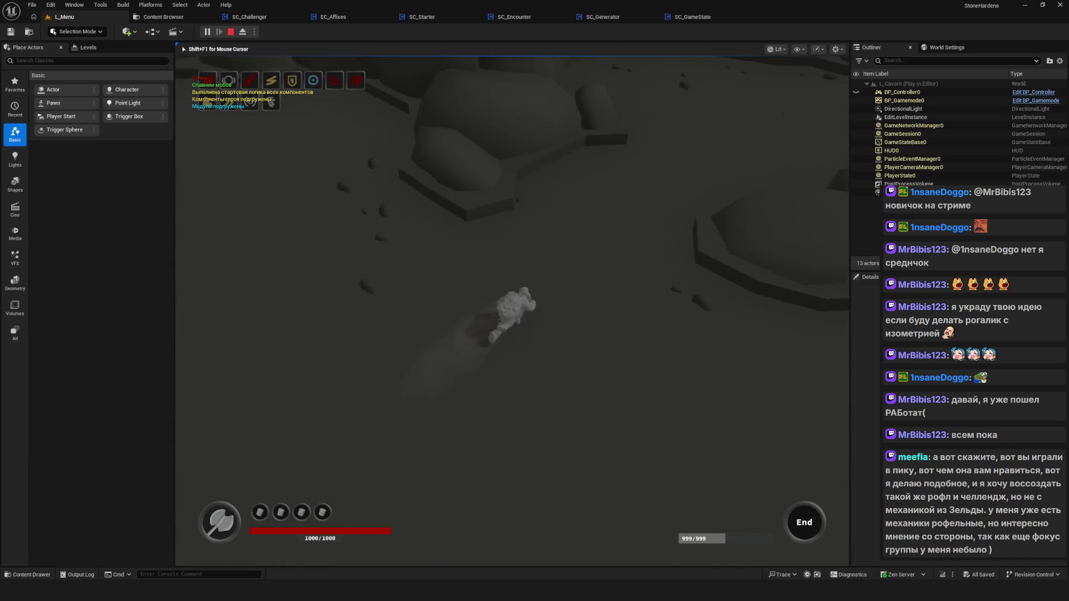
key("d")
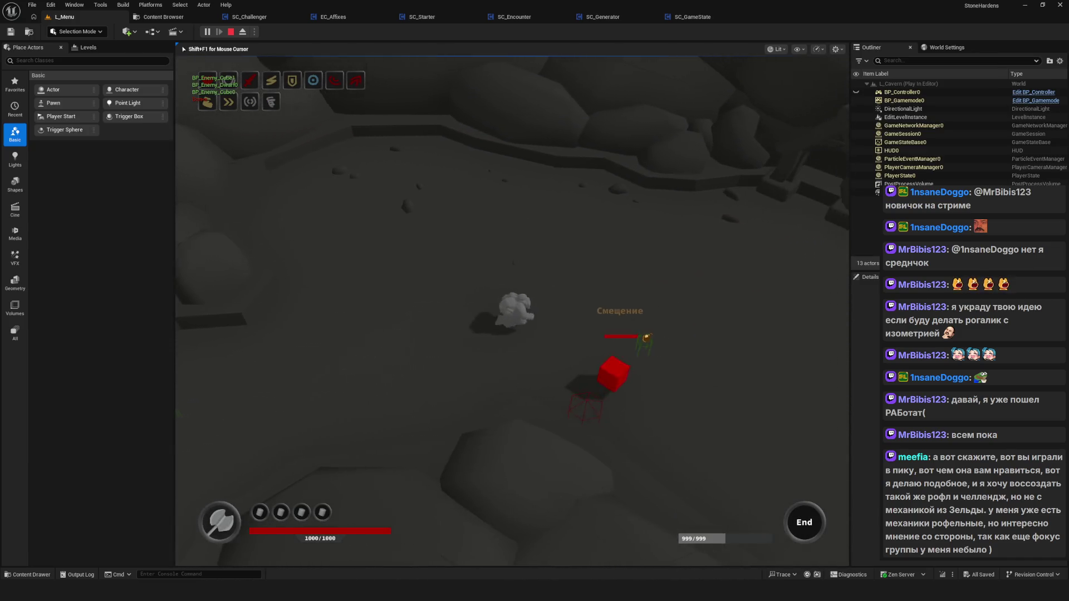
key("s")
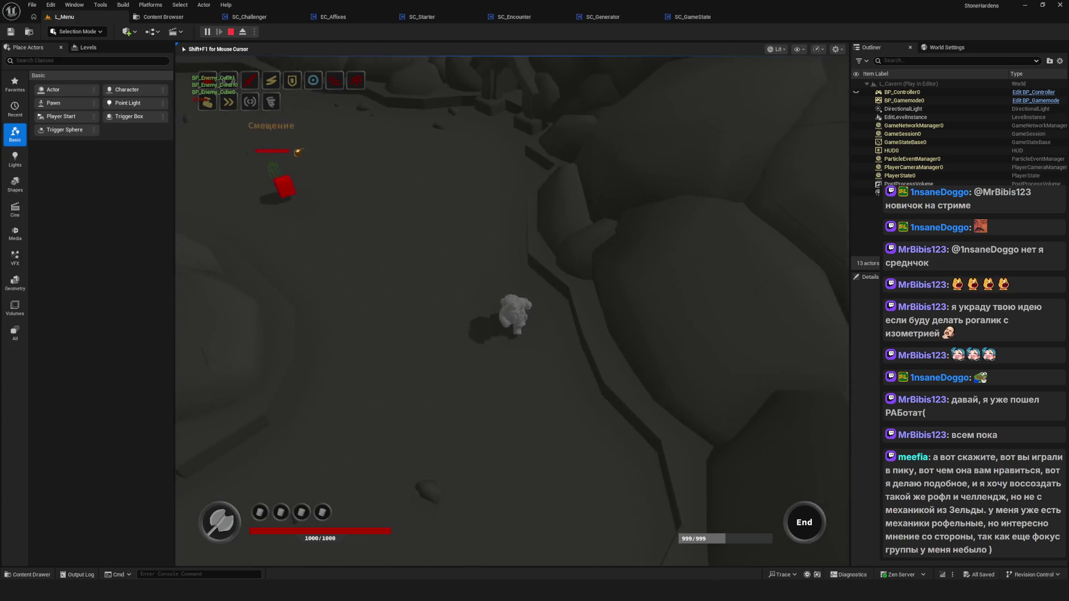
key("a")
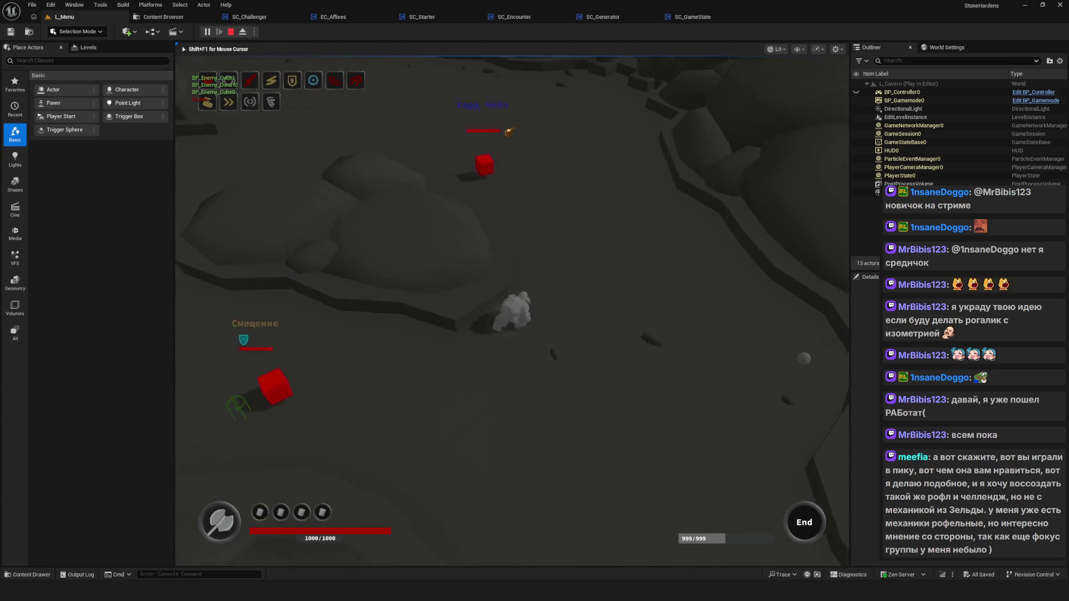
Release game input, stop the play session and return to the Content Browser.
key("s")
key("shift+F1")
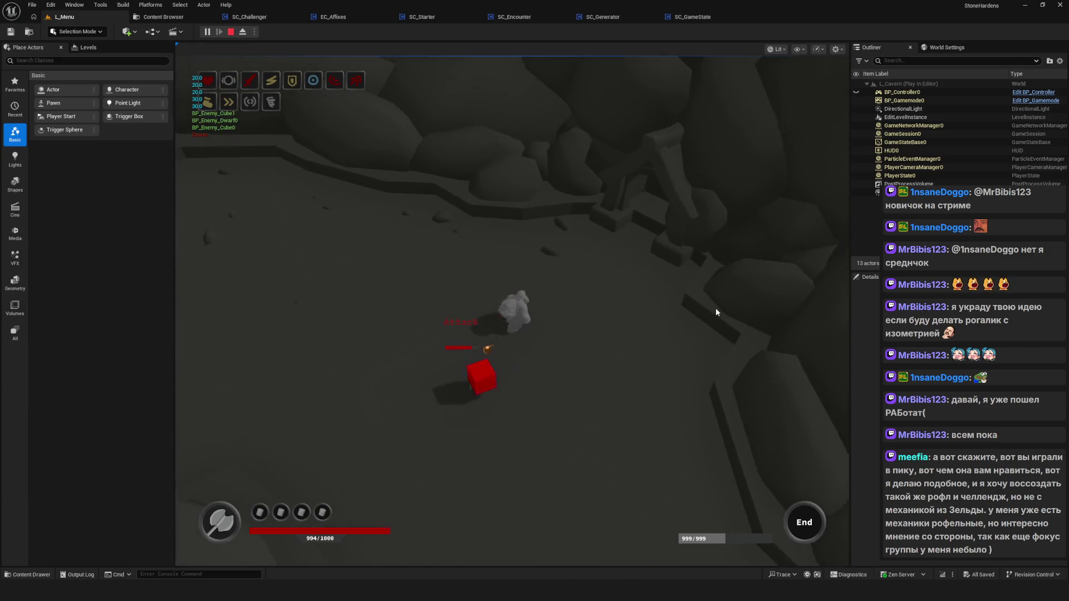
key("Escape")
left_click(163, 17)
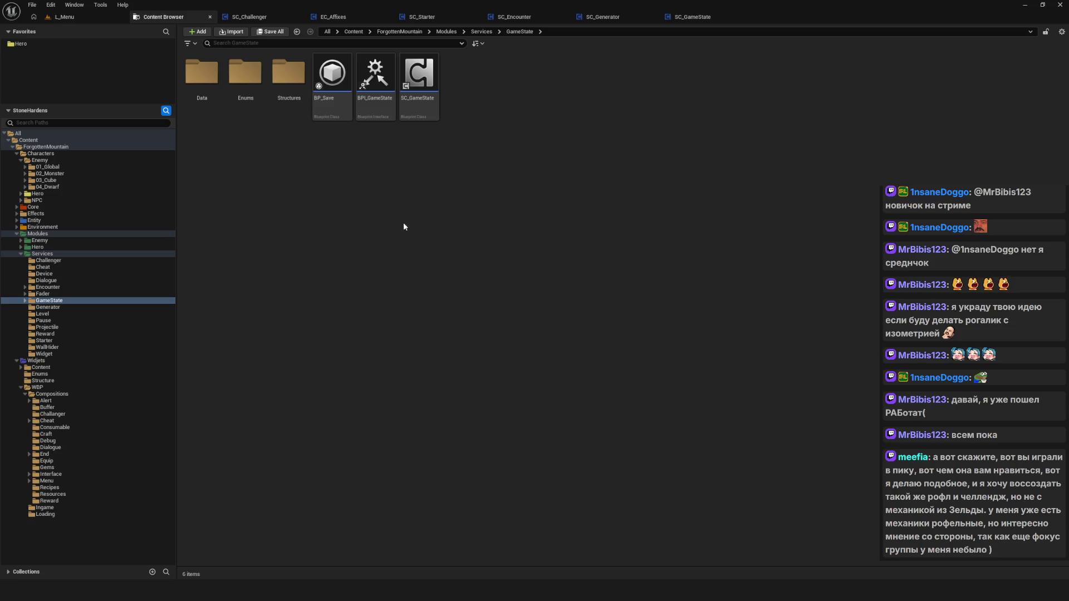
Look through the L_Menu level, Content Browser, and the SC_Challenger and SC_Starter Blueprint tabs.
left_click(84, 18)
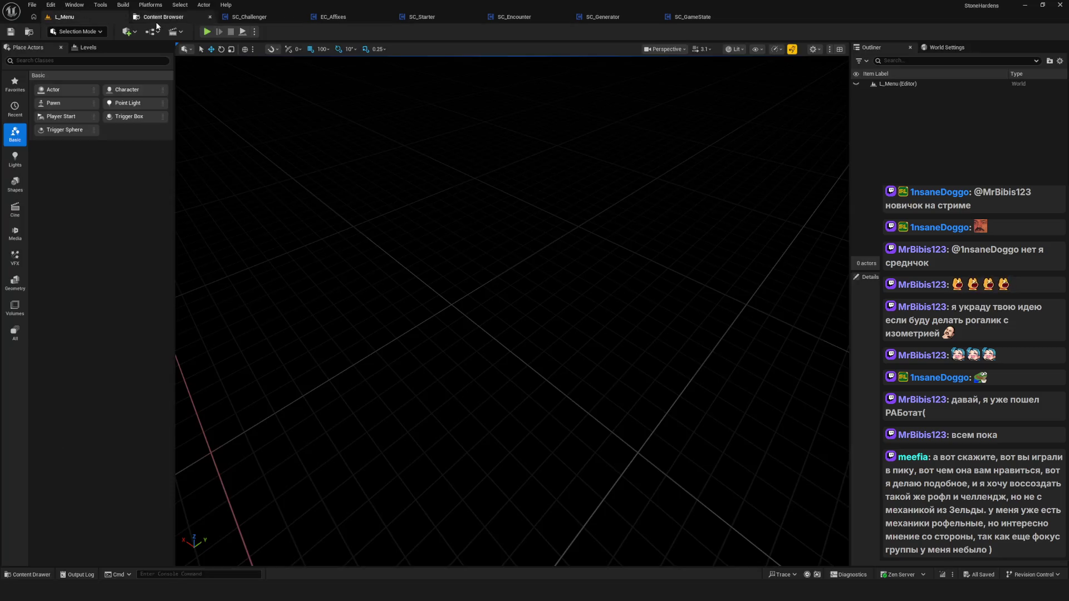
left_click(179, 18)
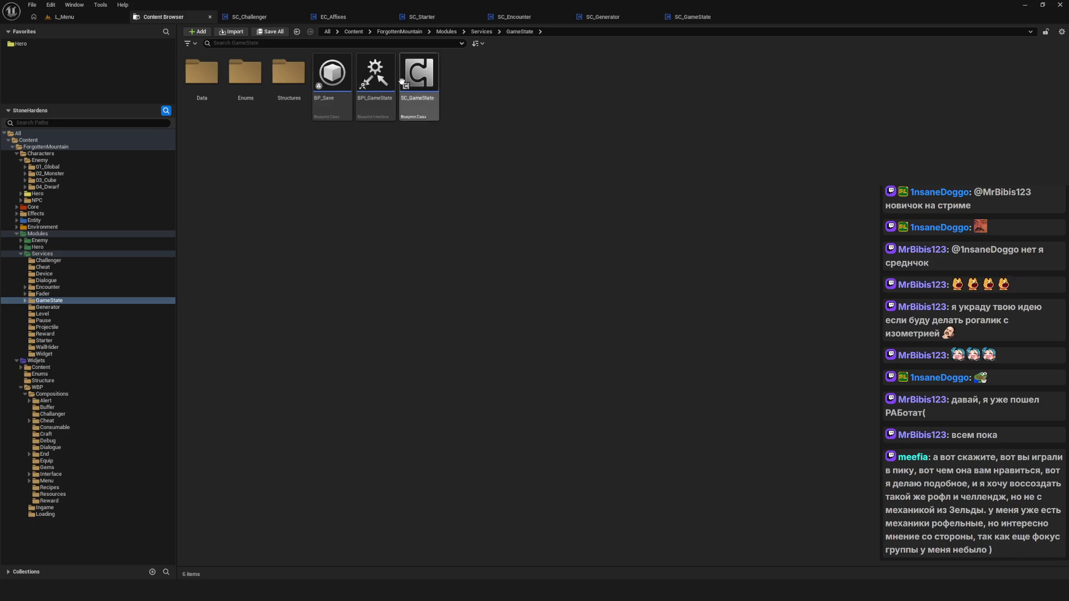
left_click(249, 17)
left_click(182, 17)
left_click(268, 17)
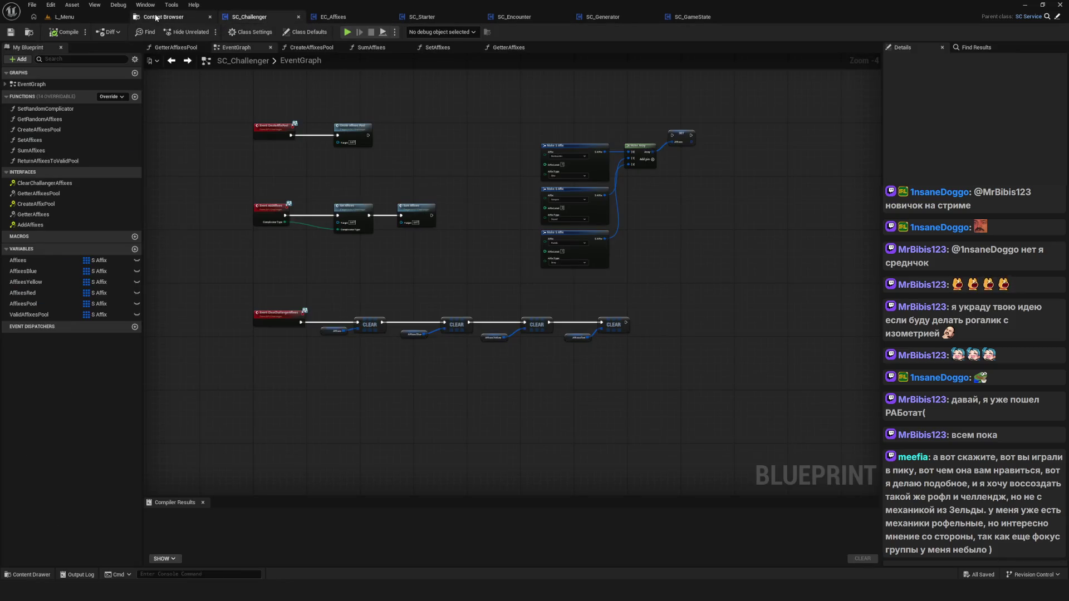
left_click(363, 20)
left_click(423, 19)
left_click(327, 18)
left_click(432, 18)
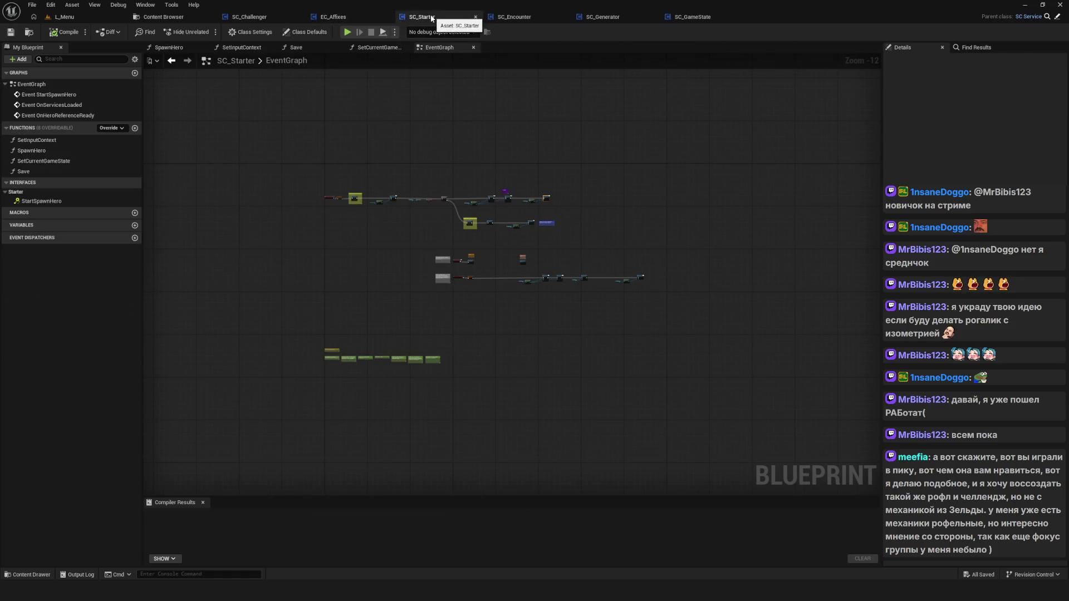
left_click(527, 21)
left_click(422, 17)
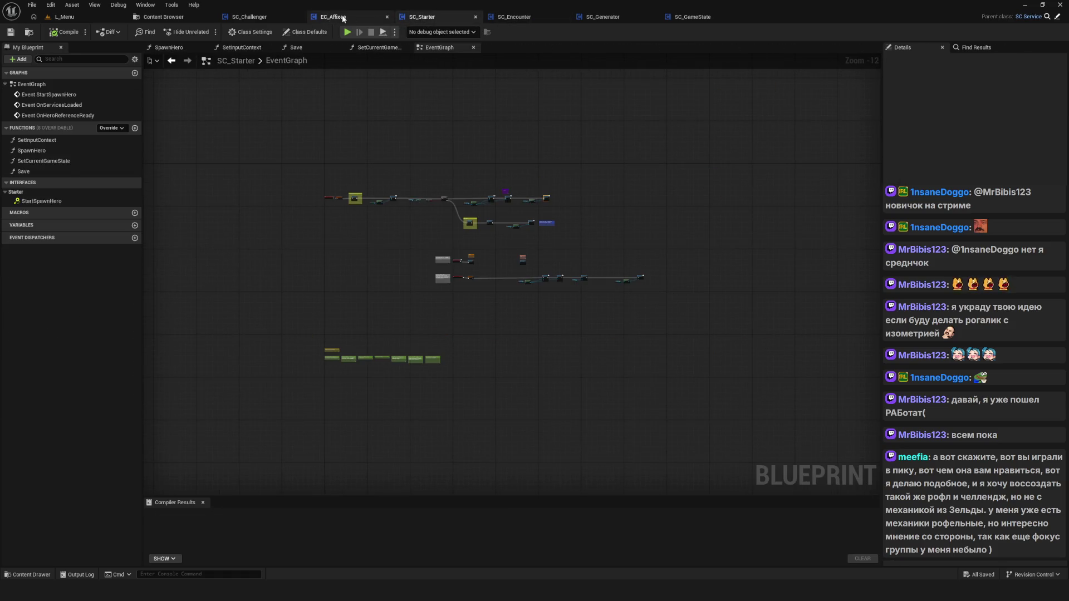
Review the EC_Affixes and SC_Challenger graphs, then the L_Menu level and GameState folder.
left_click(353, 19)
left_click(422, 18)
left_click(351, 18)
left_click(413, 20)
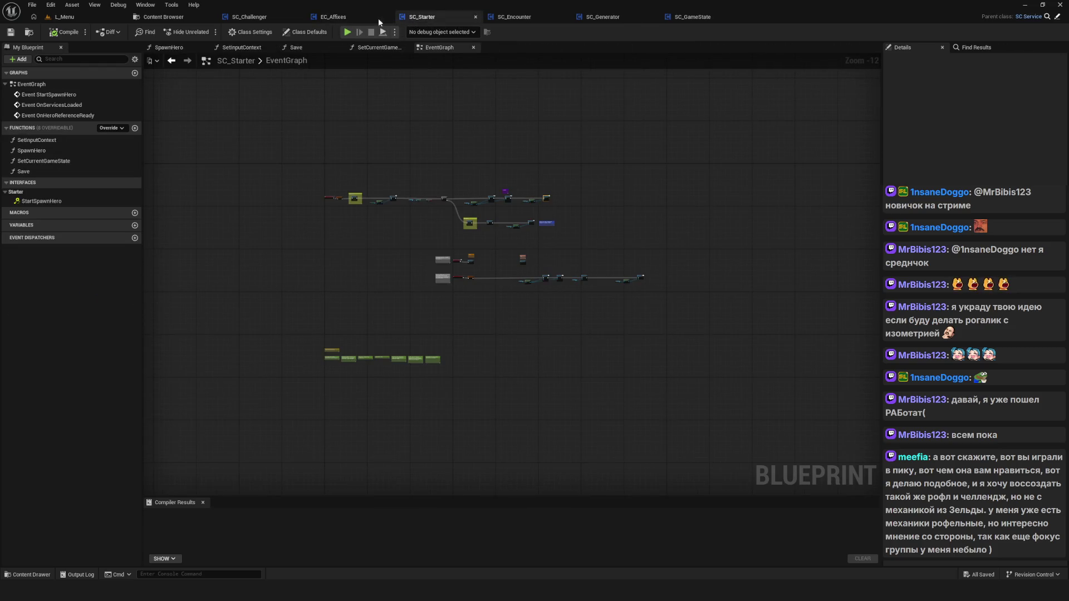
left_click(337, 16)
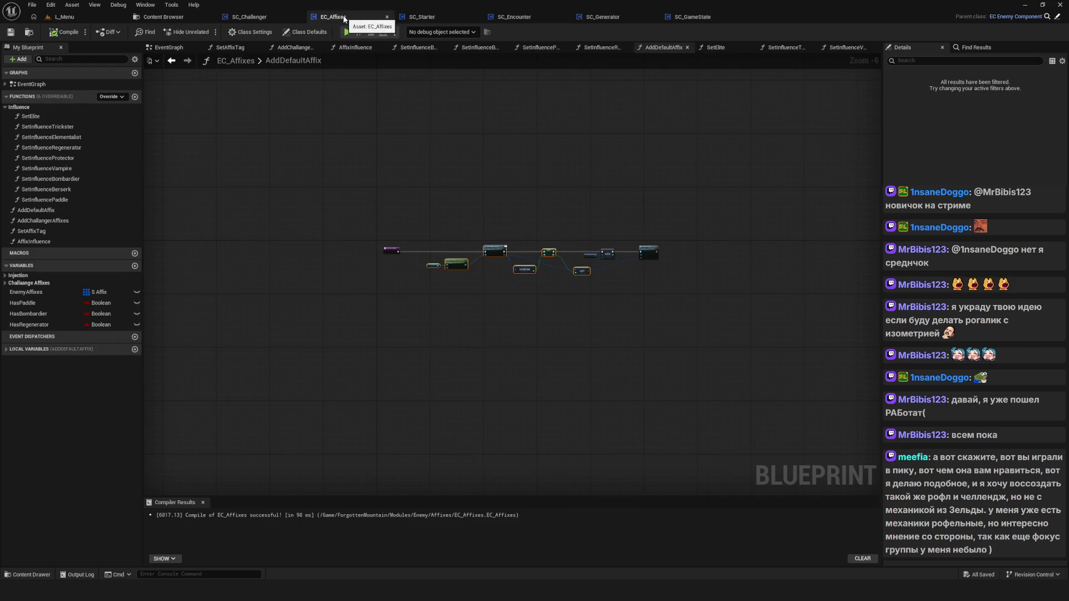
left_click(250, 17)
left_click(184, 19)
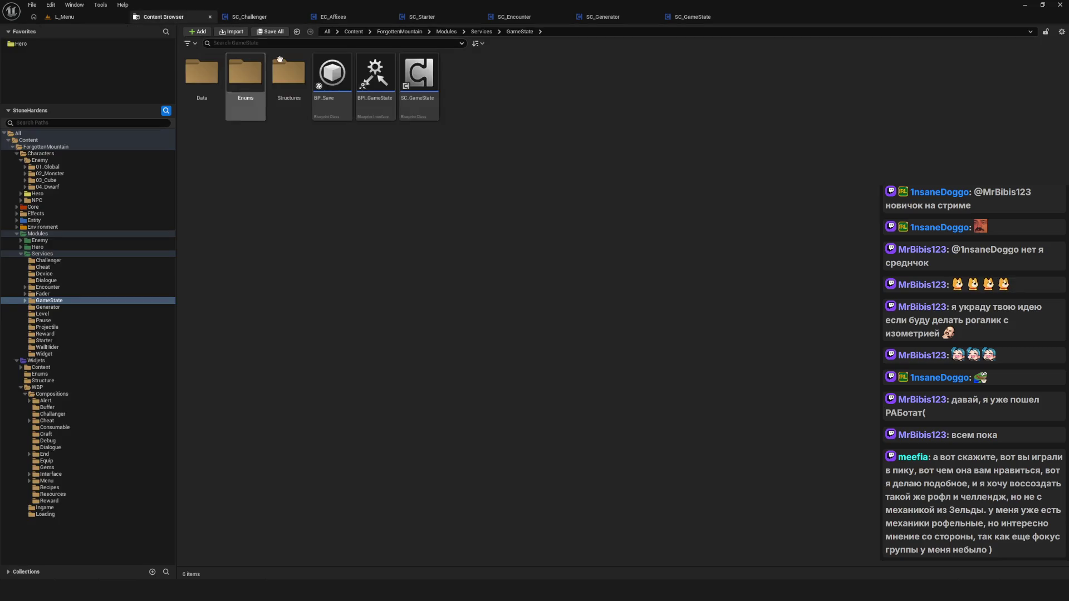
left_click(79, 16)
left_click(151, 21)
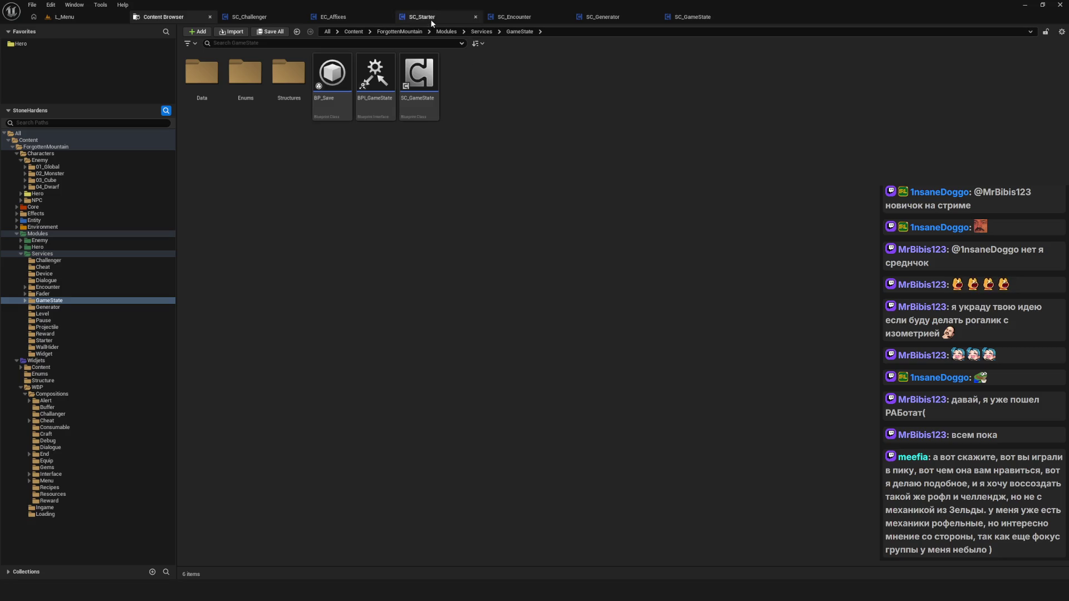
Open SC_Encounter, run a New Game play-test, stop it and save.
left_click(514, 17)
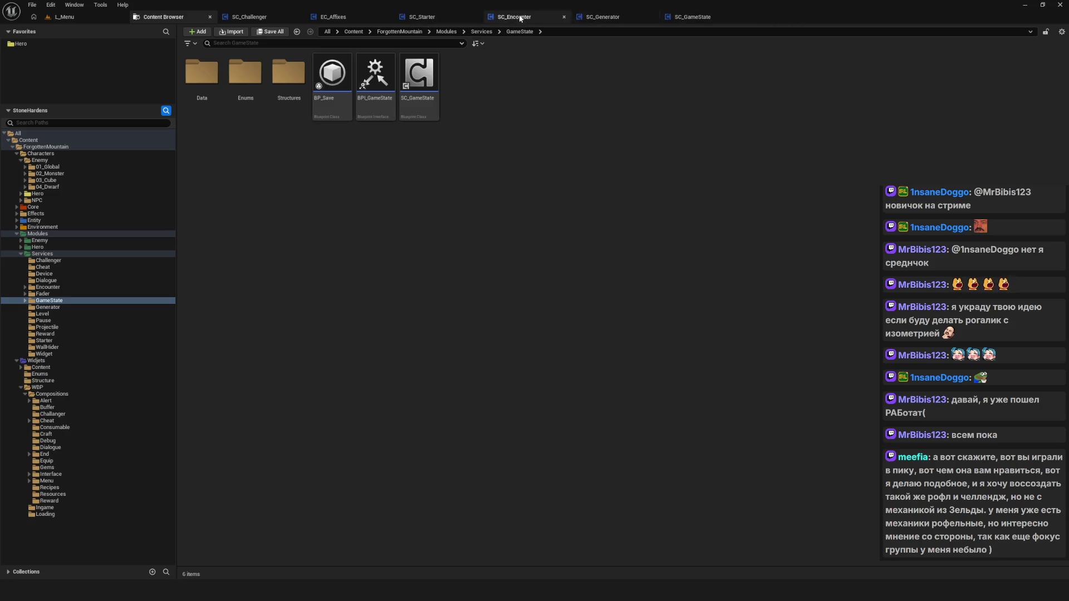
scroll(434, 206, "down", 5)
scroll(419, 209, "up", 5)
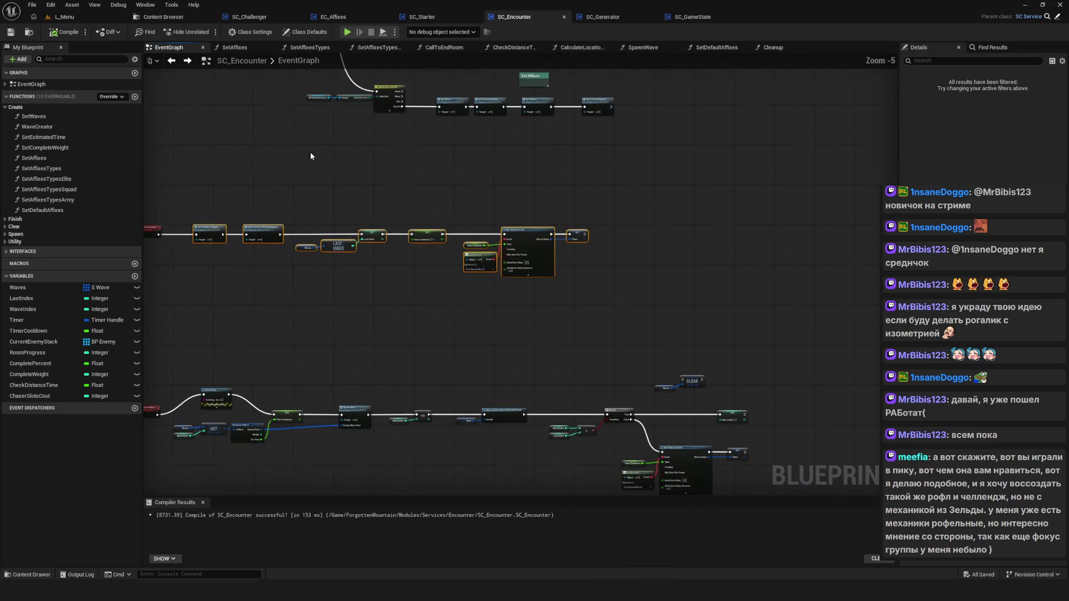
left_click(347, 32)
left_click(565, 242)
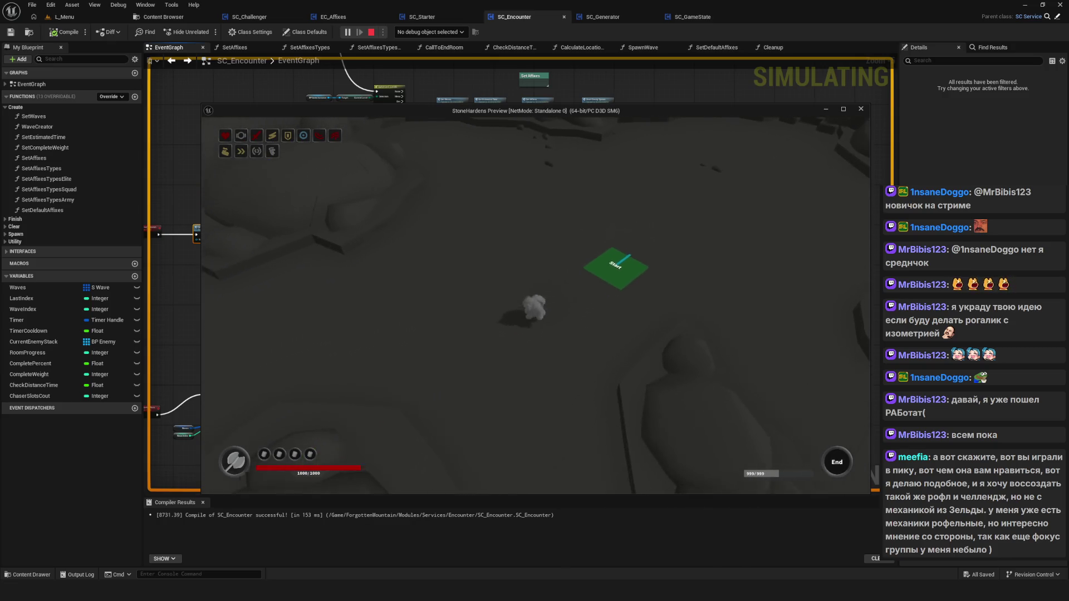
key("Escape")
key("ctrl+s")
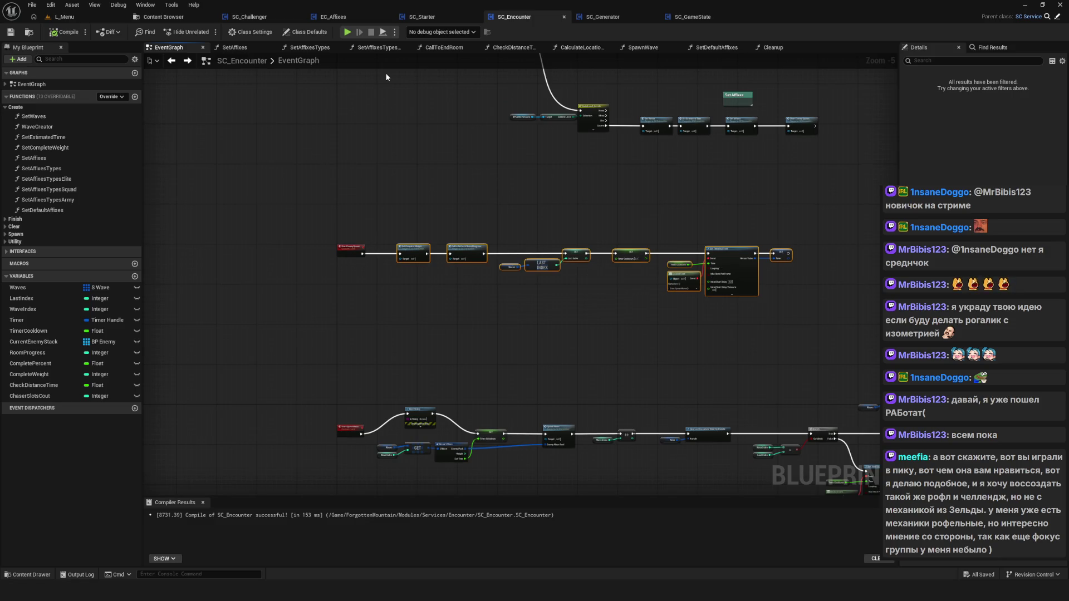
left_click_drag(600, 159, 378, 160)
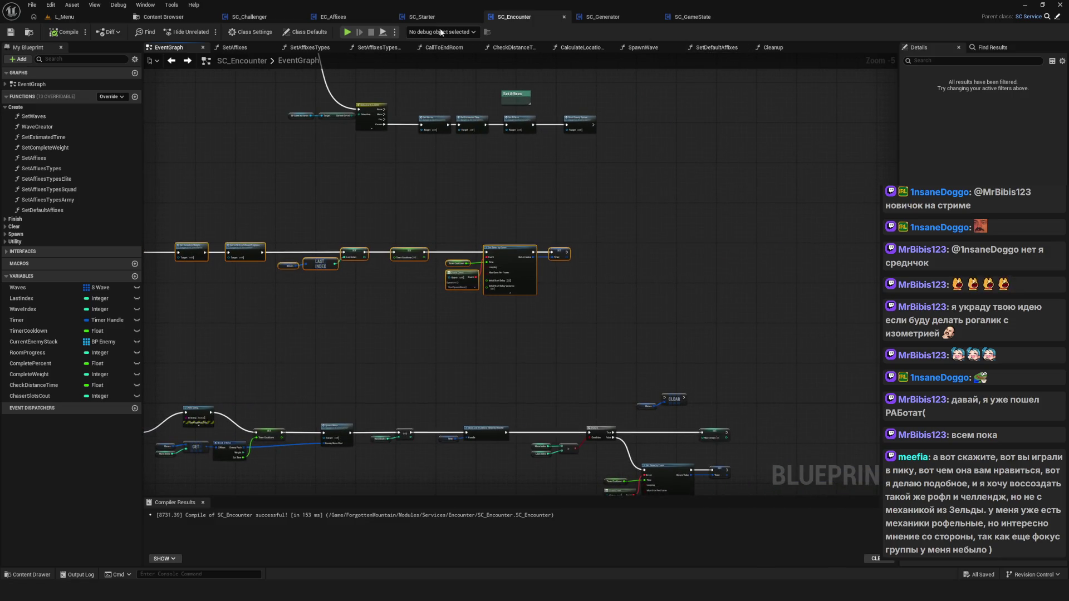
scroll(482, 203, "down", 1)
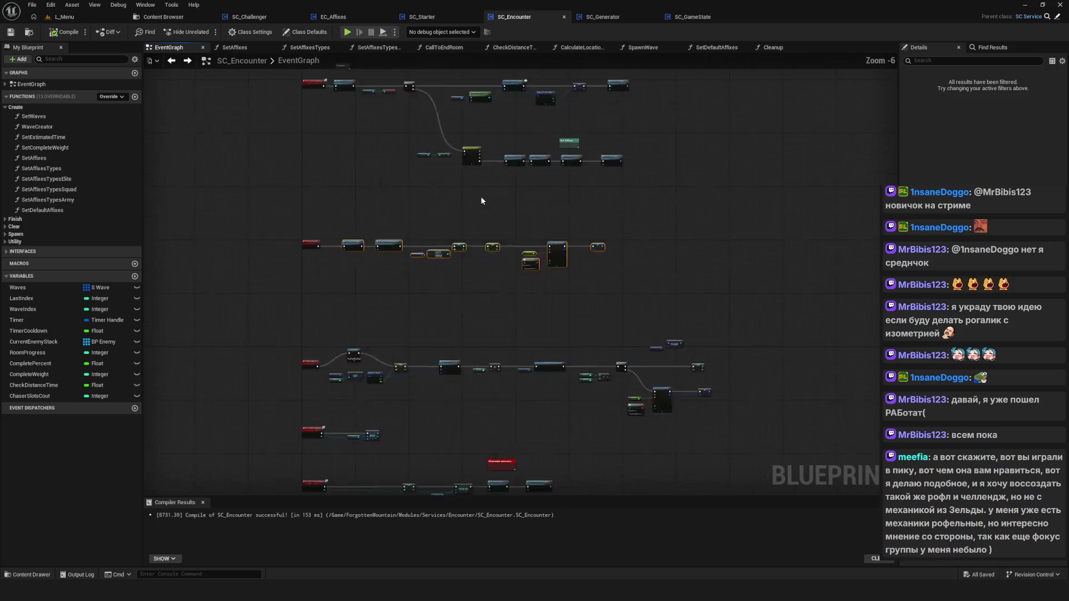
scroll(482, 201, "up", 1)
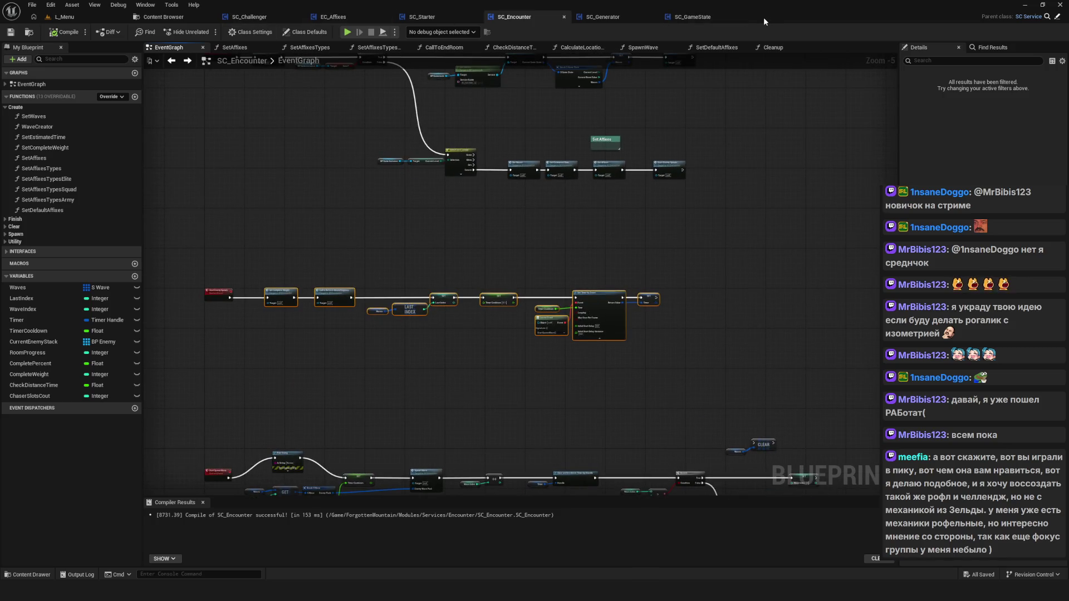
Bring SC_GameState to the front, select the Make S Hero Stats node and recompile.
left_click(252, 18)
mouse_move(687, 18)
left_mouse_down()
mouse_move(196, 33)
mouse_move(206, 19)
mouse_move(234, 18)
left_mouse_up()
scroll(517, 249, "down", 10)
scroll(396, 218, "up", 5)
scroll(499, 251, "up", 5)
left_click_drag(308, 259, 384, 369)
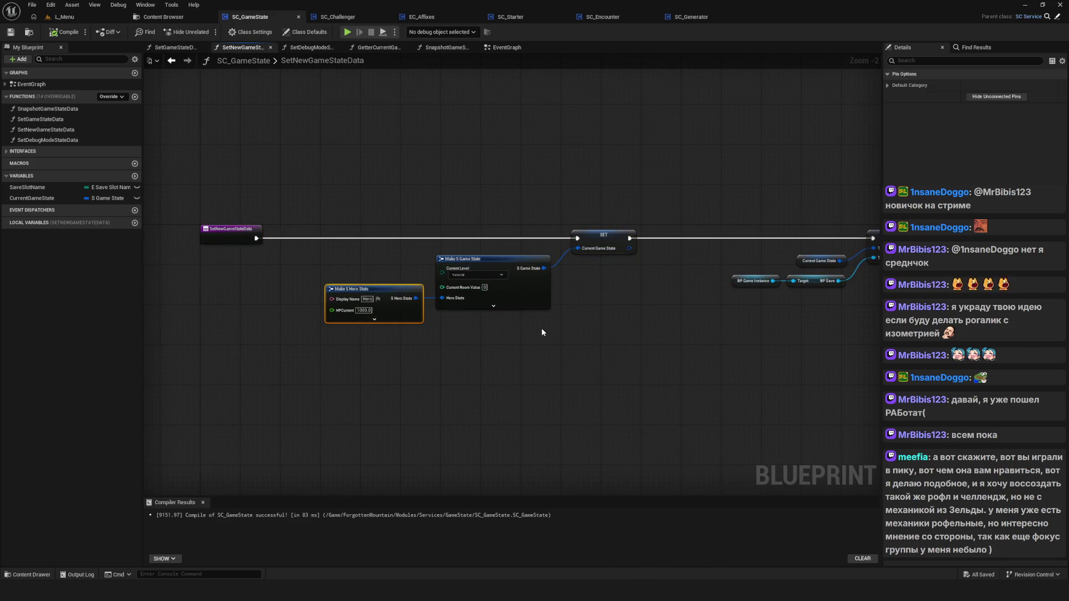
scroll(498, 316, "up", 2)
left_click(64, 32)
Reposition both Make nodes and the SET node in SetNewGameStateData, then go to EventGraph.
left_click_drag(184, 229, 316, 232)
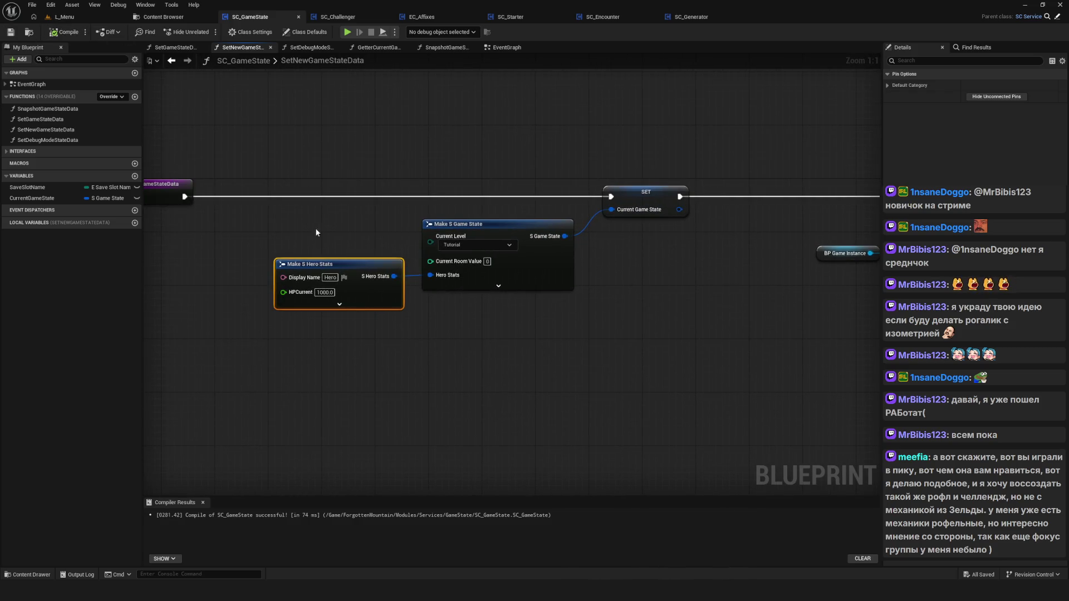
mouse_move(369, 271)
left_mouse_down()
mouse_move(376, 265)
mouse_move(369, 272)
left_mouse_up()
left_click_drag(638, 326, 473, 310)
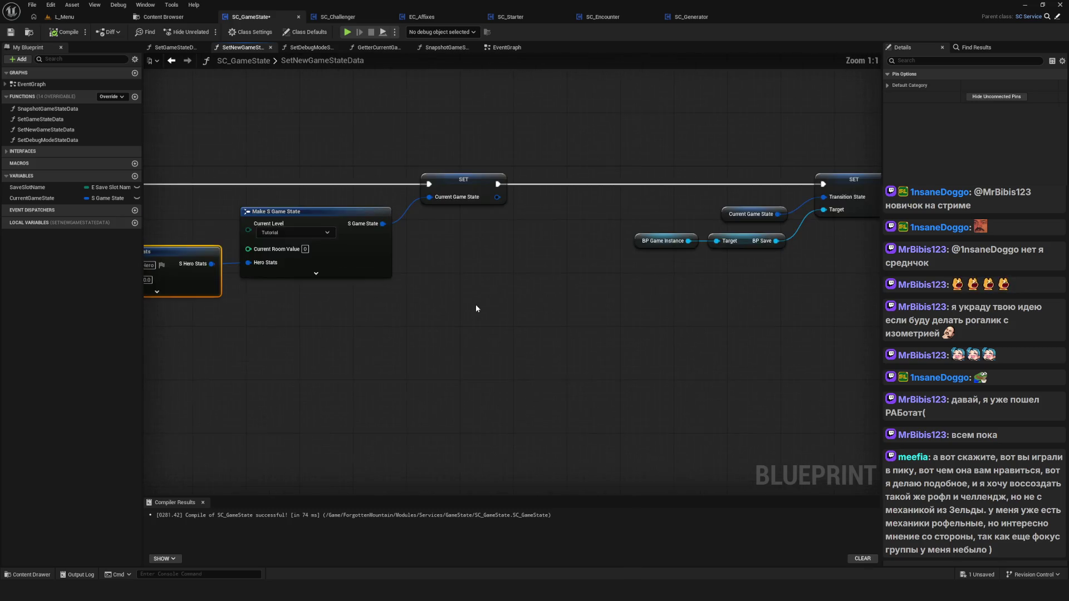
scroll(476, 304, "down", 2)
left_click_drag(334, 162, 477, 358)
mouse_move(472, 238)
left_mouse_down()
mouse_move(490, 225)
mouse_move(476, 233)
left_mouse_up()
left_click_drag(670, 267, 584, 272)
left_click(501, 222)
mouse_move(491, 215)
left_mouse_down()
mouse_move(510, 215)
mouse_move(499, 215)
mouse_move(516, 293)
mouse_move(584, 292)
left_mouse_up()
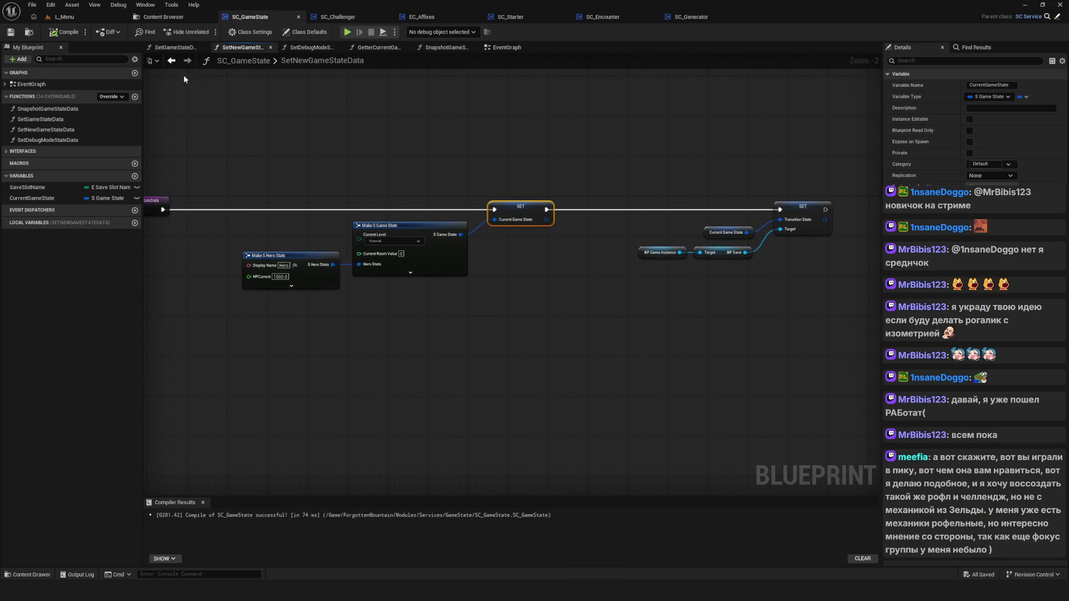
left_click_drag(263, 128, 301, 145)
left_click(507, 47)
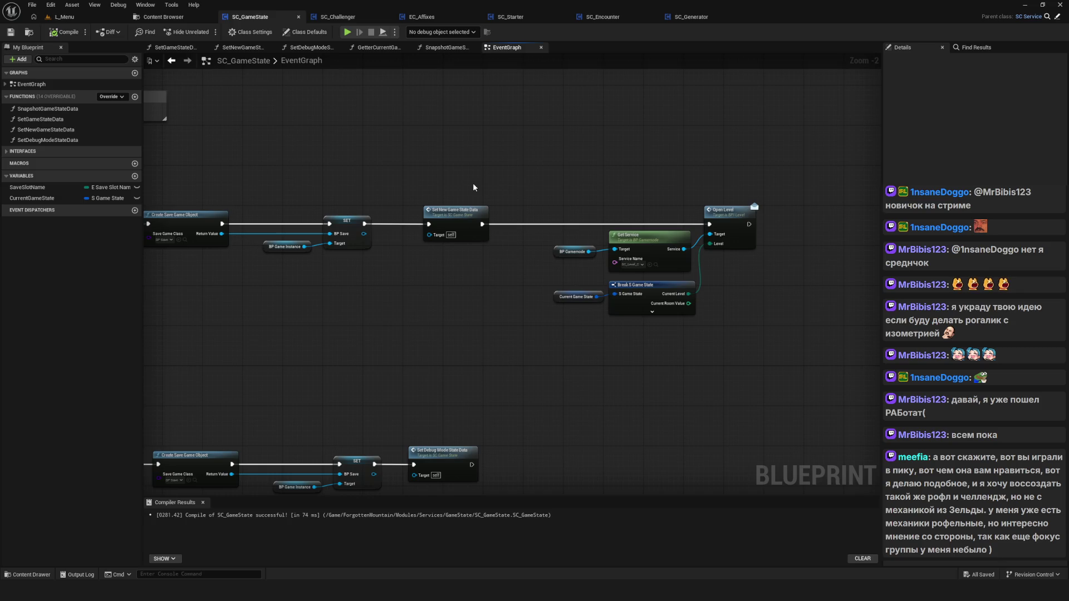
Inspect the Set New Game State Data node and the Open Level node group.
mouse_move(473, 187)
left_mouse_down()
mouse_move(452, 196)
mouse_move(486, 253)
left_mouse_up()
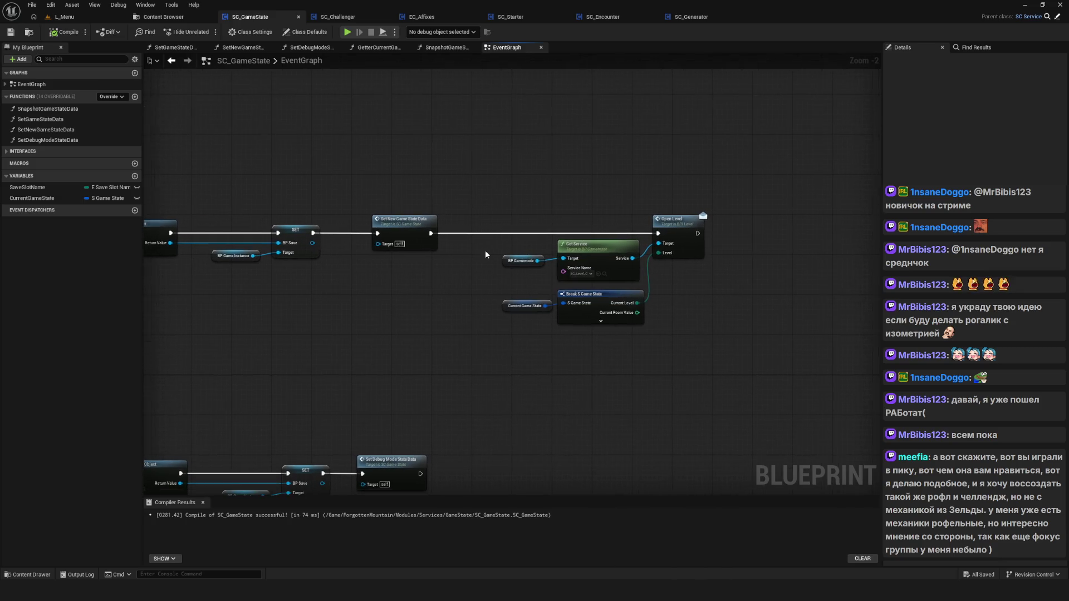
scroll(457, 251, "up", 1)
left_click(412, 228)
scroll(412, 233, "up", 1)
left_click_drag(378, 167, 703, 371)
left_click(701, 366)
left_click_drag(432, 277, 573, 263)
mouse_move(432, 277)
left_mouse_down()
mouse_move(444, 303)
mouse_move(455, 285)
mouse_move(509, 275)
mouse_move(794, 281)
mouse_move(607, 273)
mouse_move(447, 283)
left_mouse_up()
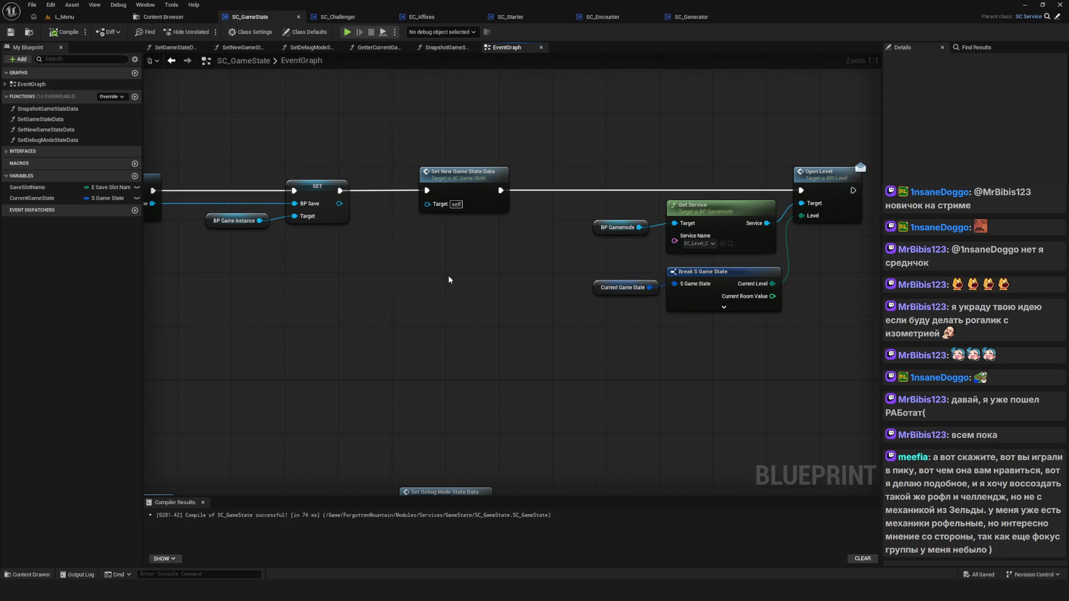
Move the BP Gamemode through Open Level nodes further right and save SC_GameState.
scroll(448, 279, "down", 5)
scroll(455, 265, "up", 3)
scroll(471, 283, "up", 2)
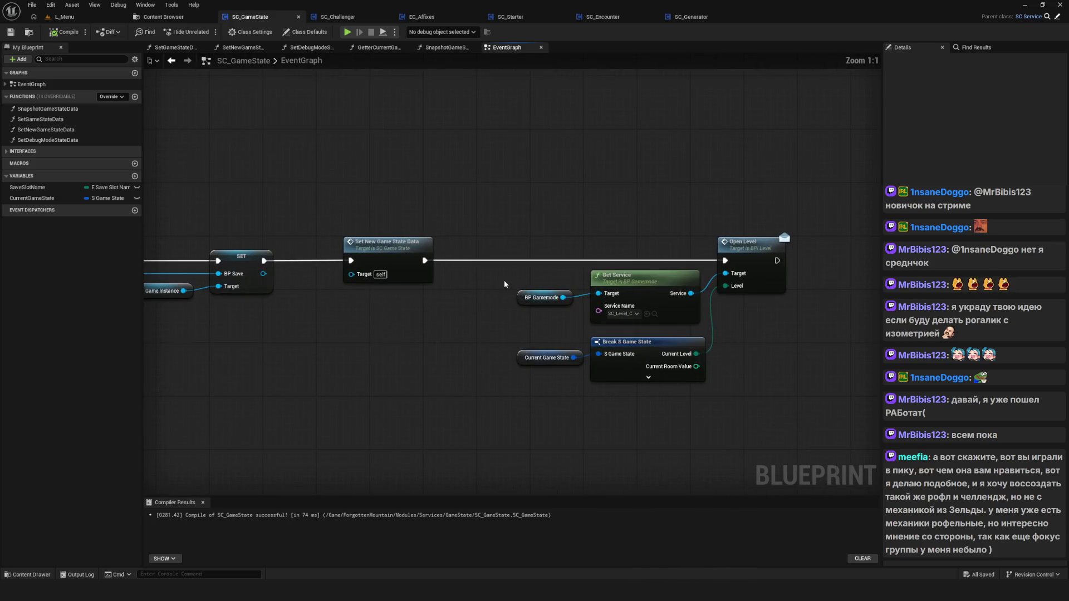
left_click_drag(525, 191, 786, 396)
mouse_move(742, 228)
left_mouse_down()
mouse_move(782, 225)
mouse_move(394, 297)
mouse_move(505, 296)
left_mouse_up()
key("ctrl+s")
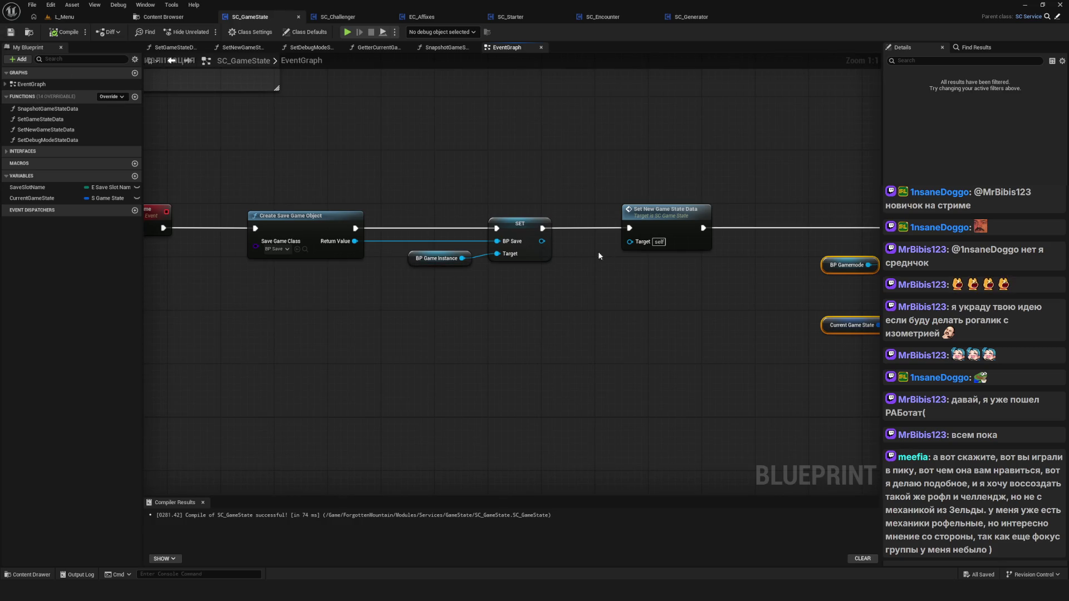
Run a New Game play-test from the editor and stop it.
left_click_drag(595, 260, 420, 242)
left_click_drag(479, 217, 564, 221)
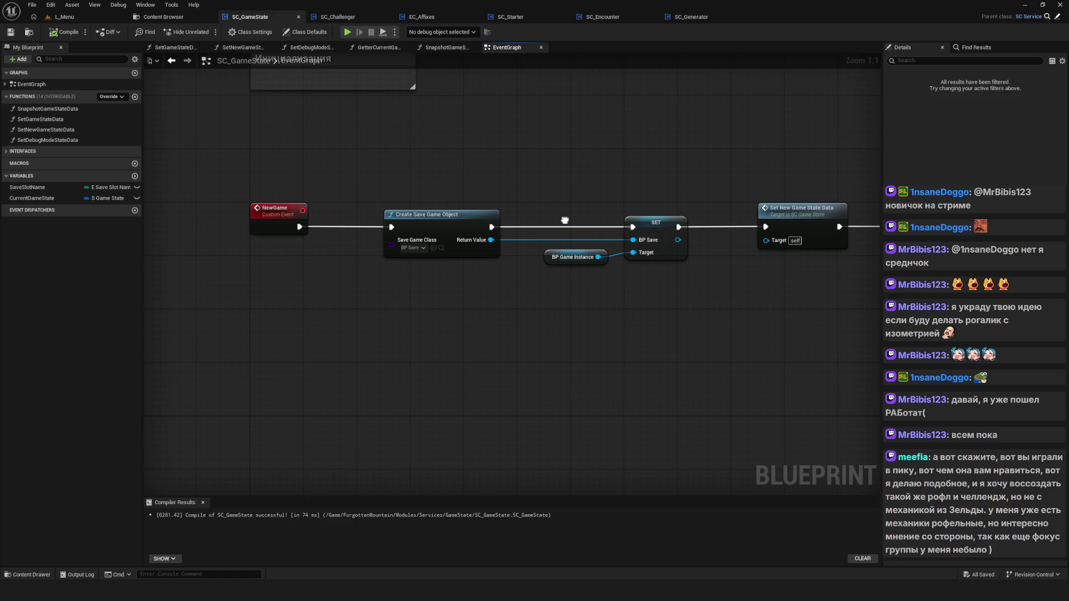
scroll(362, 186, "down", 7)
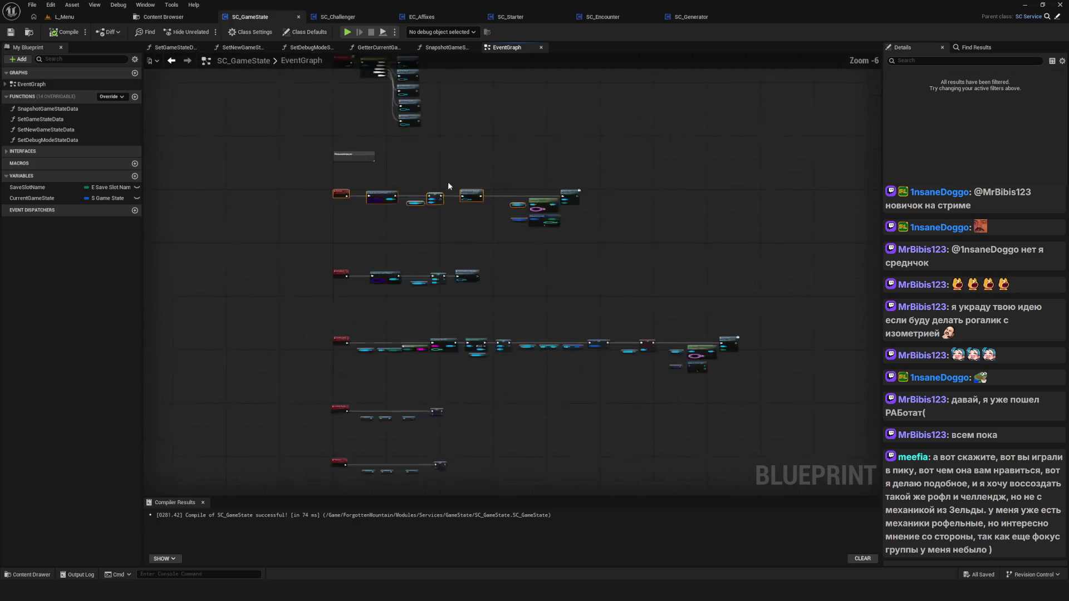
scroll(449, 185, "up", 2)
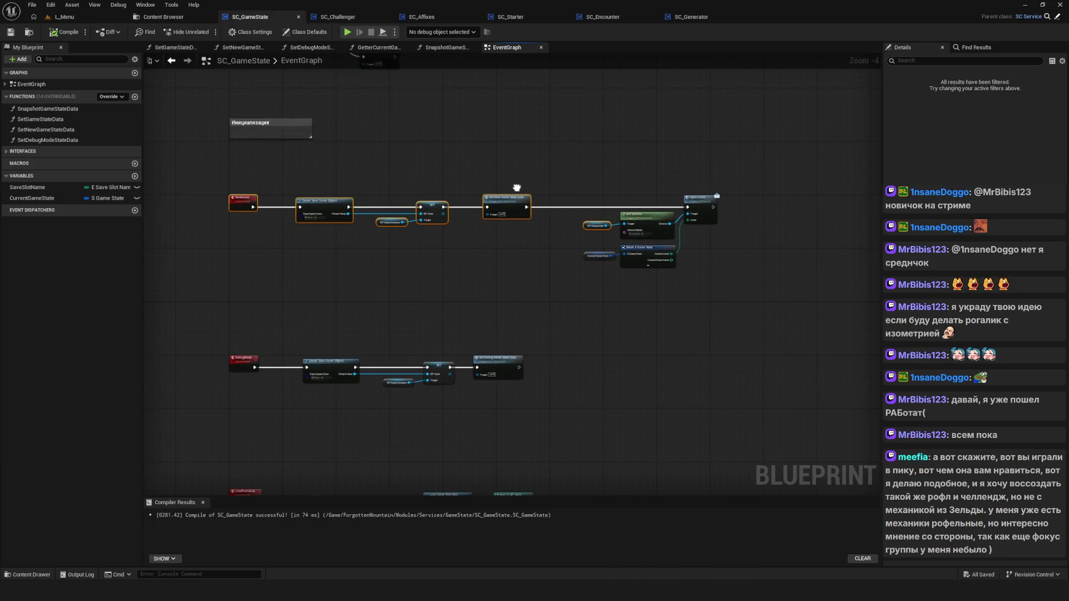
left_click(347, 31)
left_click(562, 246)
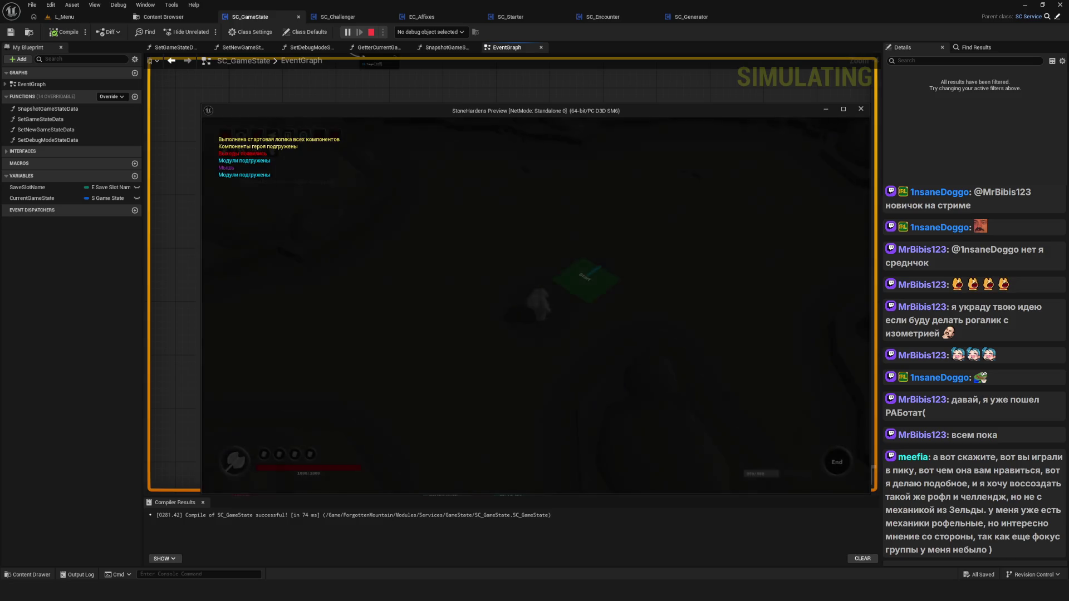
key("Escape")
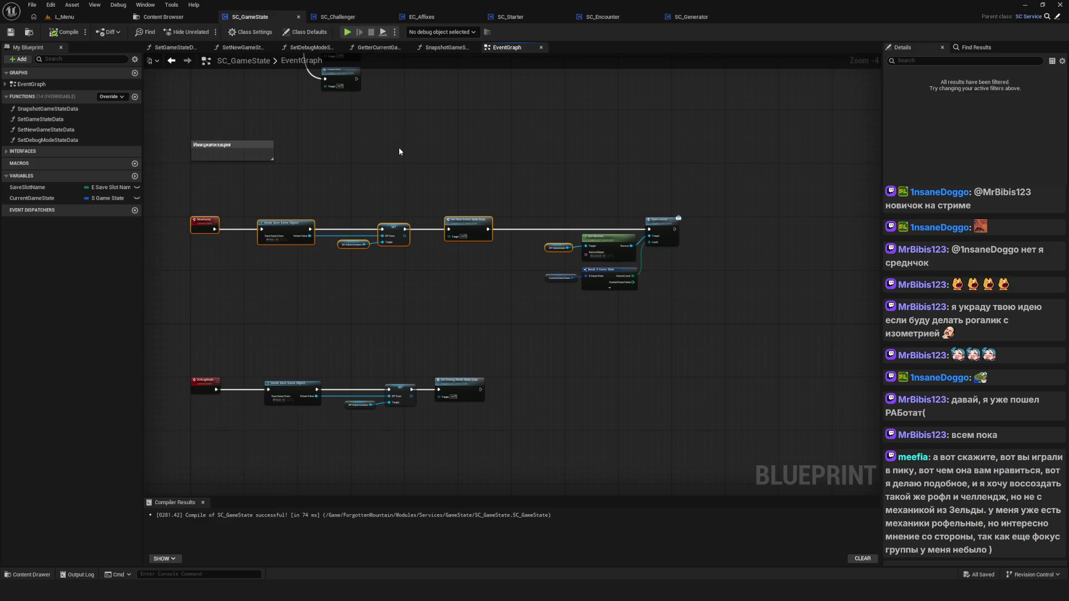
Switch through the SC_Starter and SC_GameState tabs to SC_Generator's EventGraph.
left_click(511, 17)
scroll(481, 281, "up", 6)
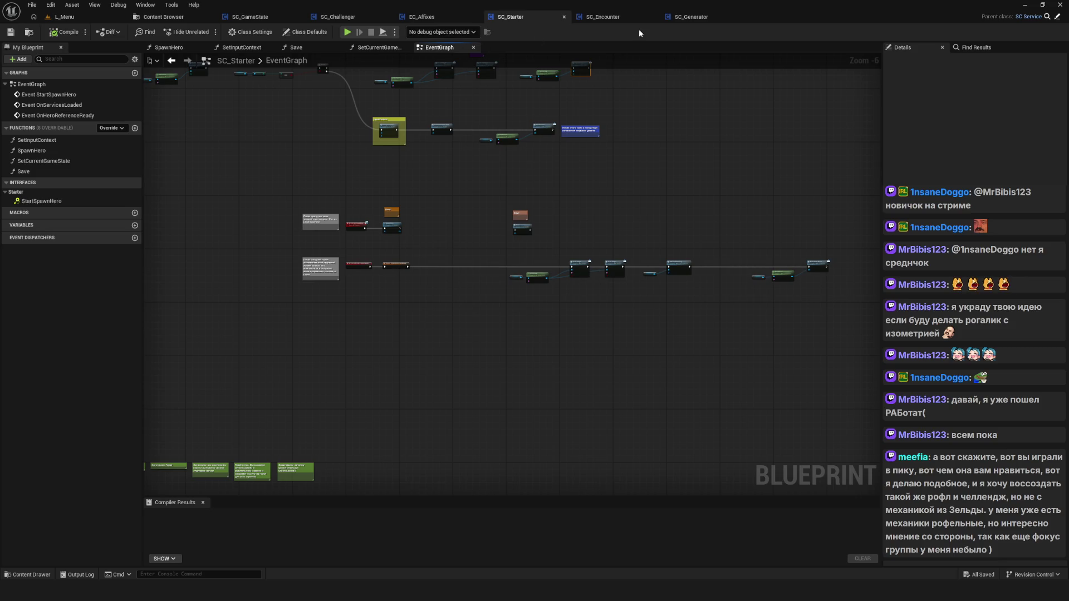
left_click(250, 16)
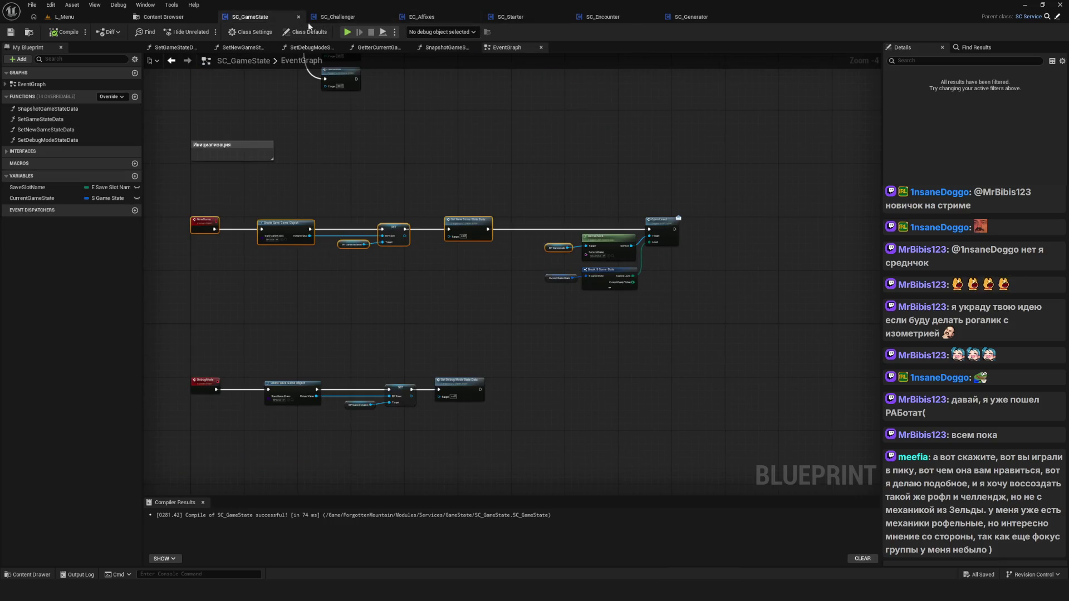
left_click(686, 19)
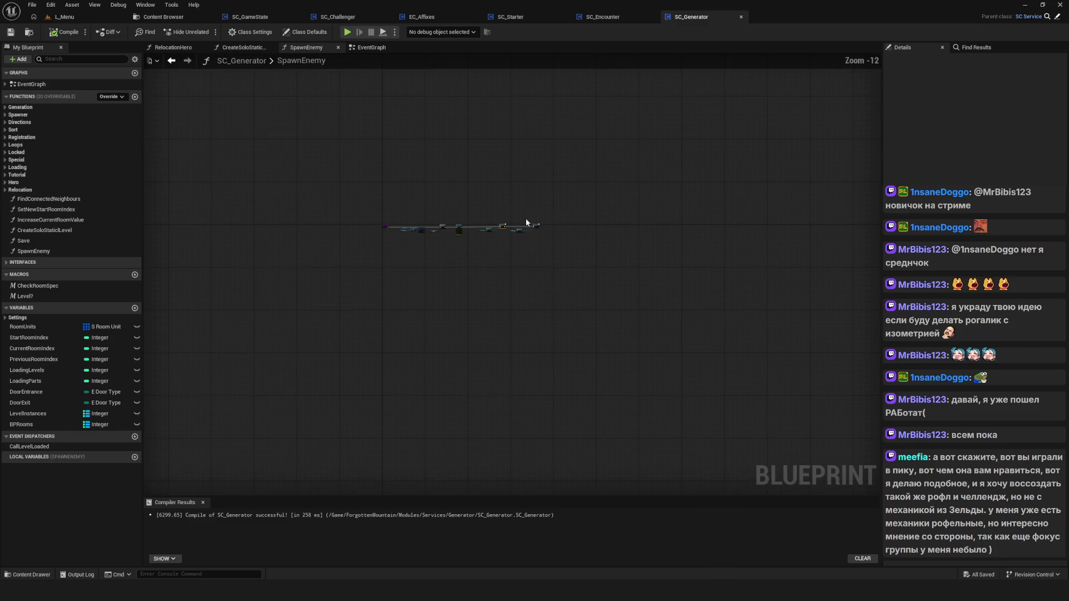
left_click(364, 48)
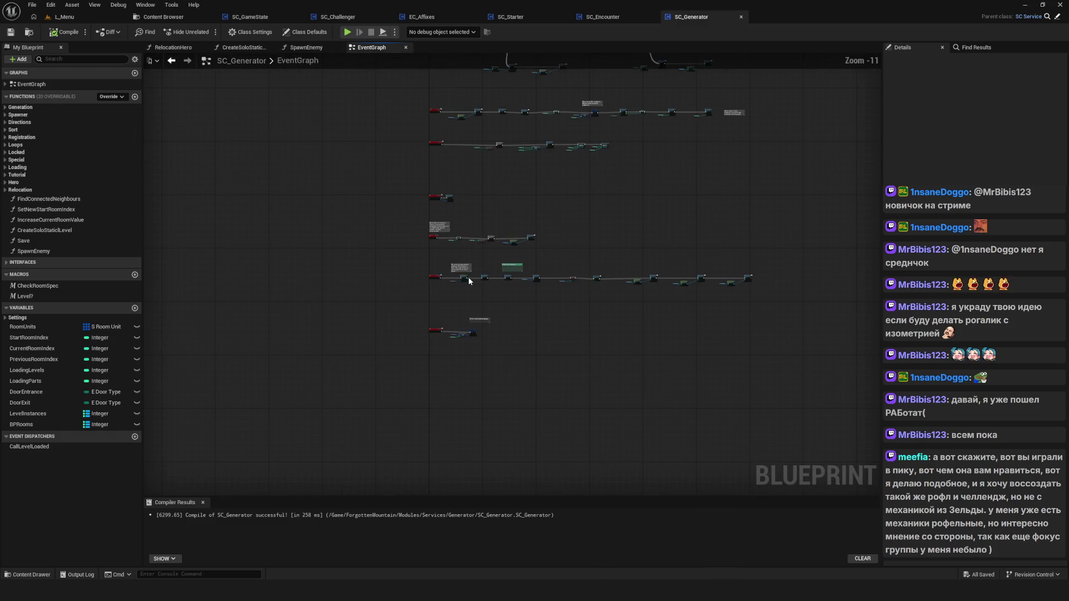
scroll(576, 278, "up", 8)
Move the Delay and BP Gamemode nodes far right along the chain.
mouse_move(777, 296)
left_mouse_down()
mouse_move(379, 277)
mouse_move(607, 325)
mouse_move(880, 336)
mouse_move(661, 301)
mouse_move(340, 273)
mouse_move(140, 270)
left_mouse_up()
scroll(517, 293, "down", 5)
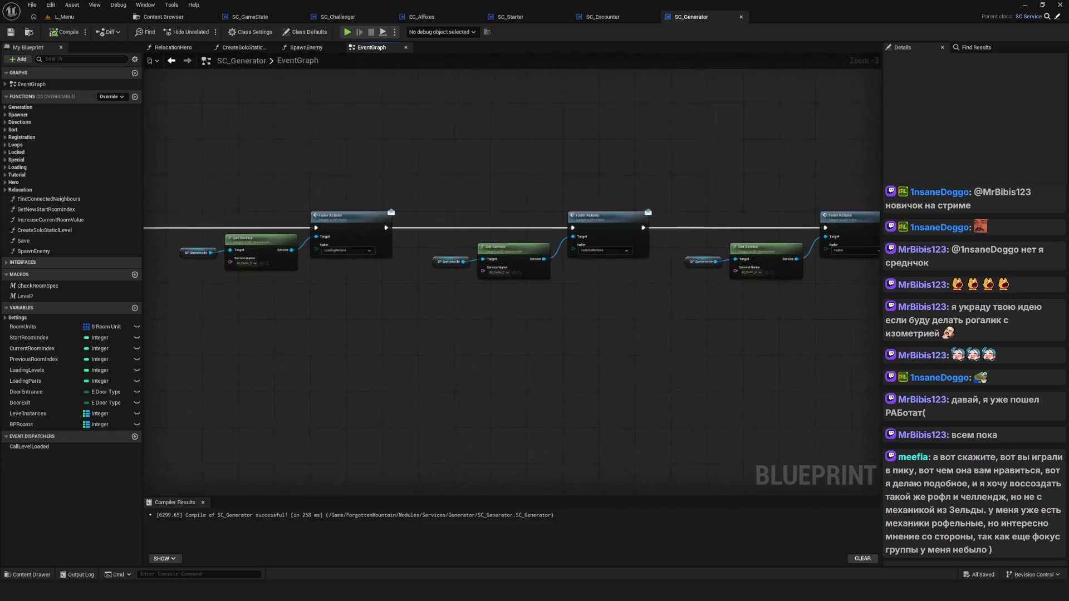
left_click_drag(518, 293, 701, 301)
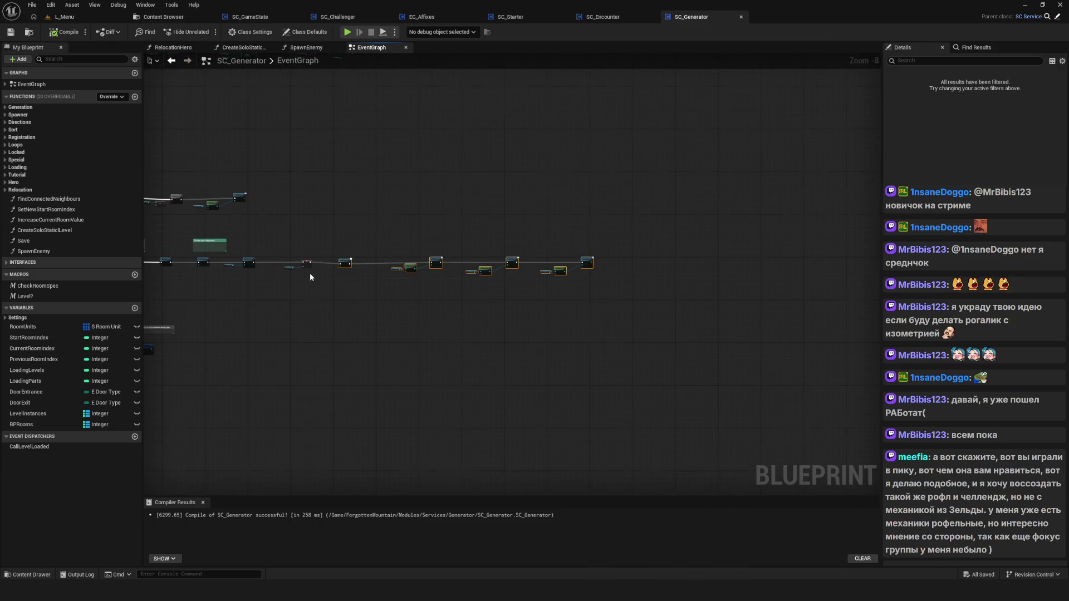
scroll(310, 273, "up", 5)
left_click_drag(447, 228, 700, 229)
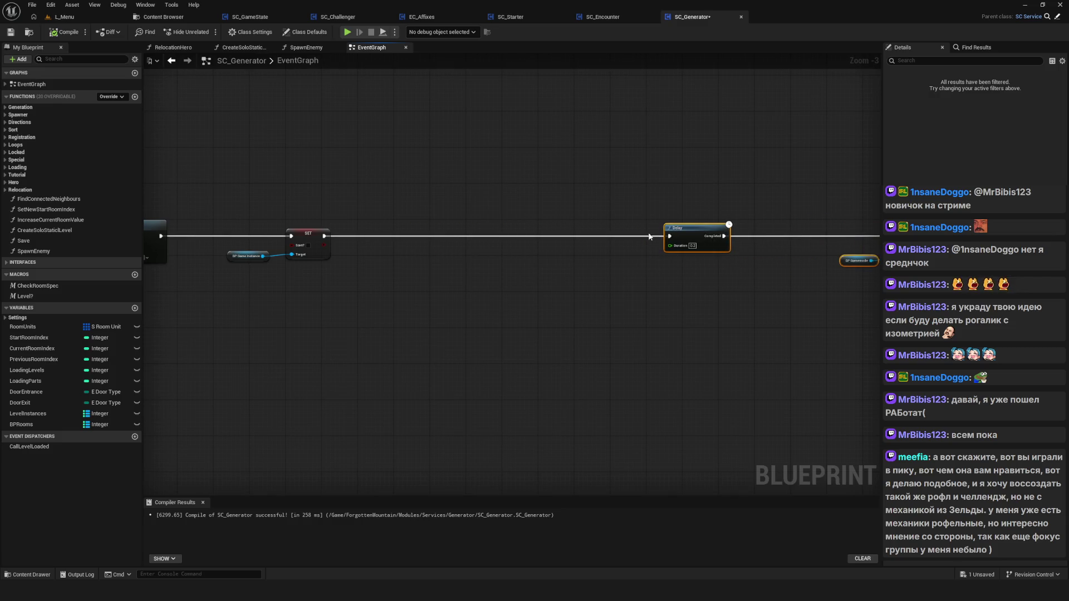
Review the chain from Remove Hero Tag to the SET and Delay nodes, then launch a New Game test.
left_click_drag(397, 249, 636, 250)
mouse_move(436, 247)
left_mouse_down()
mouse_move(992, 227)
mouse_move(648, 229)
mouse_move(468, 217)
mouse_move(404, 234)
left_mouse_up()
left_click_drag(506, 219, 479, 219)
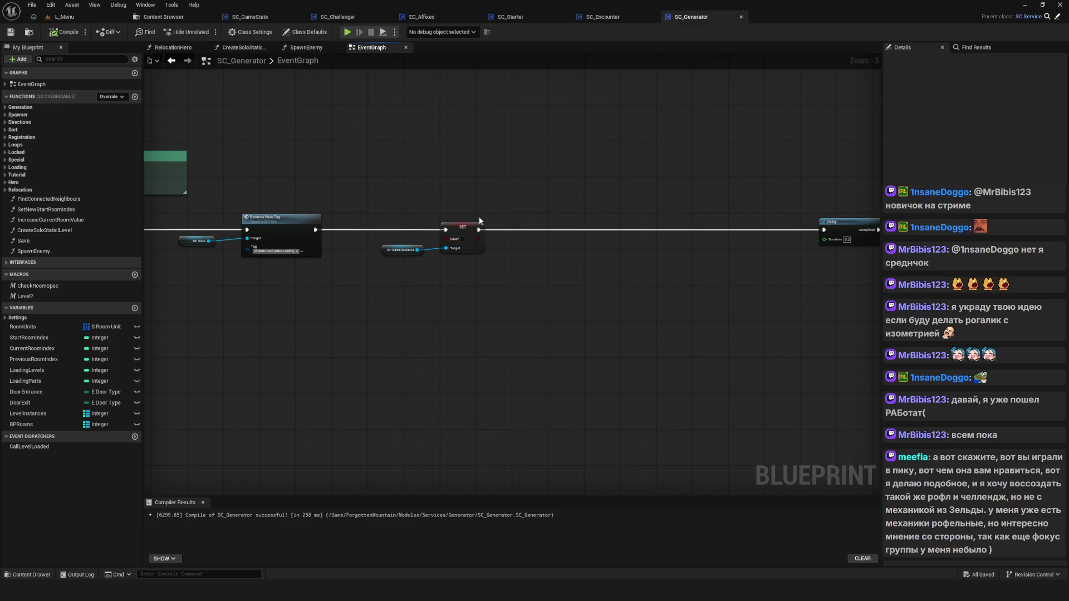
scroll(479, 216, "down", 2)
scroll(476, 209, "up", 3)
mouse_move(472, 196)
left_mouse_down()
mouse_move(587, 250)
mouse_move(540, 248)
left_mouse_up()
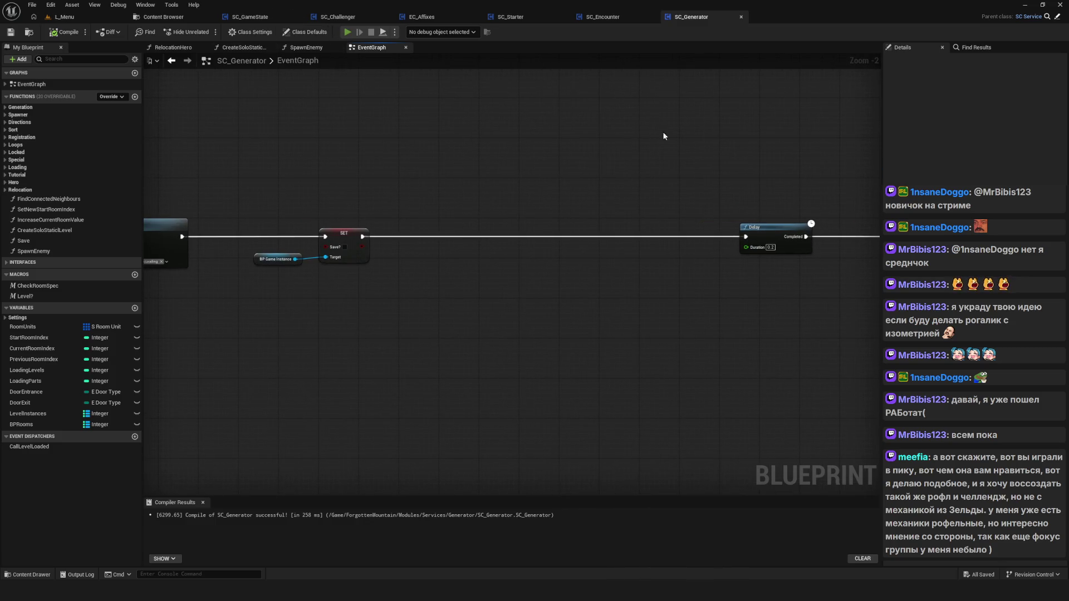
key("alt+p")
left_click(566, 245)
Pick a save slot, walk the character briefly, stop the preview and show SC_Starter.
left_click(566, 245)
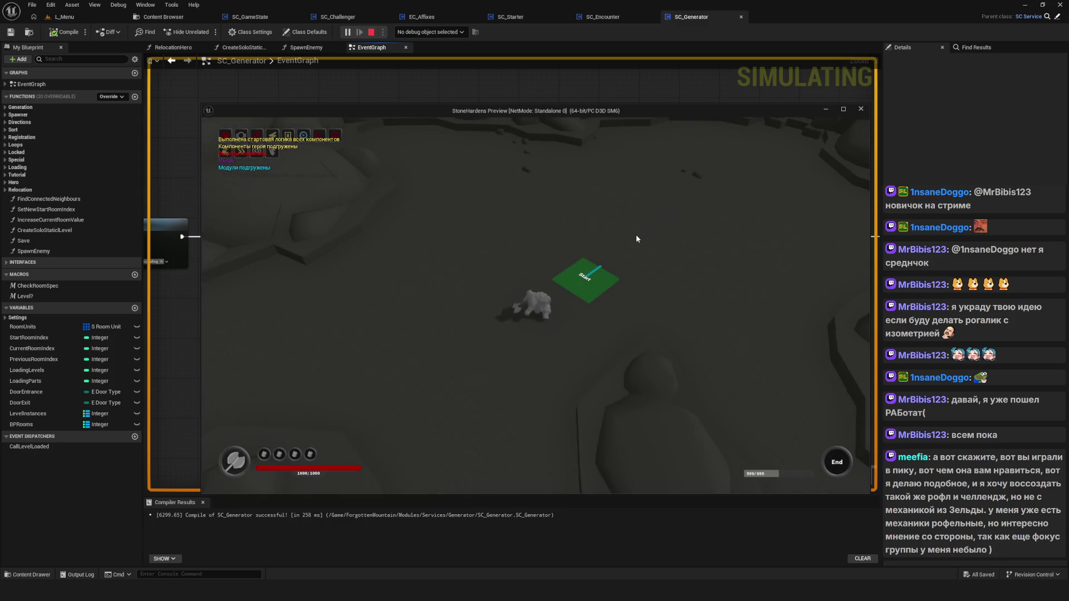
left_click(635, 231)
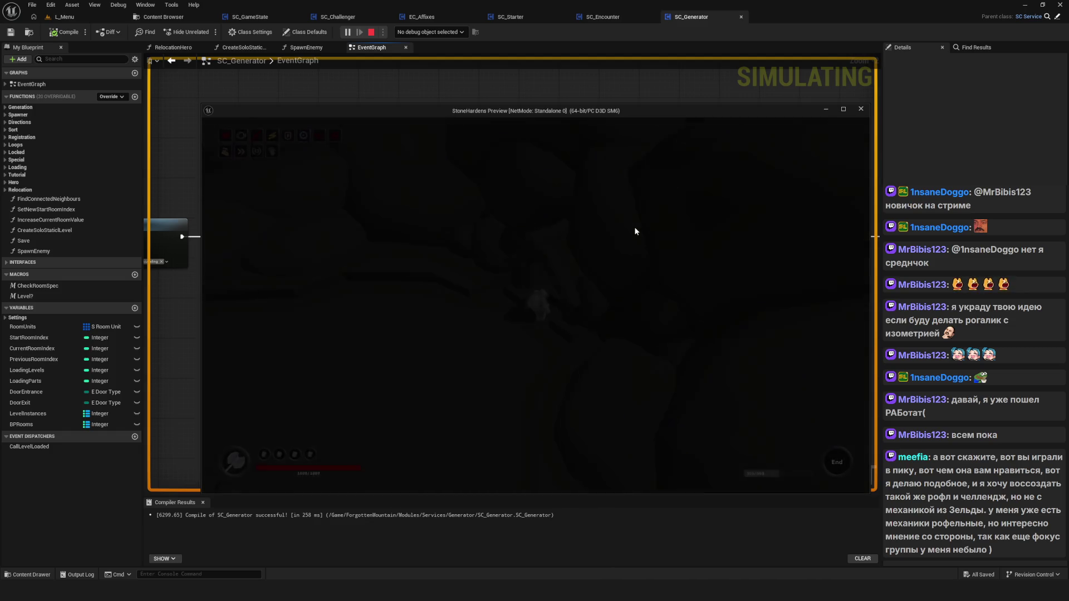
key("Escape")
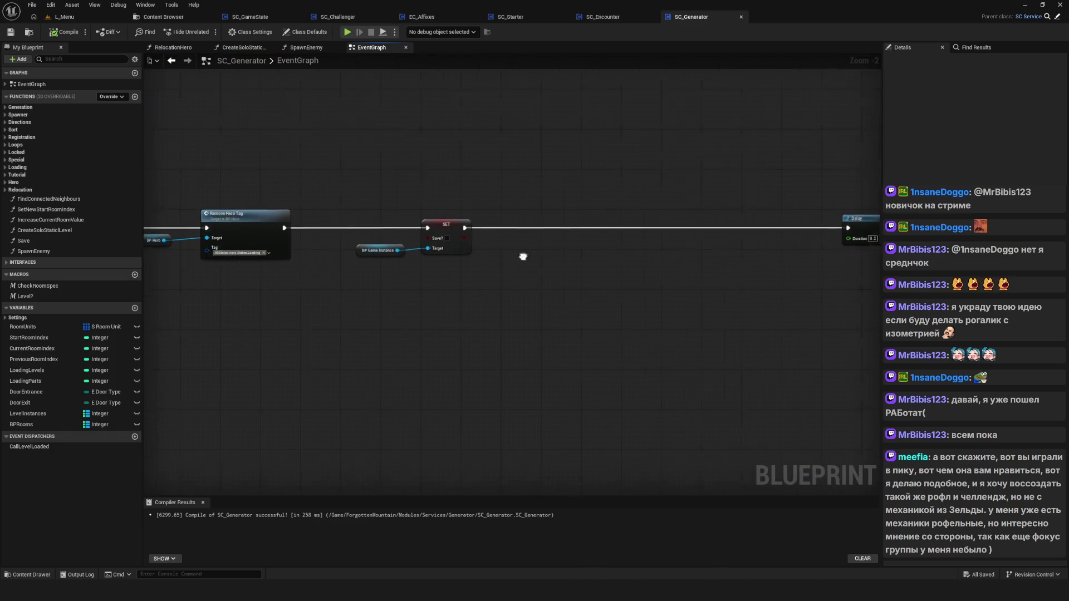
left_click_drag(491, 238, 580, 296)
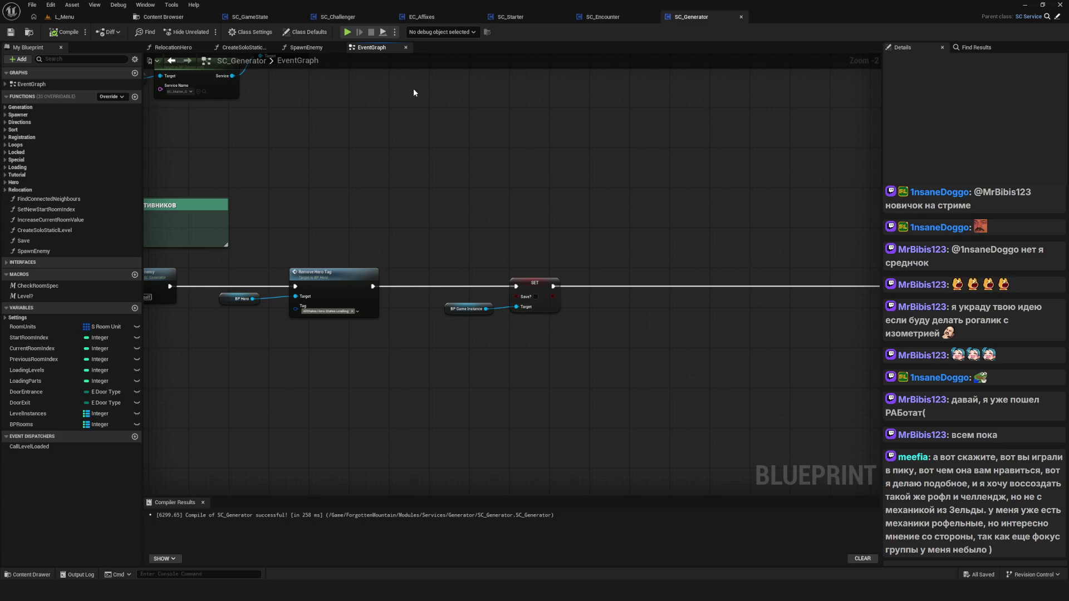
left_click(518, 17)
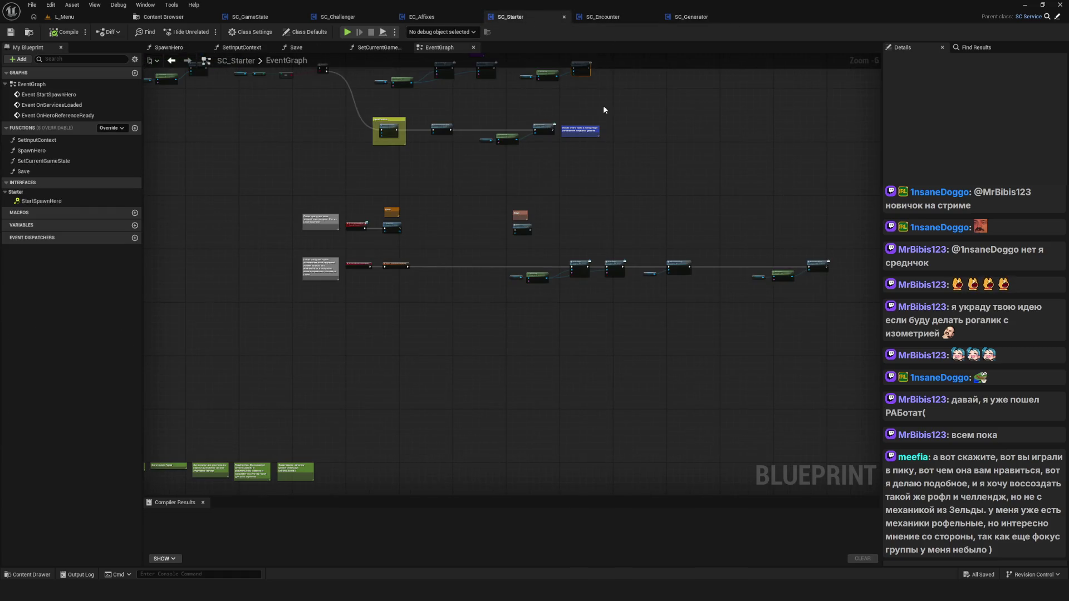
Open SC_Starter's Save function and select the Current Level comparison nodes feeding Branch.
scroll(528, 225, "up", 5)
left_click(529, 225)
double_click(529, 225)
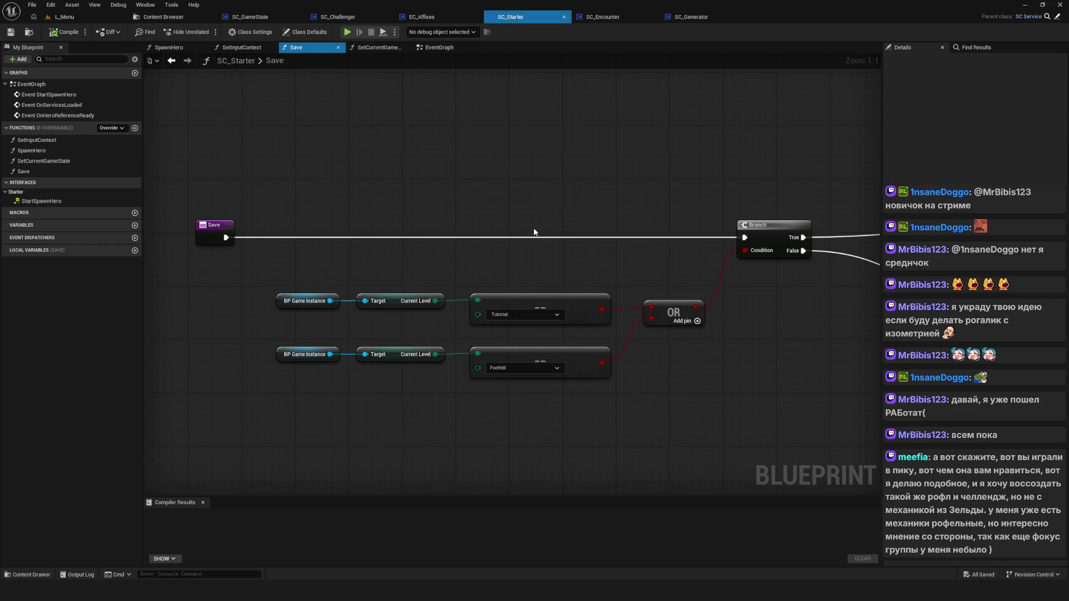
left_click_drag(385, 205, 365, 192)
left_click_drag(194, 171, 682, 415)
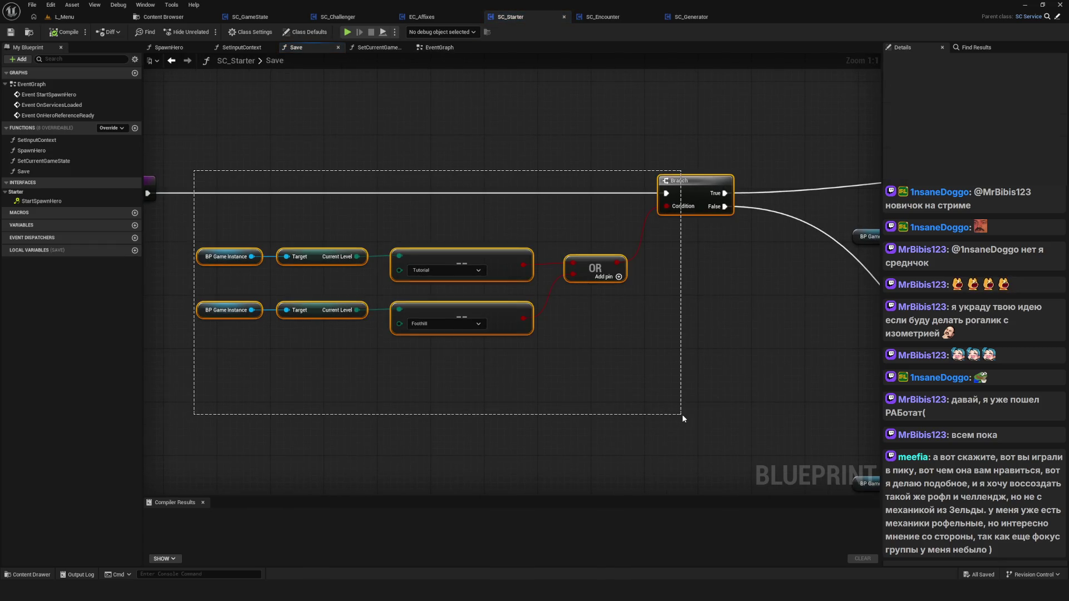
left_click(640, 384)
left_click_drag(262, 143, 699, 358)
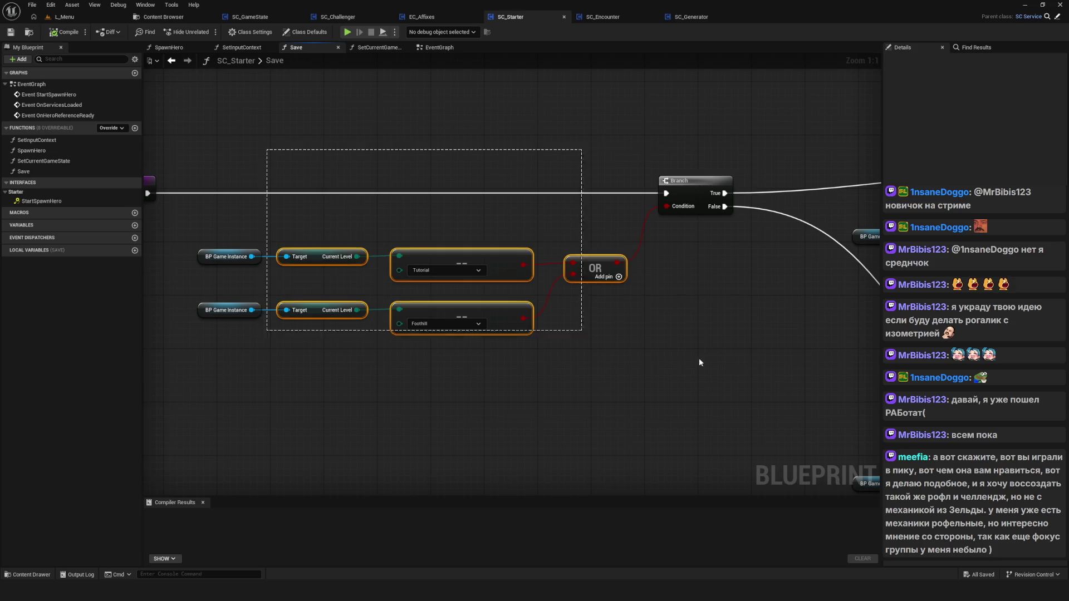
mouse_move(824, 373)
left_mouse_down()
mouse_move(324, 287)
mouse_move(724, 351)
left_mouse_up()
Review the Save graph, then switch to SC_Generator and pick its Save function.
scroll(547, 275, "down", 4)
scroll(487, 270, "up", 2)
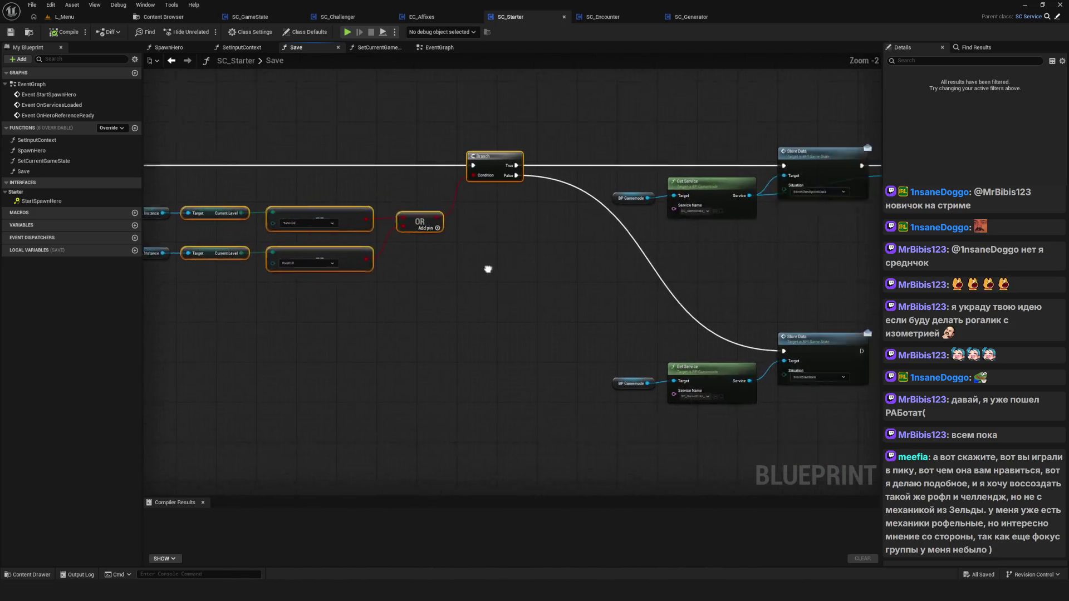
scroll(488, 270, "down", 1)
scroll(510, 299, "down", 2)
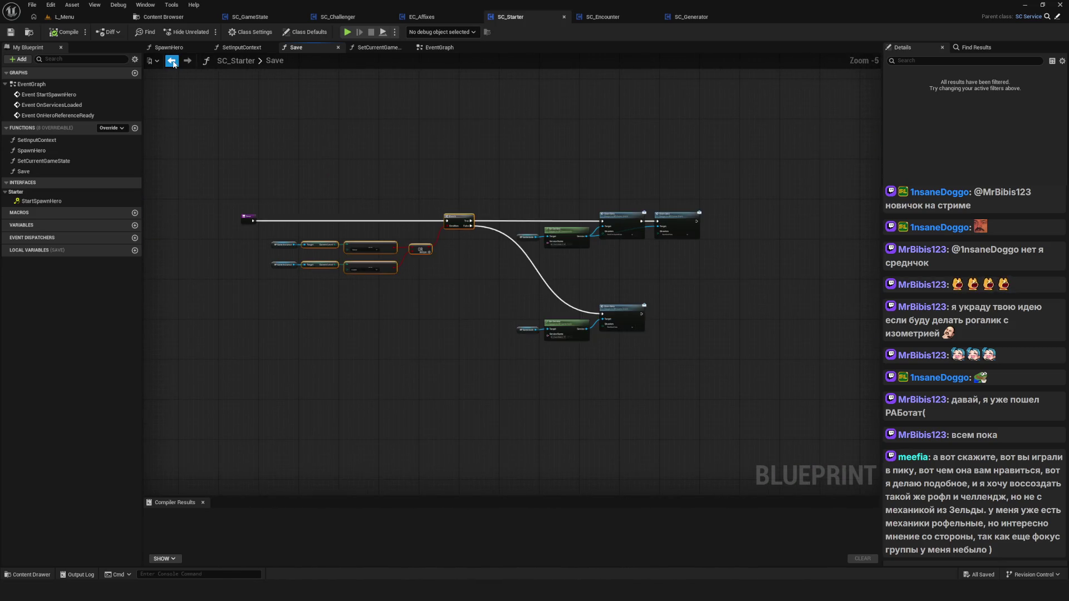
left_click_drag(473, 131, 512, 141)
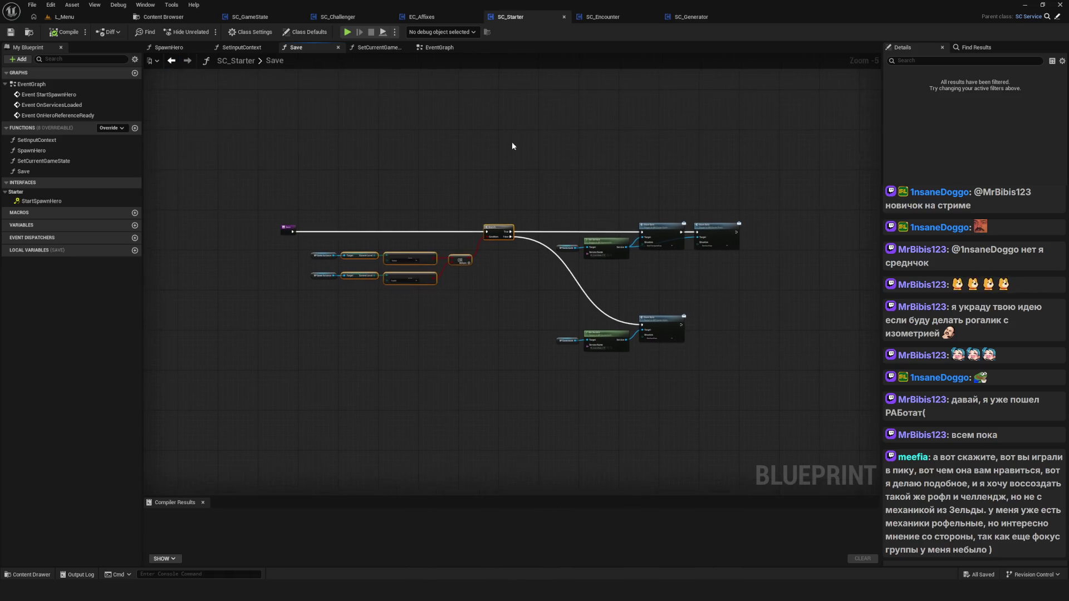
left_click(686, 18)
left_click(41, 240)
Place a Save call in SC_Generator's EventGraph, wire it between SET and Delay, and save.
double_click(40, 241)
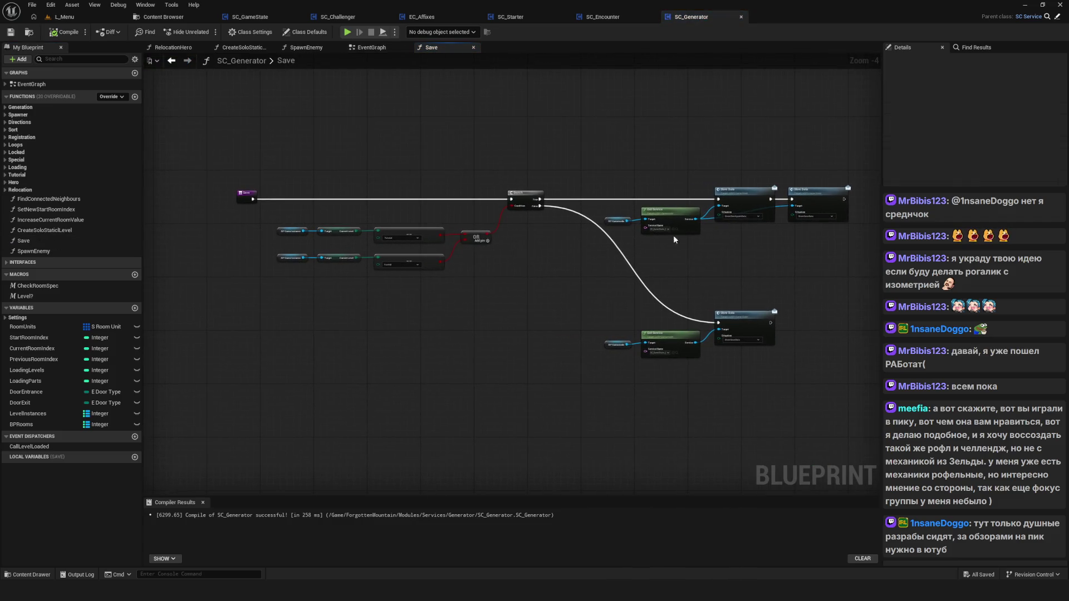
left_click(370, 47)
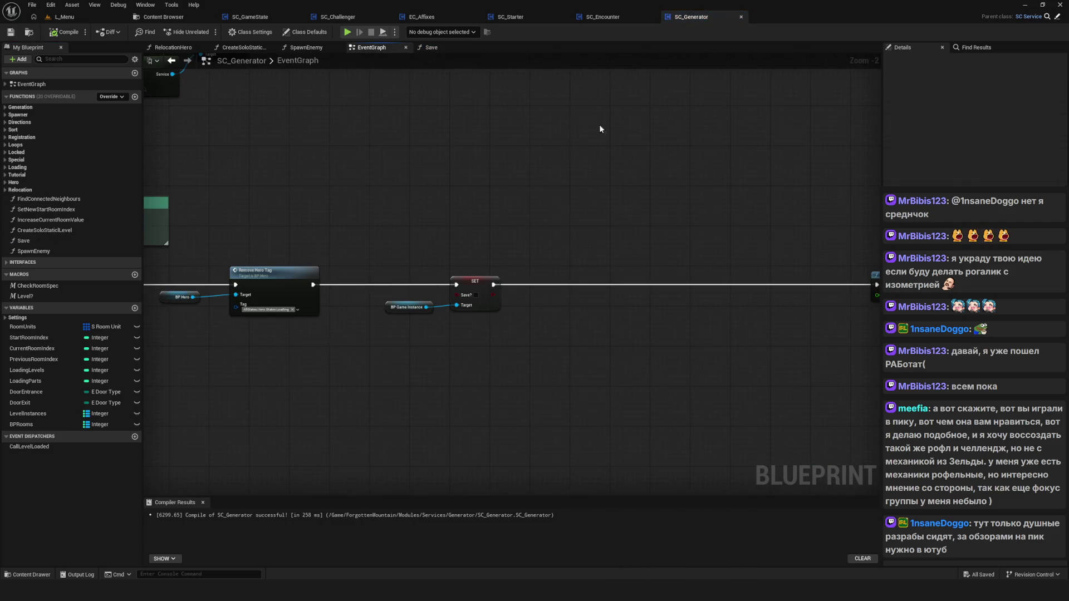
mouse_move(30, 241)
left_mouse_down()
mouse_move(595, 215)
mouse_move(639, 251)
mouse_move(636, 283)
left_mouse_up()
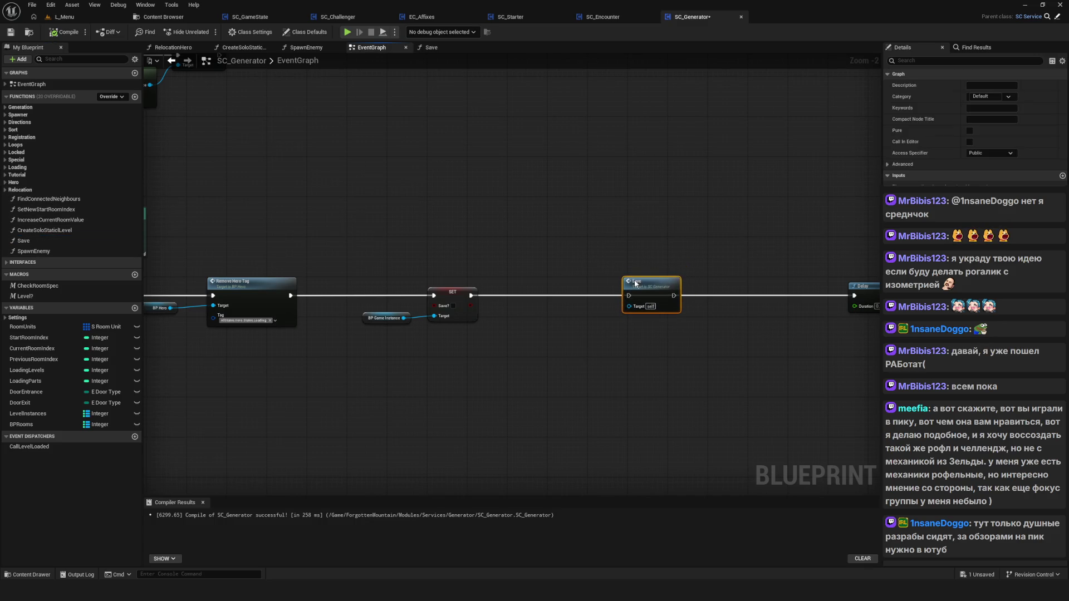
scroll(472, 289, "down", 3)
scroll(510, 279, "up", 5)
left_click_drag(397, 248, 608, 247)
left_click_drag(443, 250, 685, 253)
key("ctrl+s")
left_click_drag(505, 223, 503, 240)
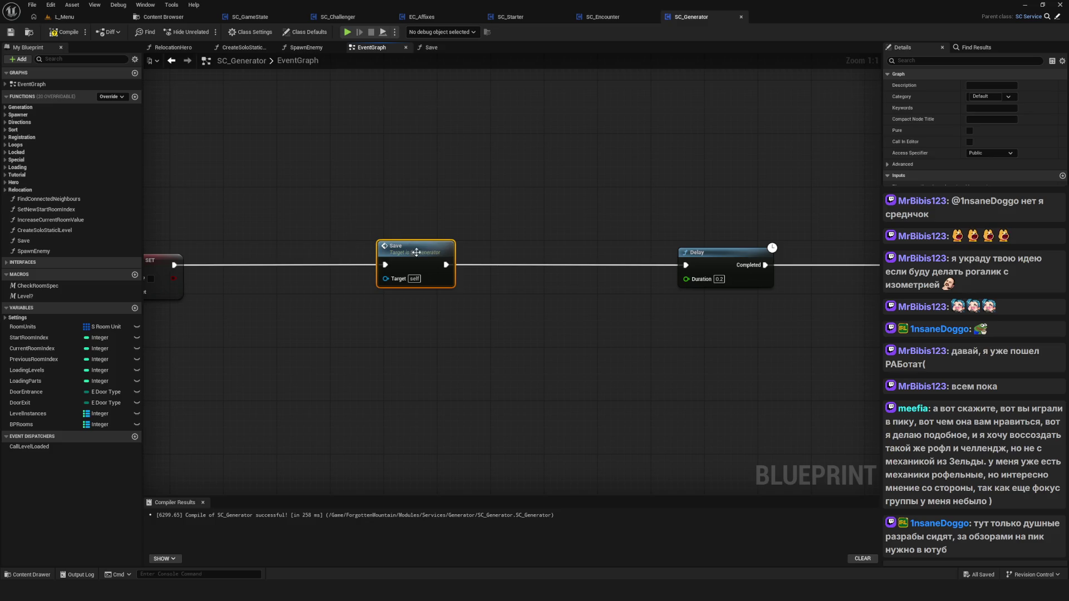
Inspect the Save function's level-check nodes, compile SC_Generator and launch a game preview.
scroll(445, 273, "down", 4)
scroll(469, 289, "up", 4)
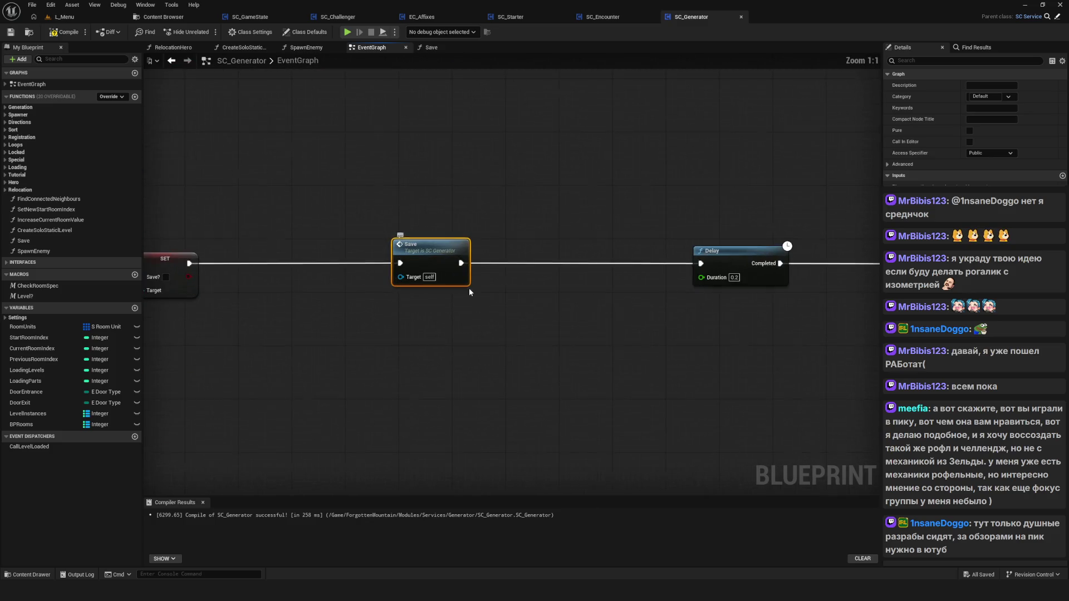
double_click(440, 260)
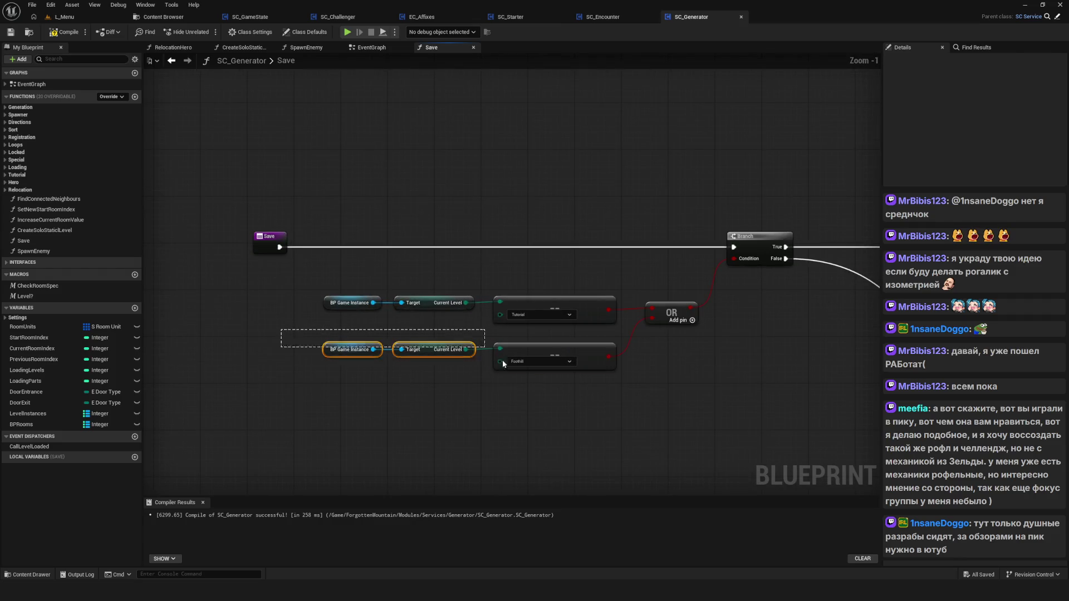
left_click_drag(503, 360, 504, 360)
mouse_move(673, 392)
left_mouse_down()
mouse_move(325, 281)
mouse_move(293, 251)
left_mouse_up()
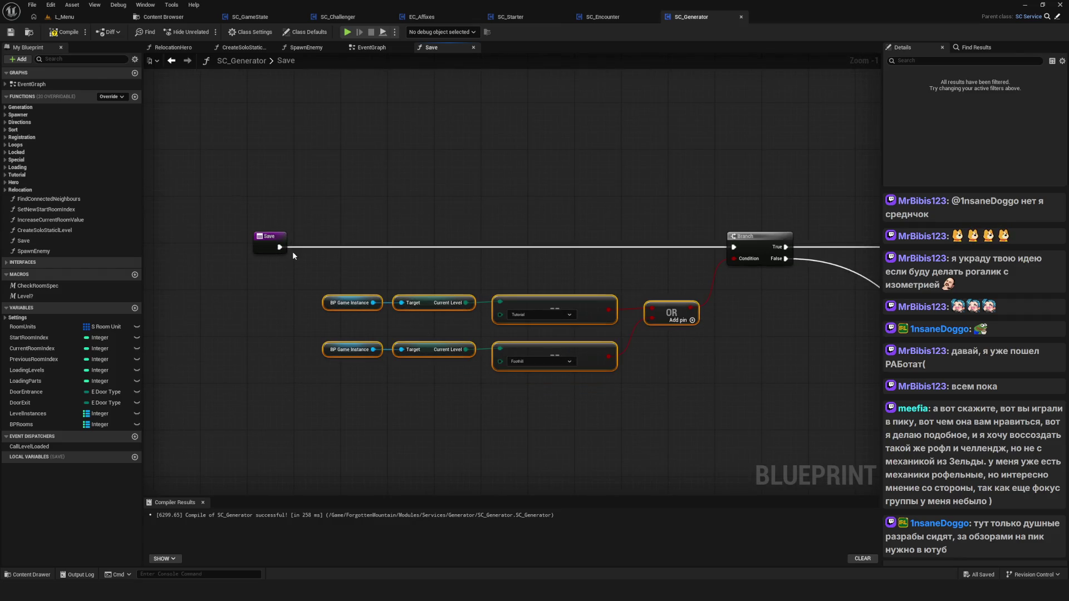
left_click(63, 35)
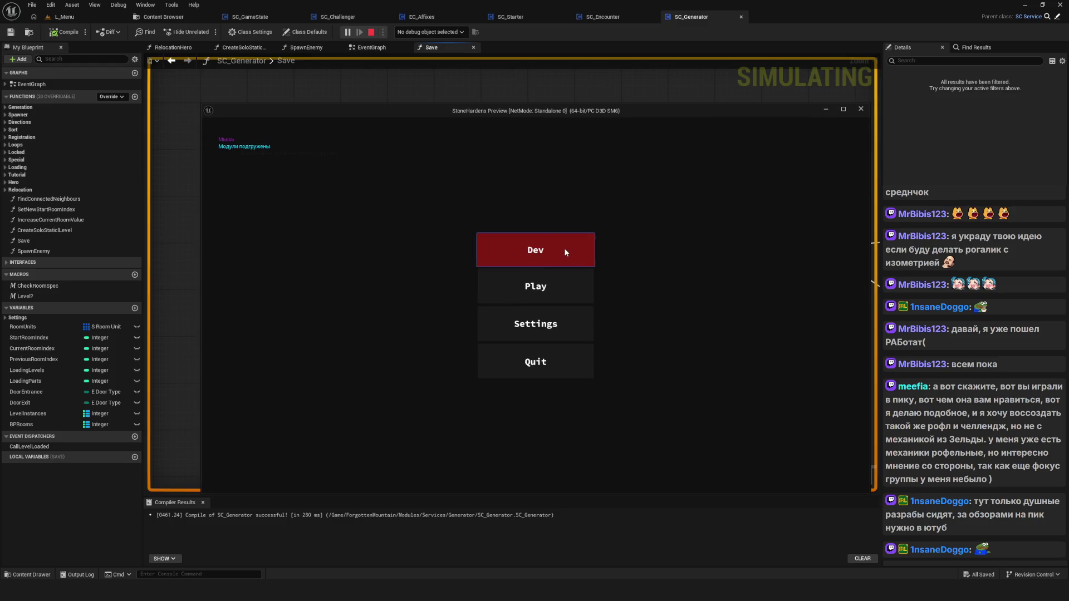
left_click(553, 252)
Start a game from the preview menu and walk forward until the level saves, then stop.
left_click(553, 251)
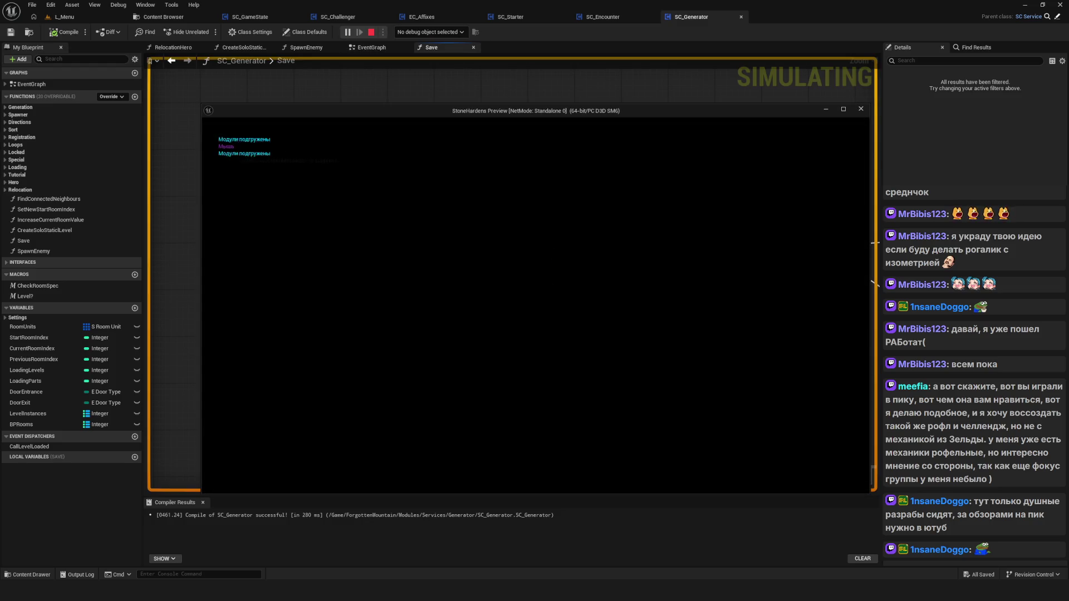
key("w")
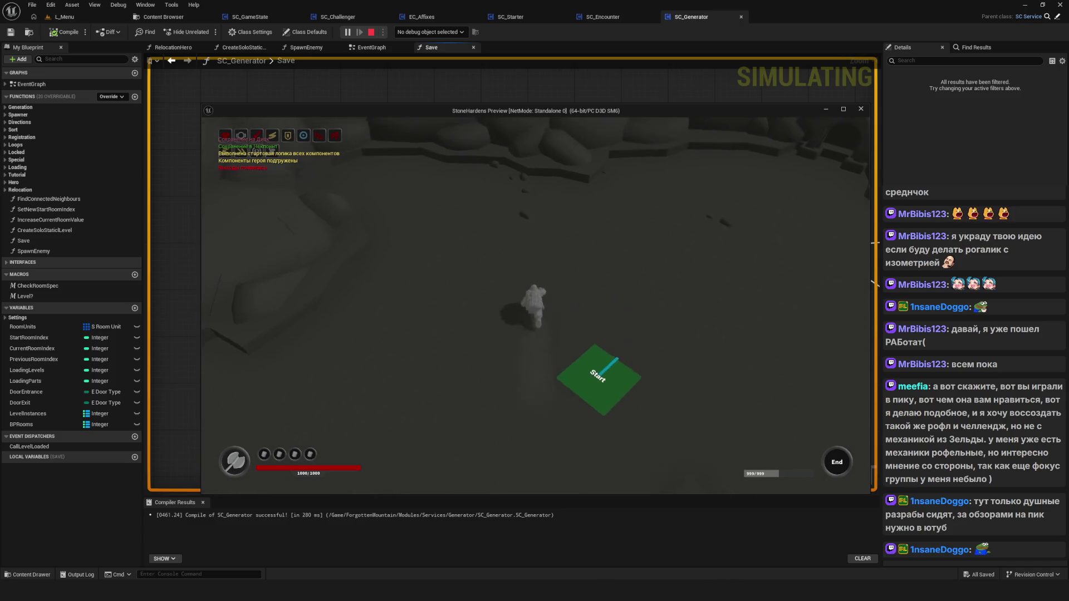
key("w")
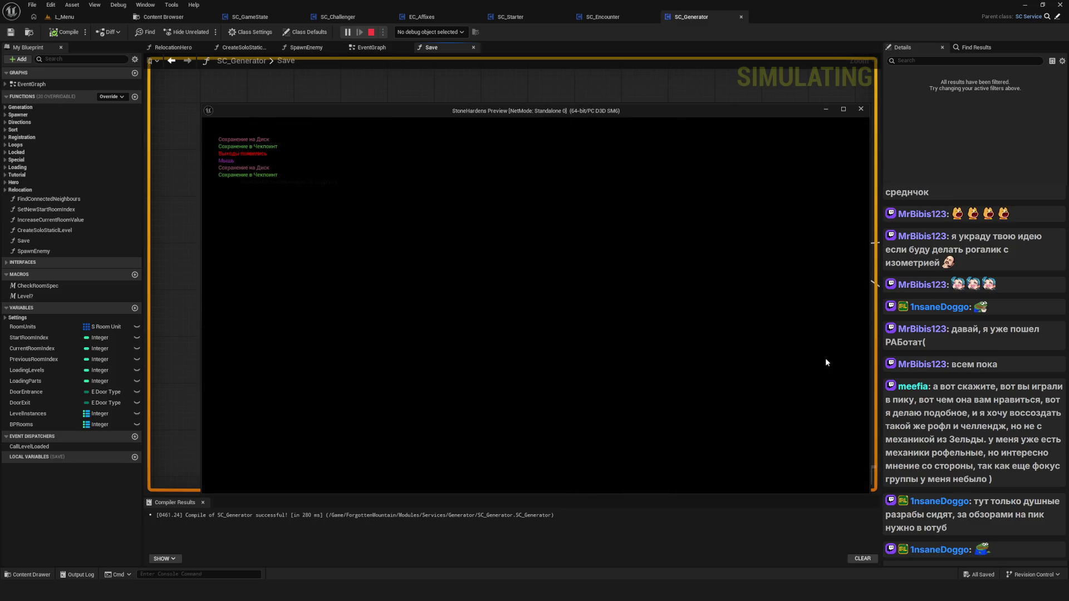
key("w")
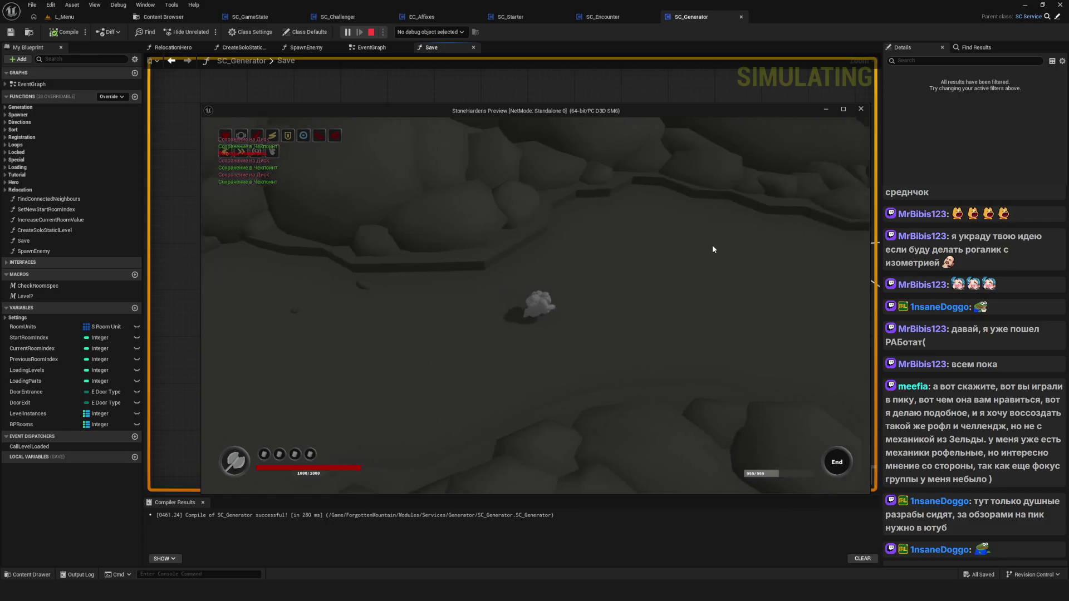
key("Escape")
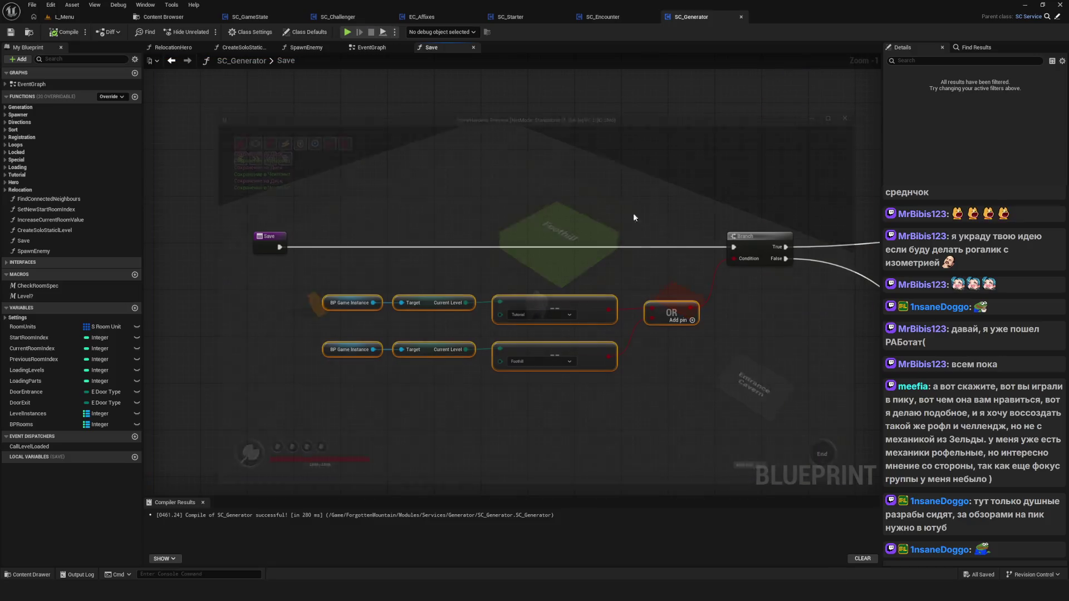
Relaunch the preview, delete the SavedGame0 slot, start a NewGame, walk around, then stop.
key("alt+p")
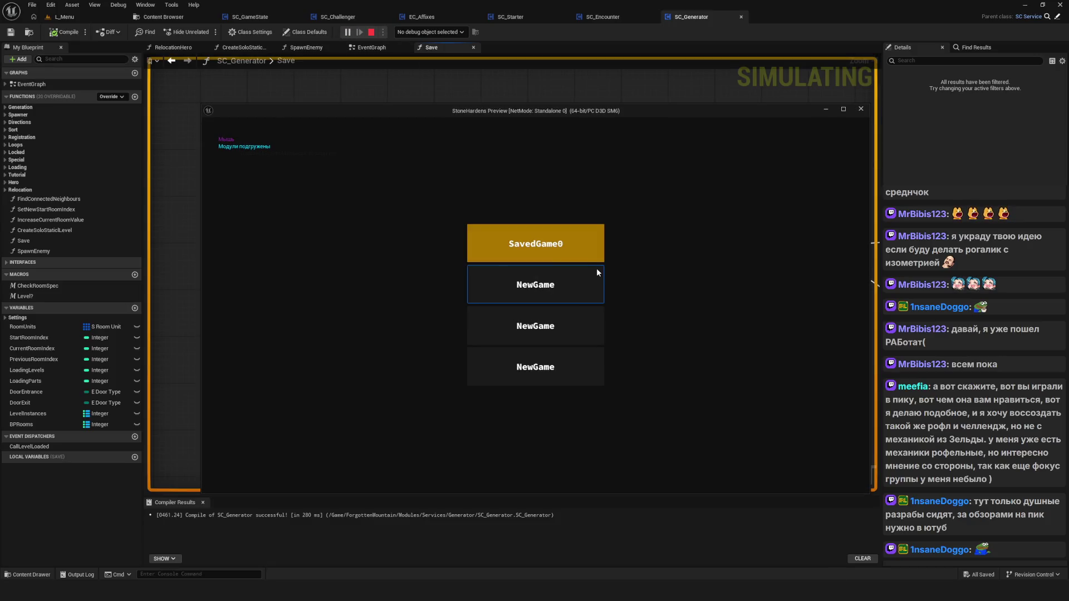
left_click(559, 249)
left_click(496, 329)
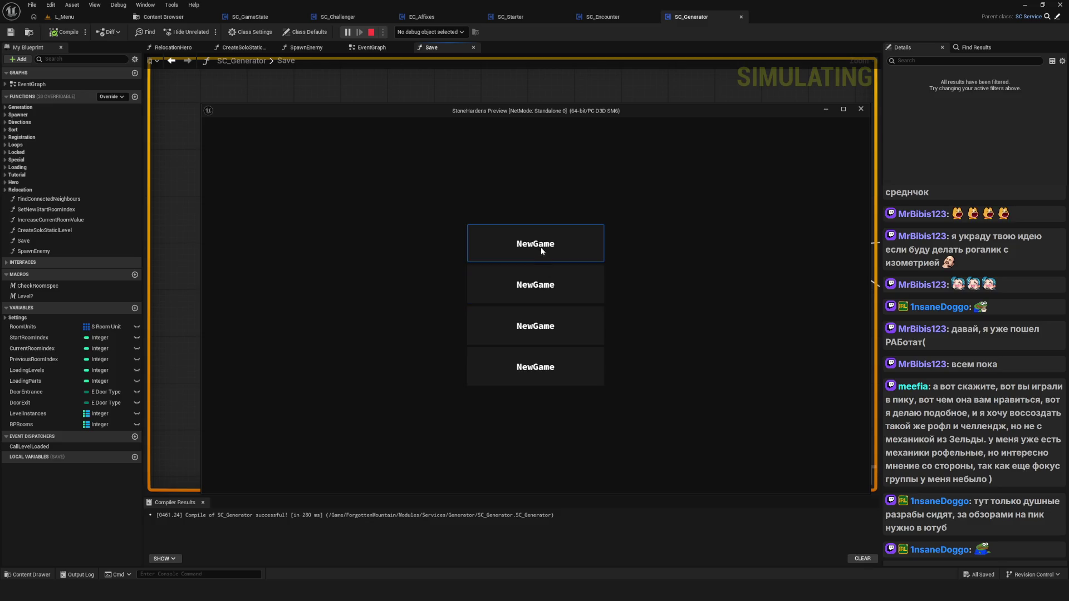
left_click(541, 249)
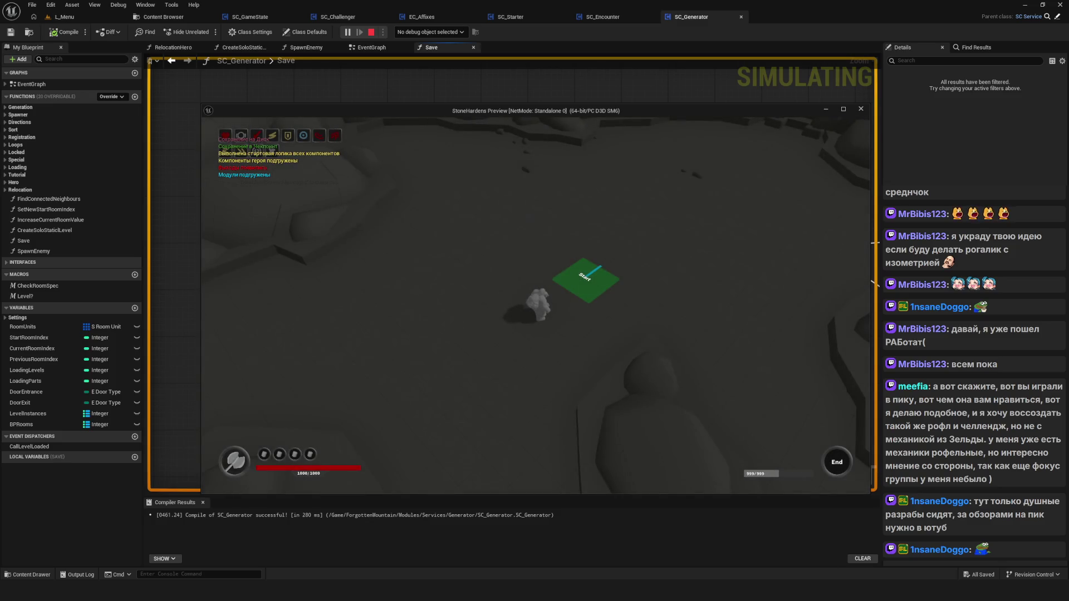
key("w")
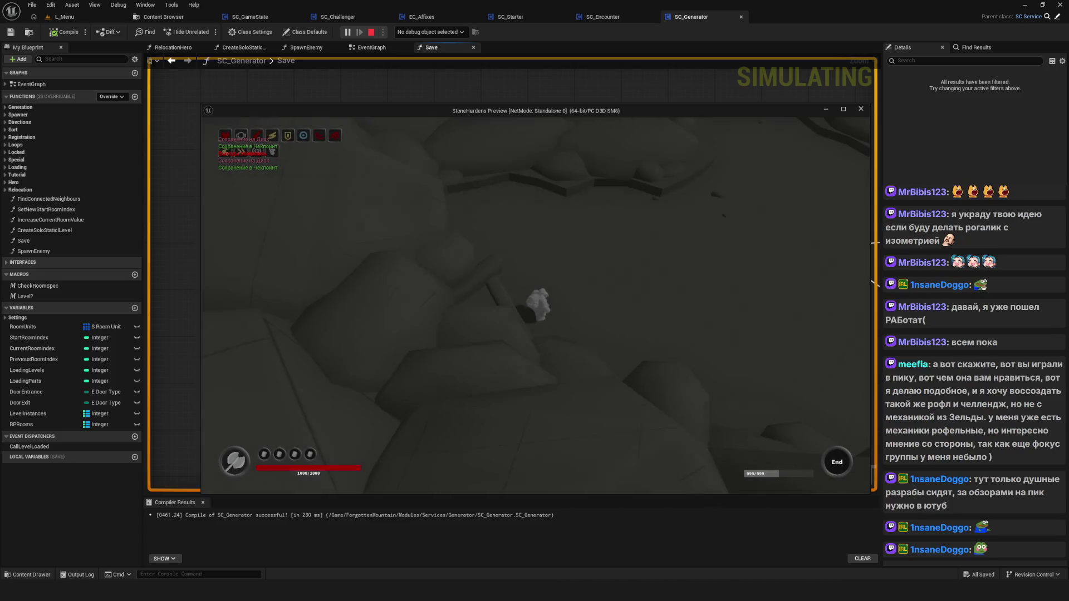
key("w")
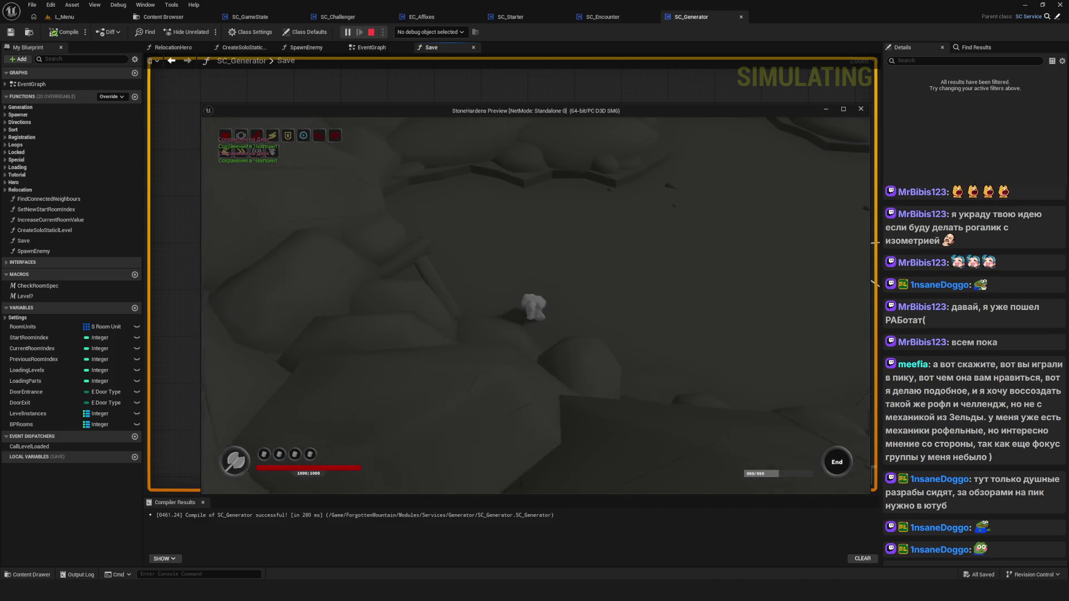
key("w")
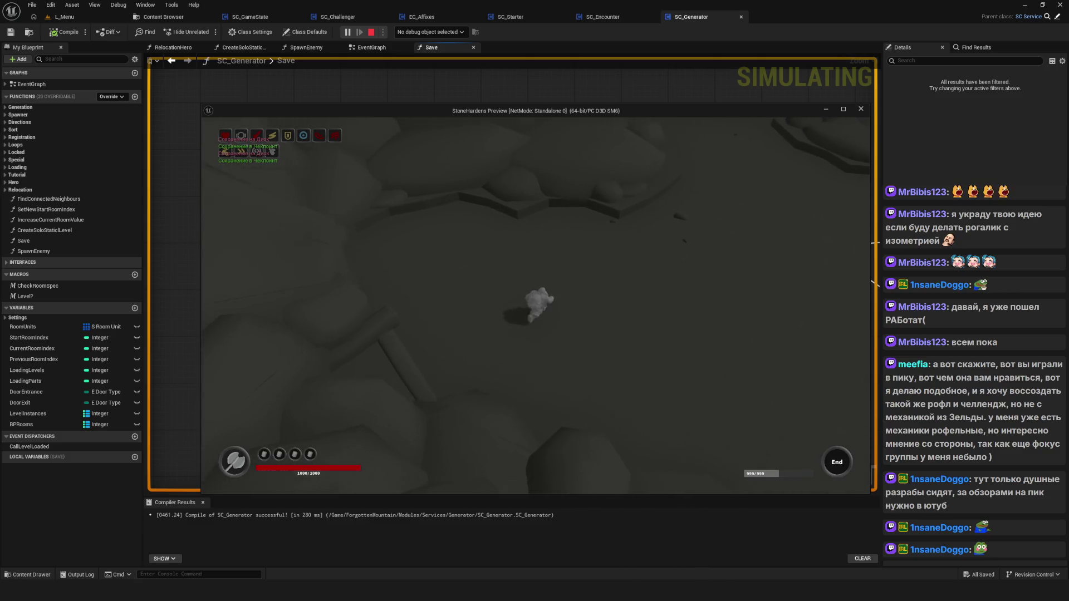
key("Escape")
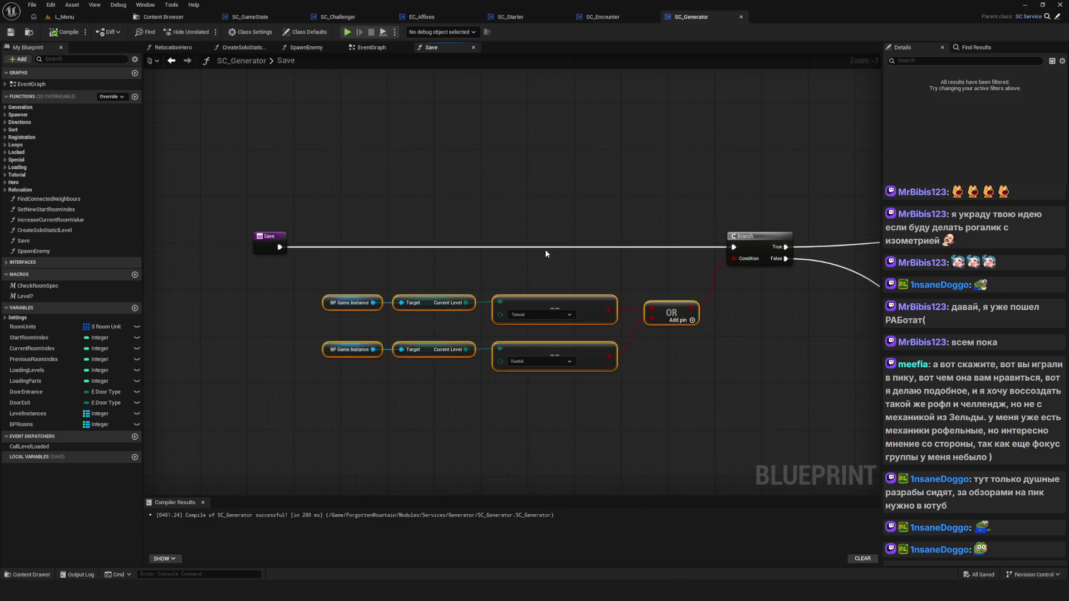
Save the project and review the Save graph's Branch and Tutorial comparison nodes.
scroll(502, 307, "up", 2)
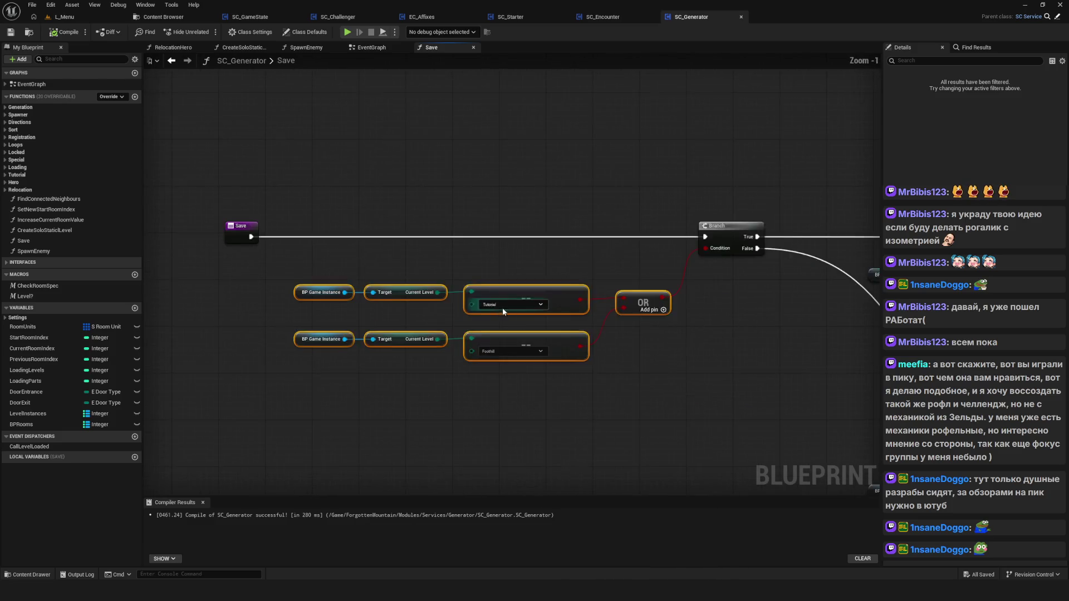
key("ctrl+s")
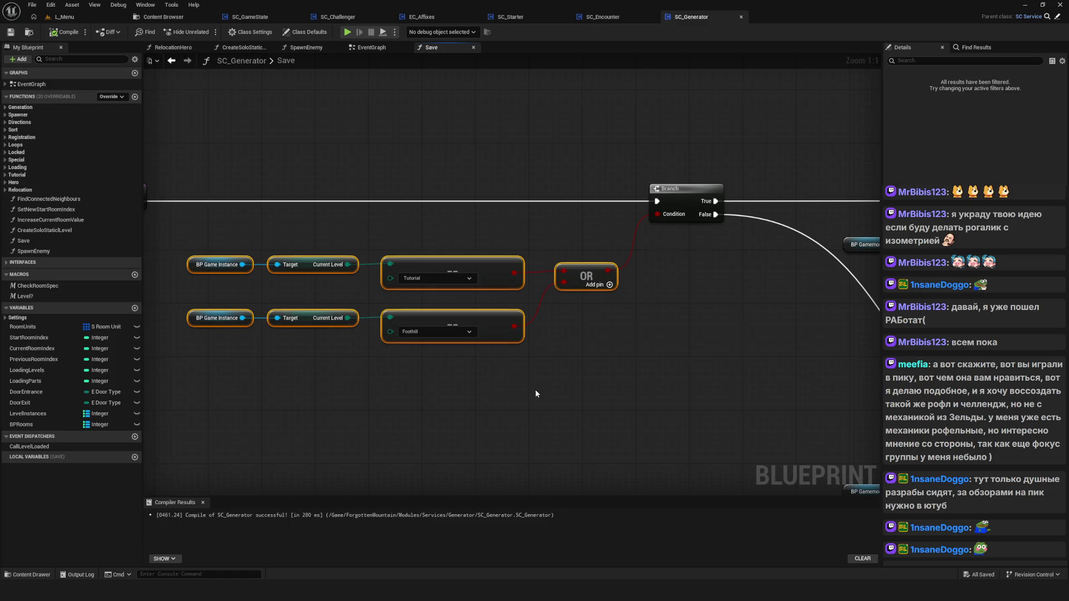
scroll(535, 394, "down", 1)
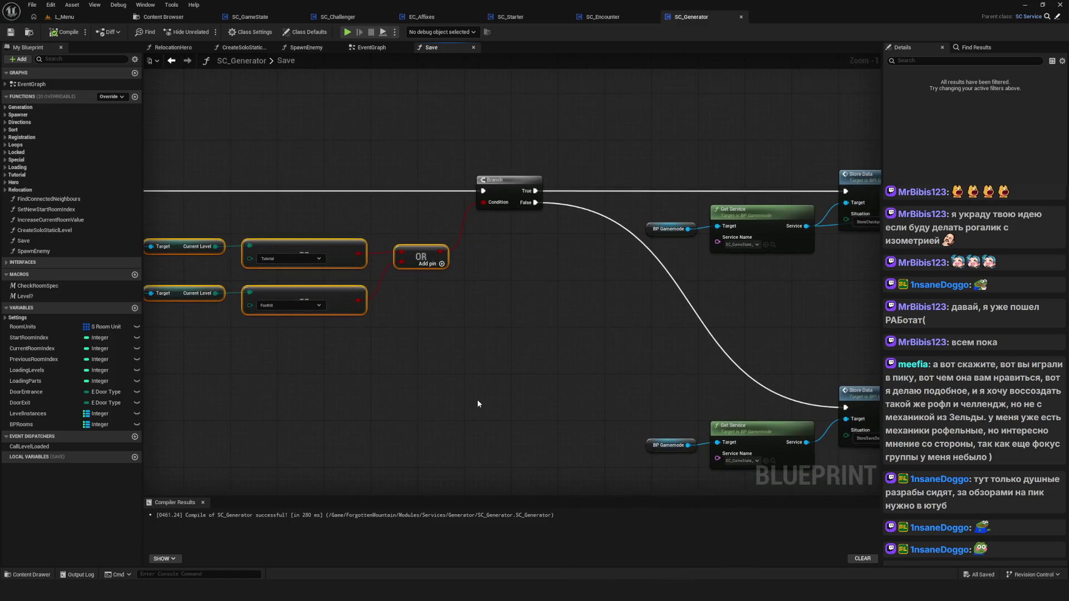
left_click_drag(479, 399, 564, 401)
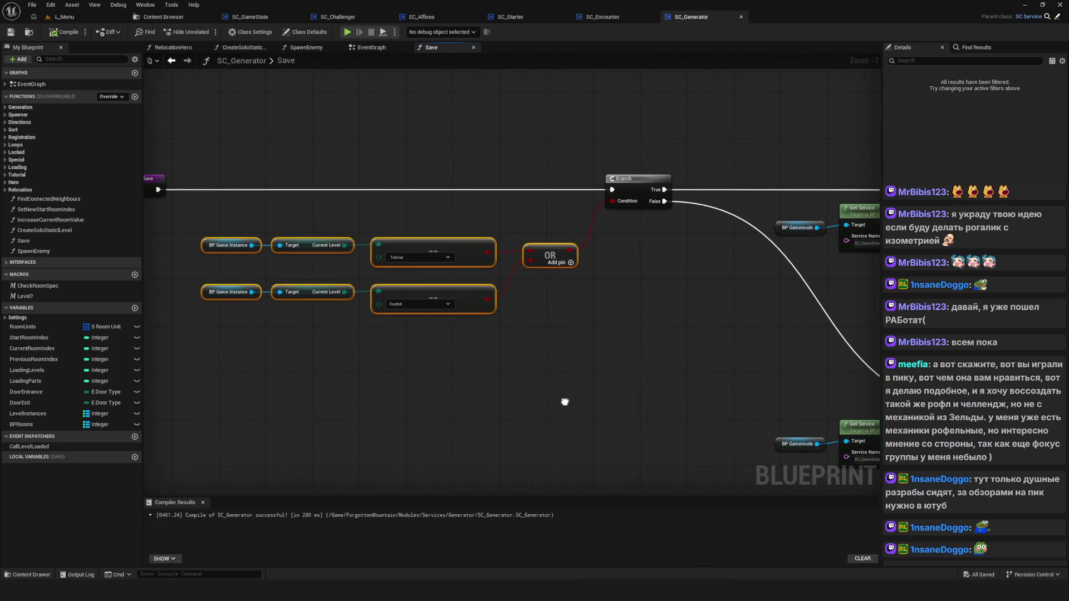
scroll(409, 325, "down", 4)
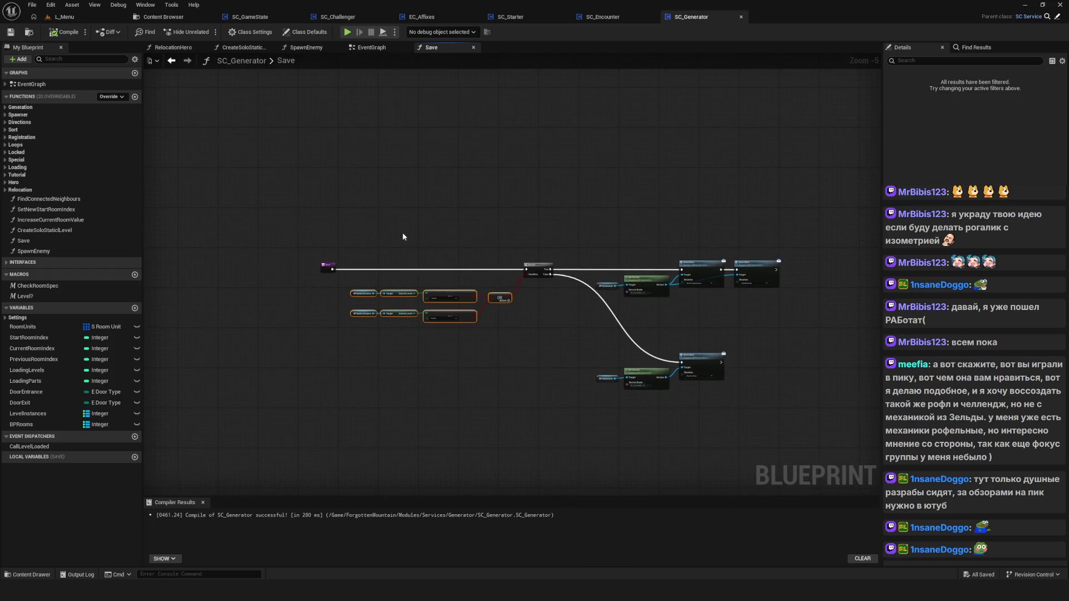
scroll(423, 293, "up", 5)
left_click(446, 310)
left_click(534, 273)
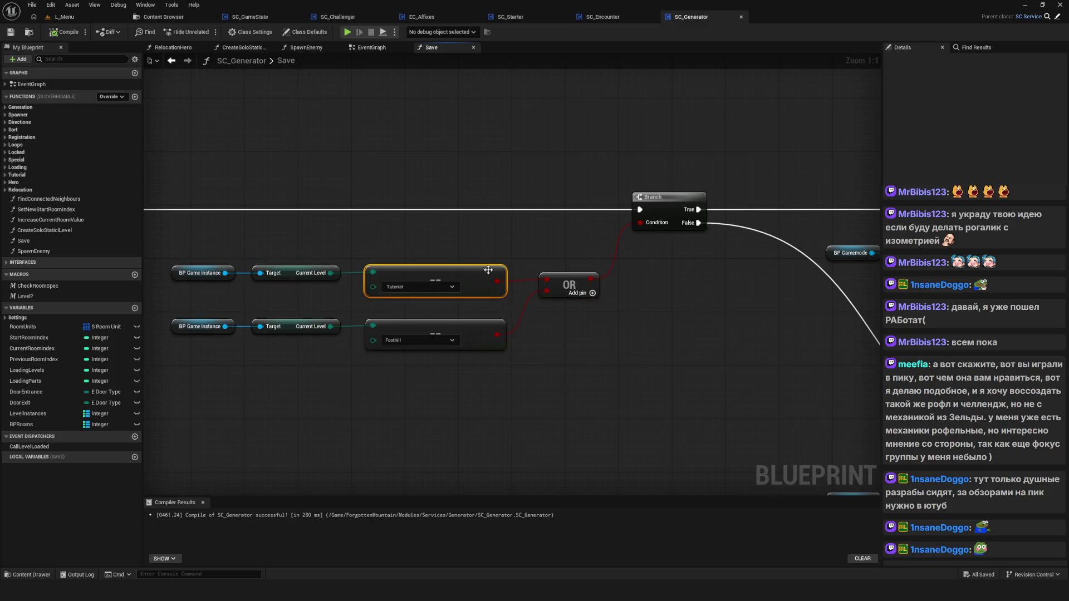
Check the earlier EventGraph nodes, then return to the Save function graph.
left_click(376, 49)
scroll(373, 260, "down", 3)
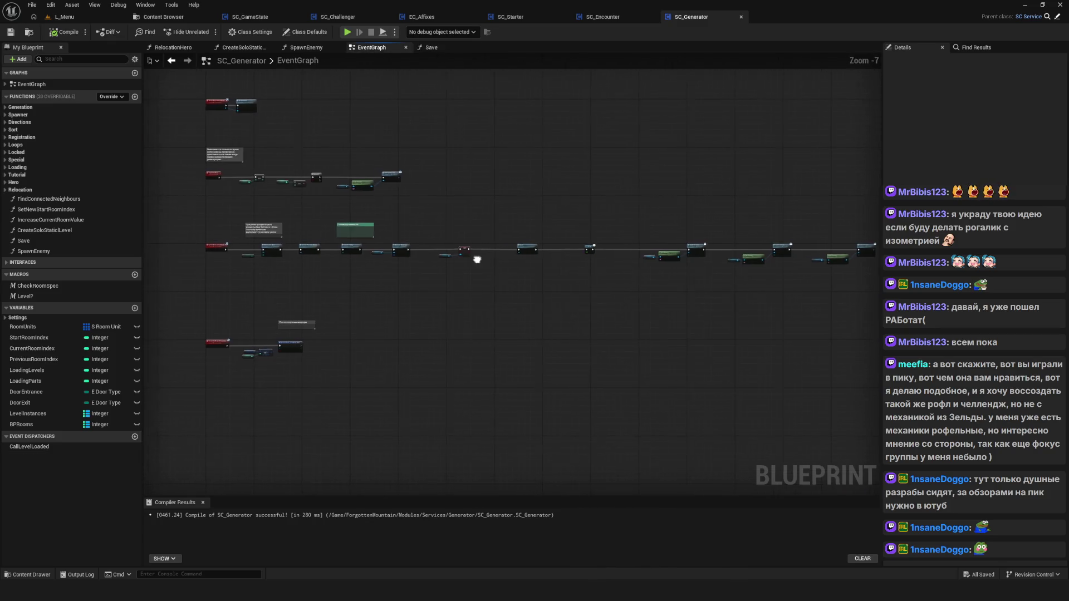
scroll(384, 259, "up", 7)
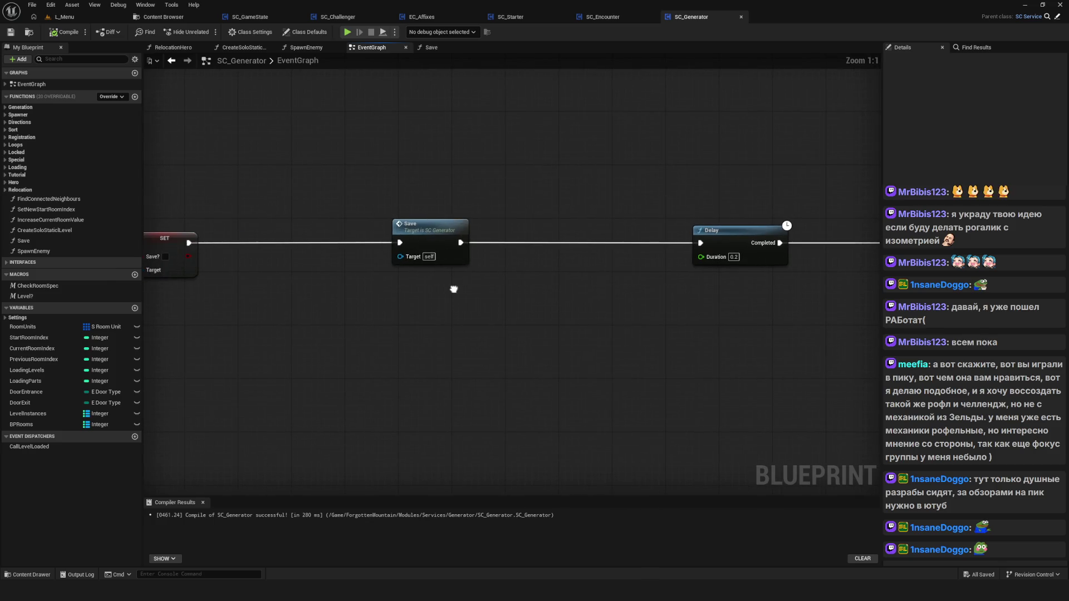
mouse_move(454, 289)
left_mouse_down()
mouse_move(1009, 281)
mouse_move(645, 254)
mouse_move(673, 231)
left_mouse_up()
double_click(609, 195)
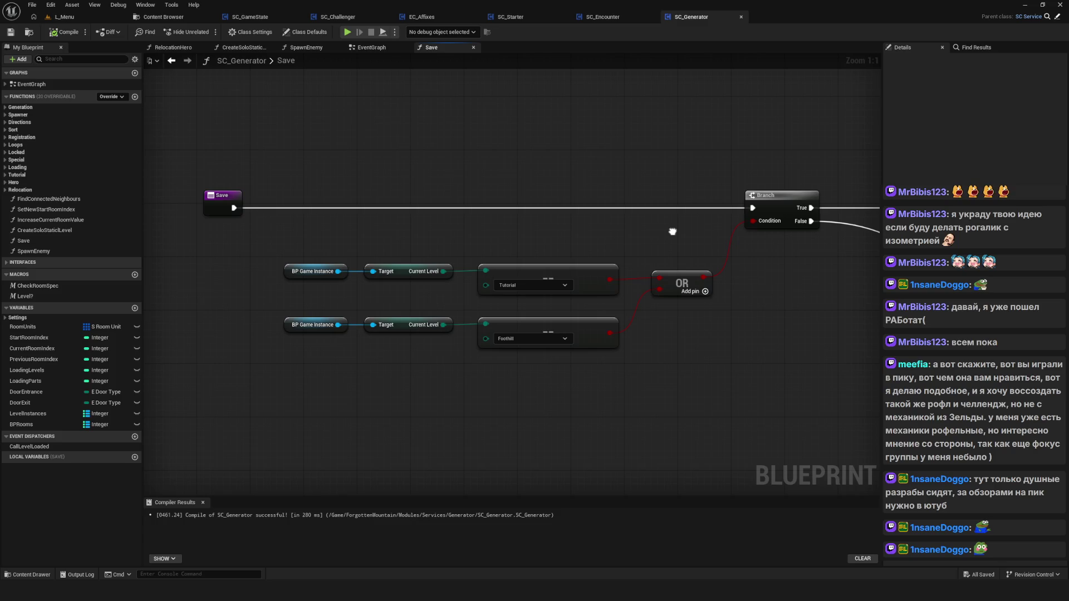
mouse_move(672, 232)
left_mouse_down()
mouse_move(441, 213)
mouse_move(201, 175)
mouse_move(288, 197)
left_mouse_up()
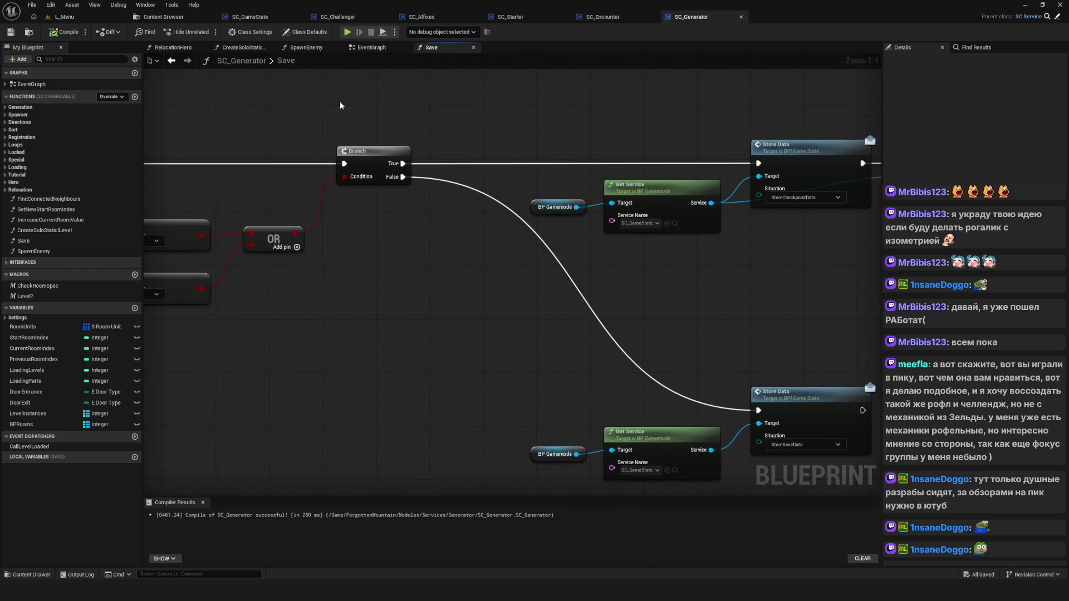
left_click(346, 32)
Start a NewGame, walk right, complete the room from the Tab debug panel, then stop the run.
left_click(513, 248)
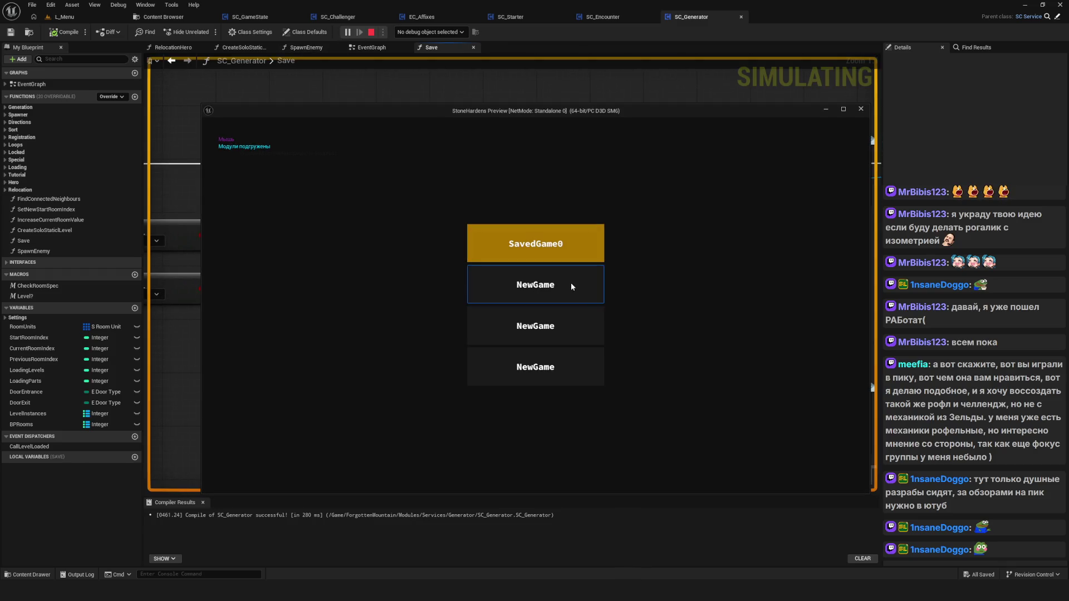
left_click(570, 283)
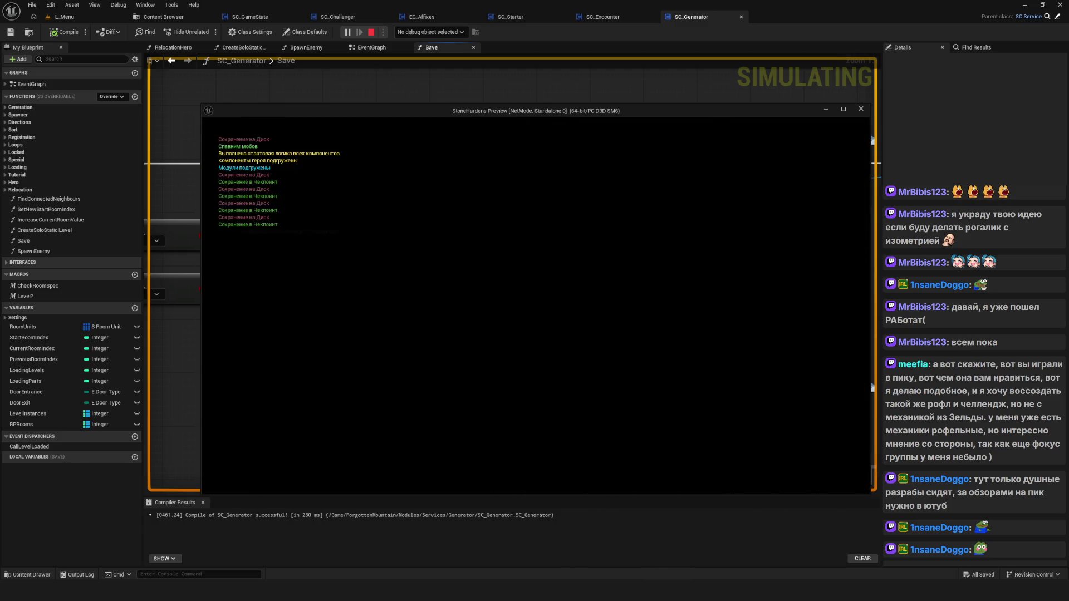
key("d")
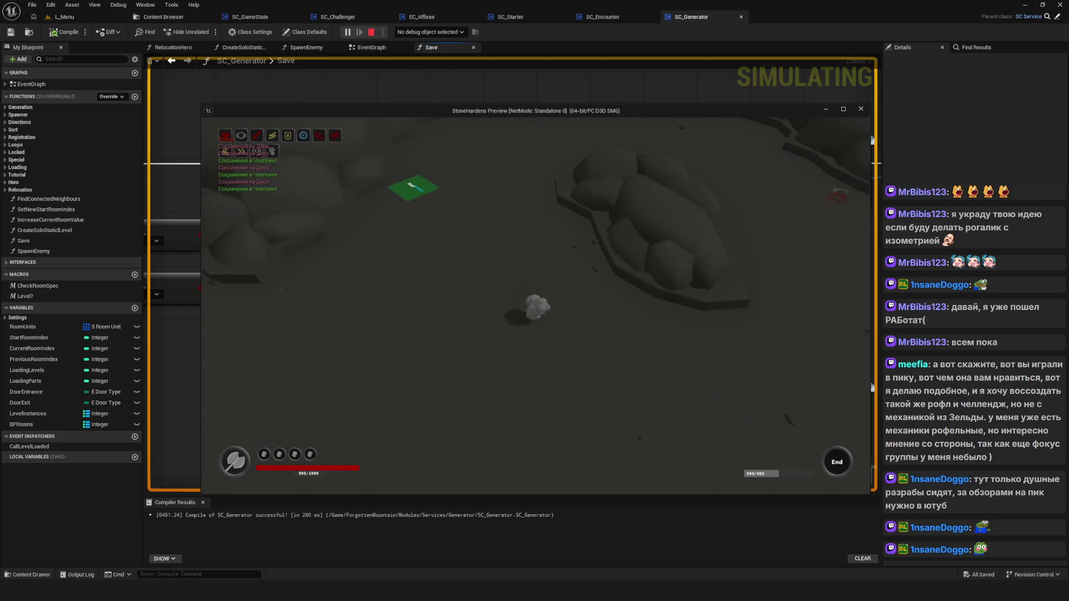
key("d")
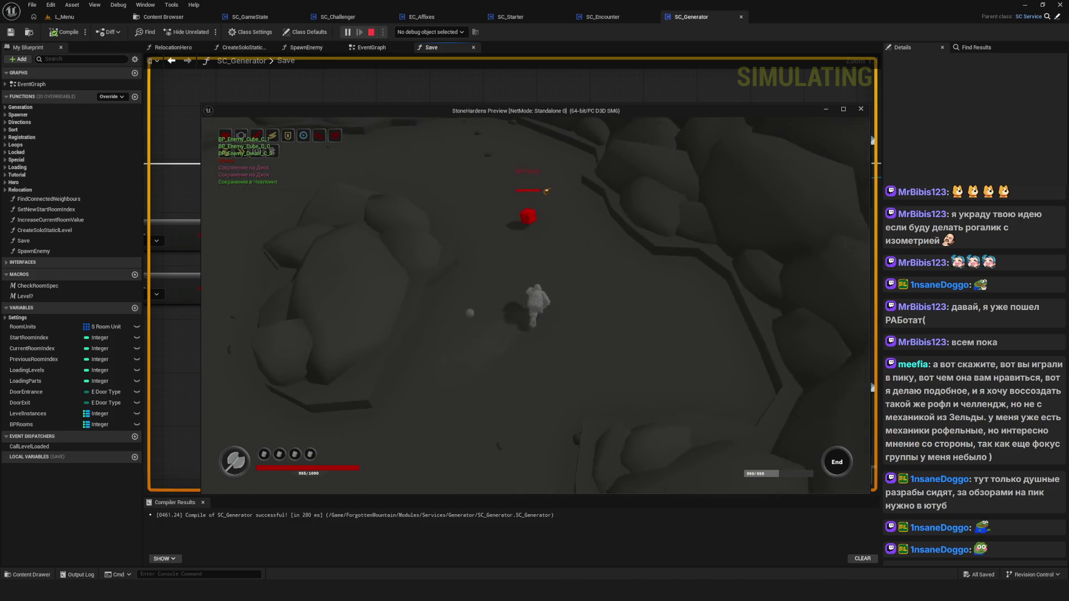
key("Tab")
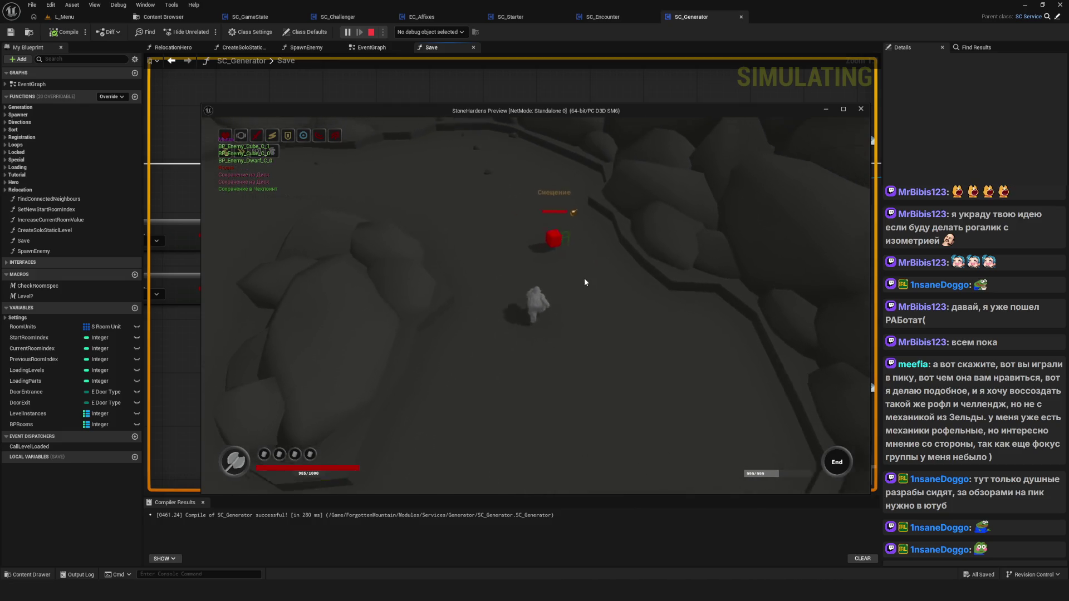
left_click(781, 222)
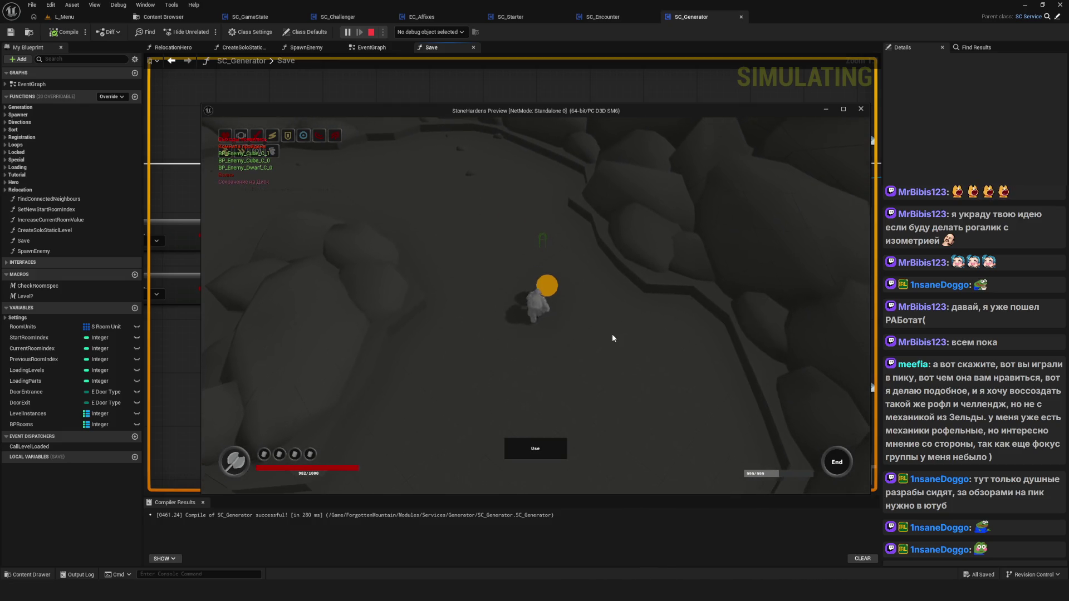
left_click(536, 357)
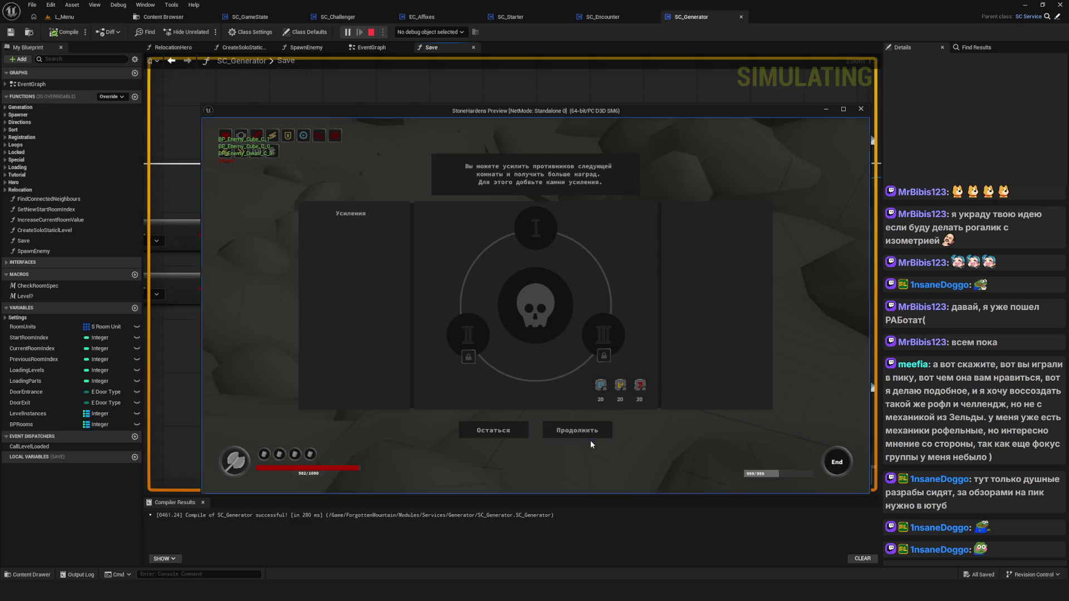
left_click(587, 431)
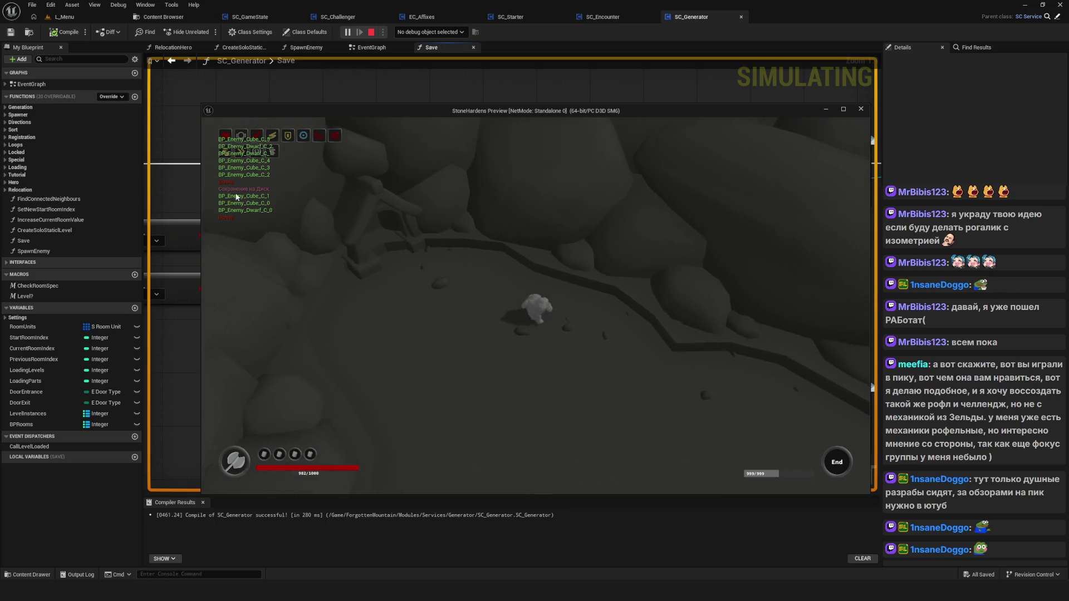
key("Escape")
Move the Save graph's lower row of three level-check nodes further down.
scroll(563, 249, "down", 6)
scroll(626, 260, "up", 3)
left_click_drag(626, 261, 707, 258)
mouse_move(603, 244)
left_mouse_down()
mouse_move(510, 238)
mouse_move(506, 269)
left_mouse_up()
left_click_drag(323, 266, 600, 312)
left_click_drag(507, 276, 499, 333)
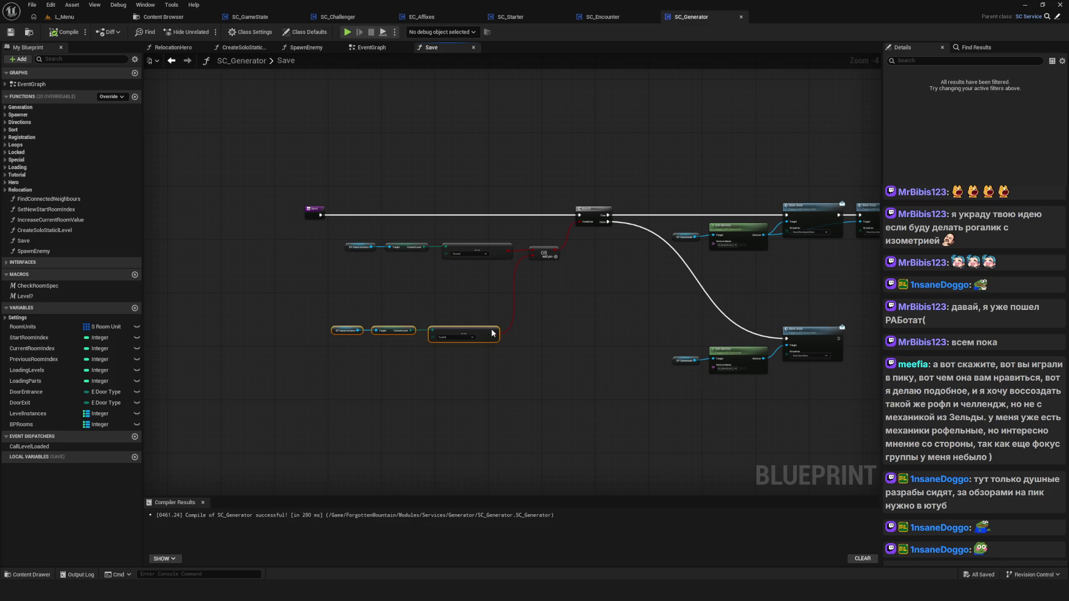
Duplicate the upper level-check row, keep only BP Game Instance, and add a Current Room Value getter.
mouse_move(358, 228)
left_mouse_down()
mouse_move(505, 278)
mouse_move(408, 254)
left_mouse_up()
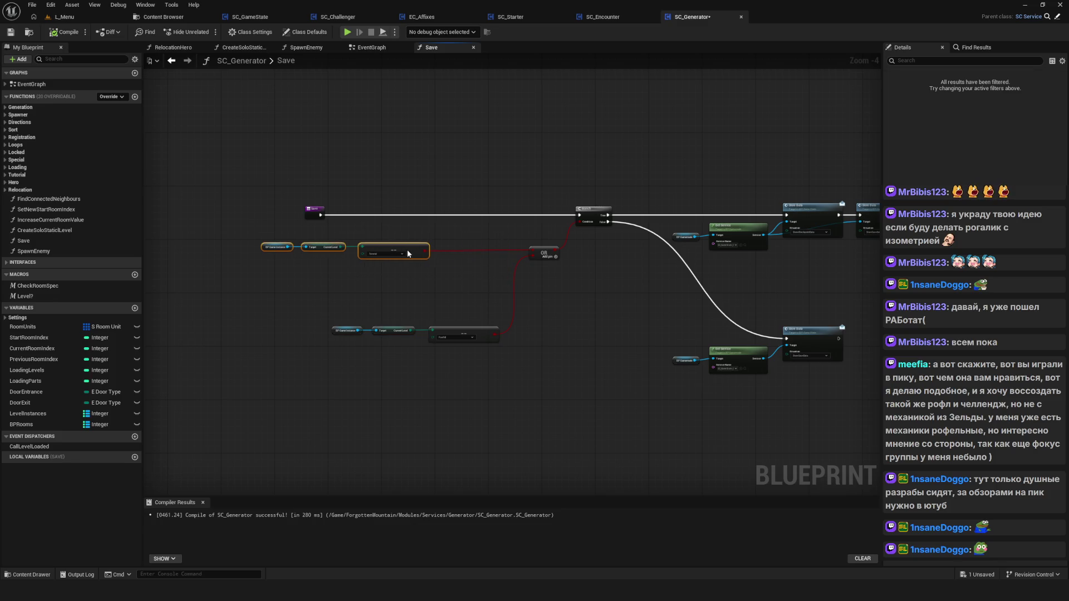
scroll(310, 259, "up", 4)
left_click(311, 262)
left_click_drag(185, 201, 542, 284)
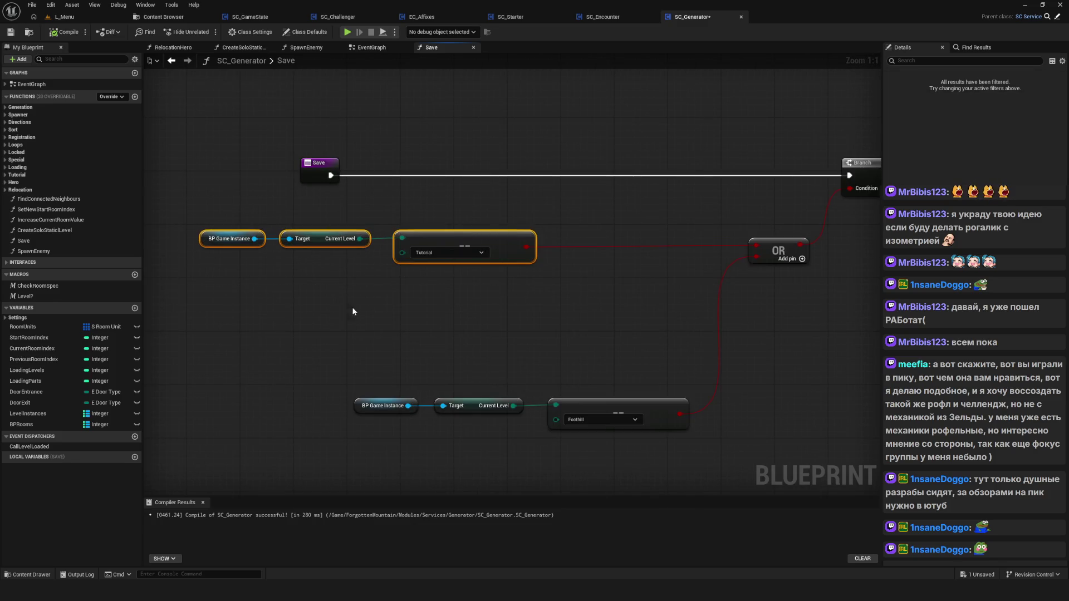
key("ctrl+d")
left_click_drag(385, 289, 527, 337)
key("Delete")
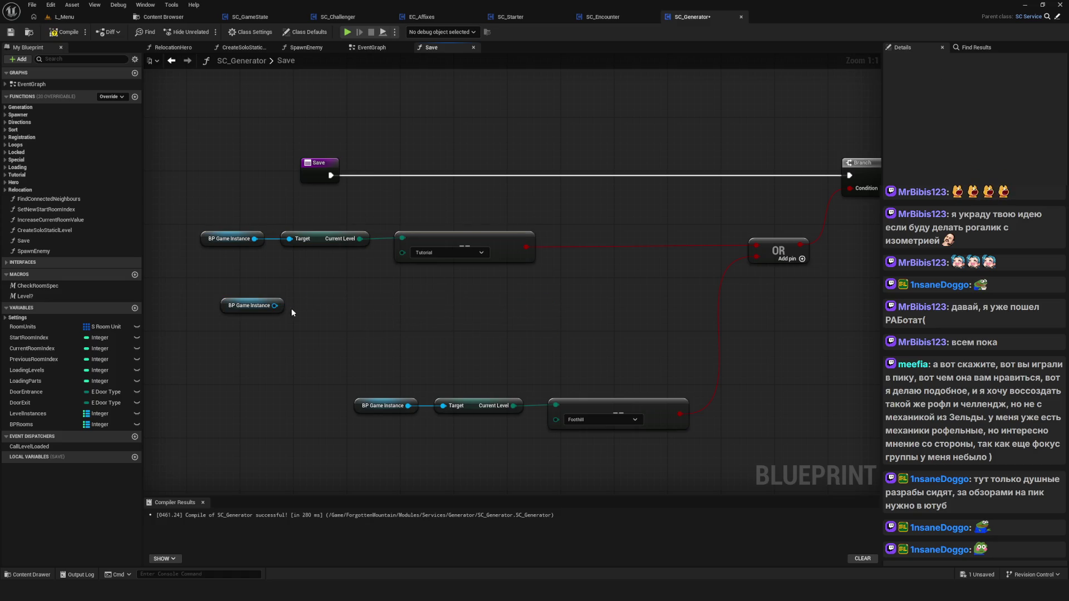
left_click_drag(275, 305, 316, 308)
type("room")
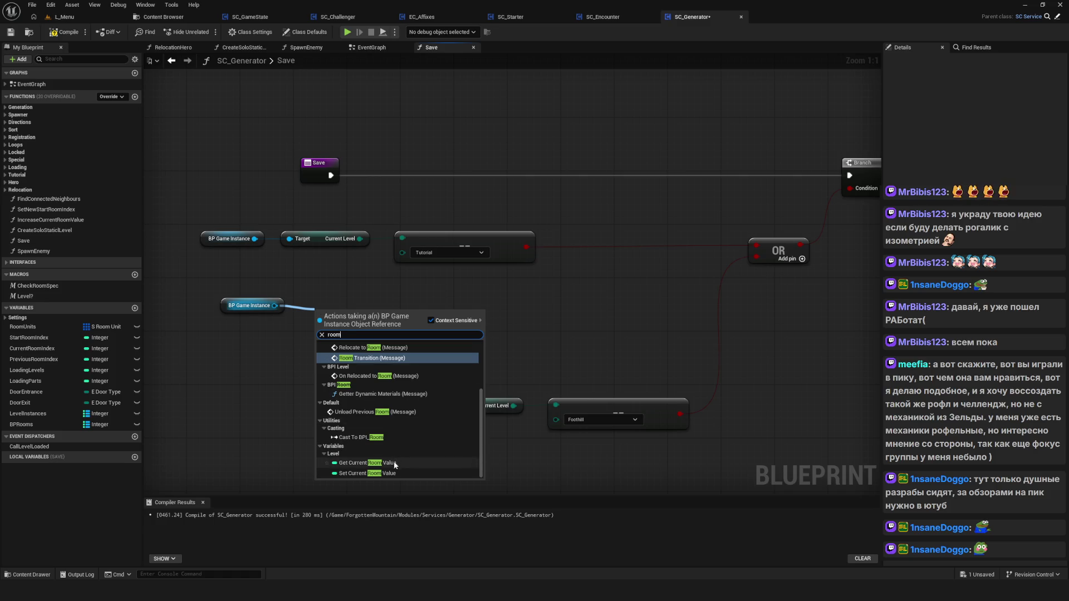
left_click(375, 464)
Compare Current Room Value == 0 and AND it with the Tutorial check's result.
left_click_drag(396, 306, 428, 307)
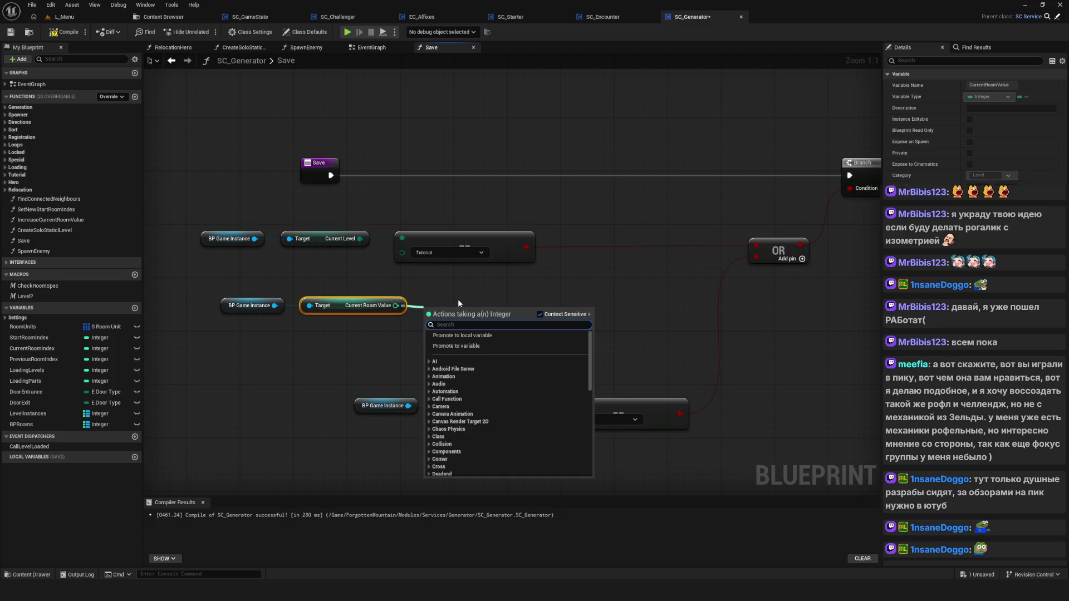
type("==")
left_click(462, 351)
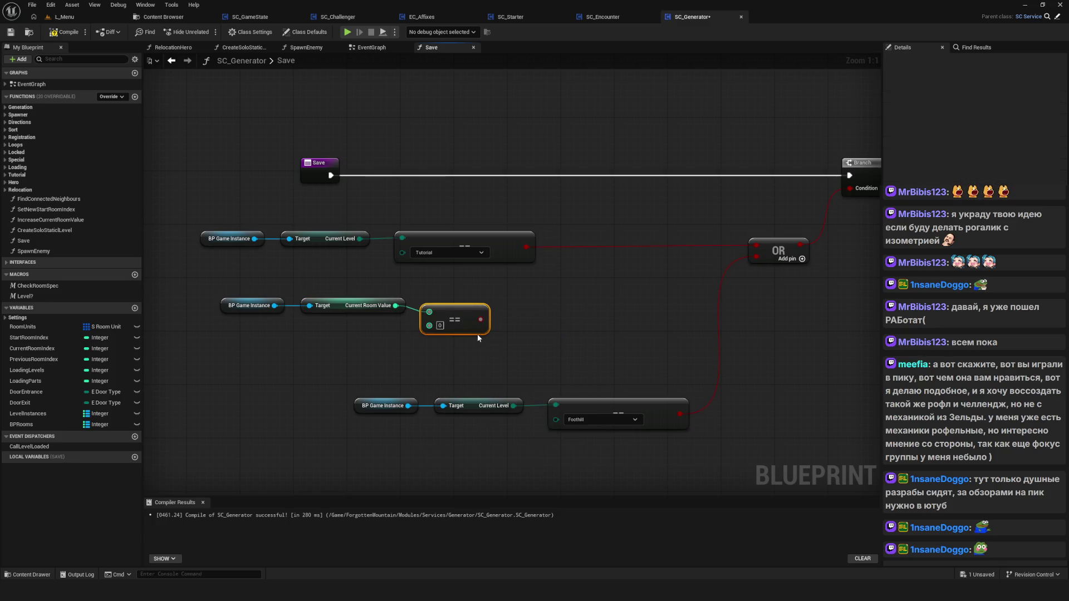
left_click_drag(460, 315, 460, 308)
left_click_drag(528, 253, 553, 245)
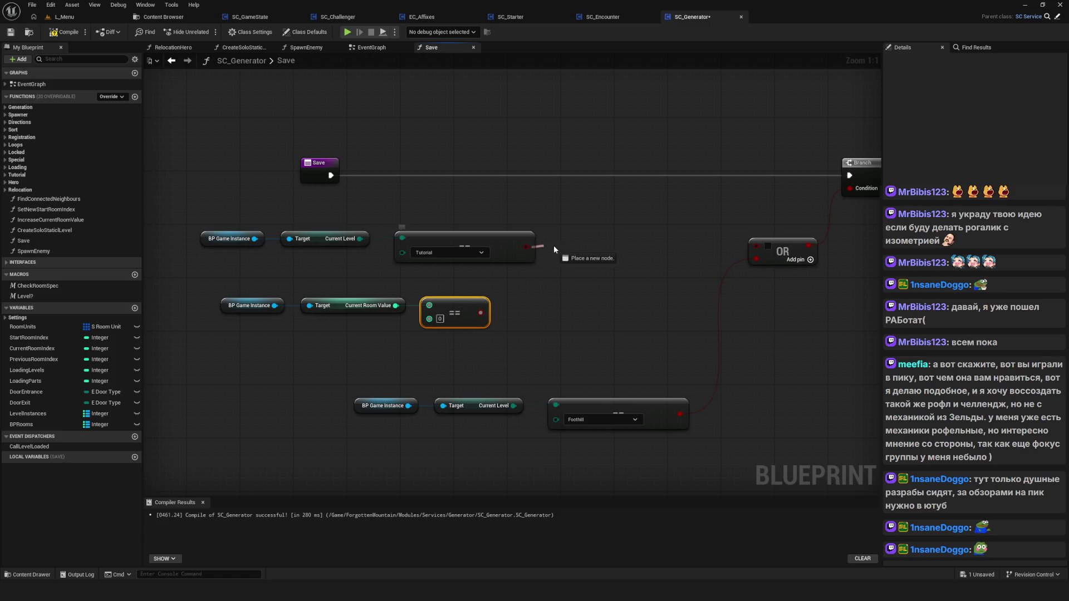
type("AND")
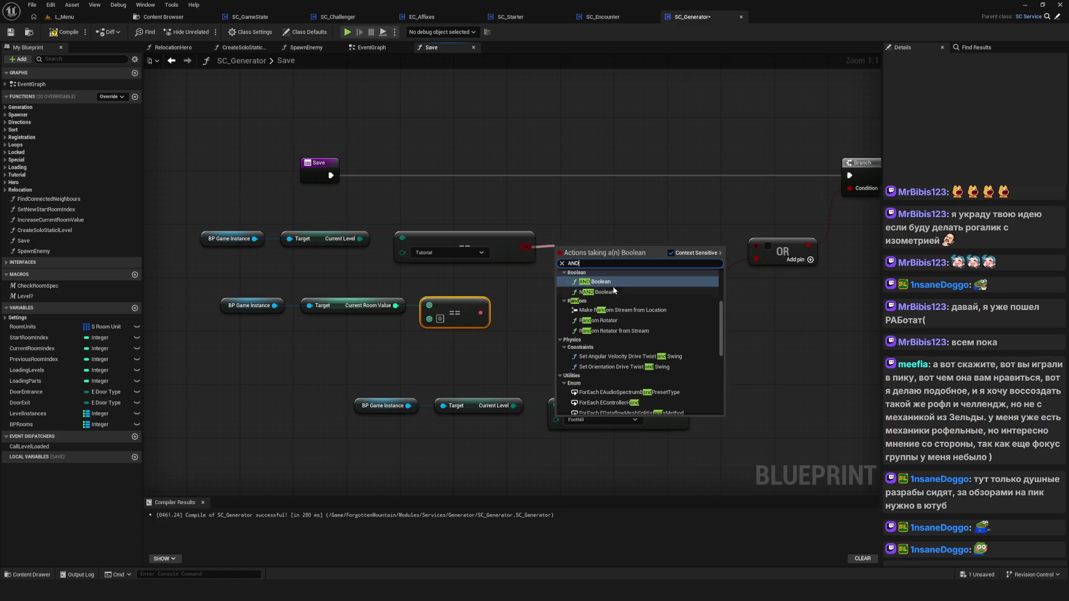
left_click(598, 281)
mouse_move(481, 312)
left_mouse_down()
mouse_move(563, 263)
mouse_move(762, 251)
left_mouse_up()
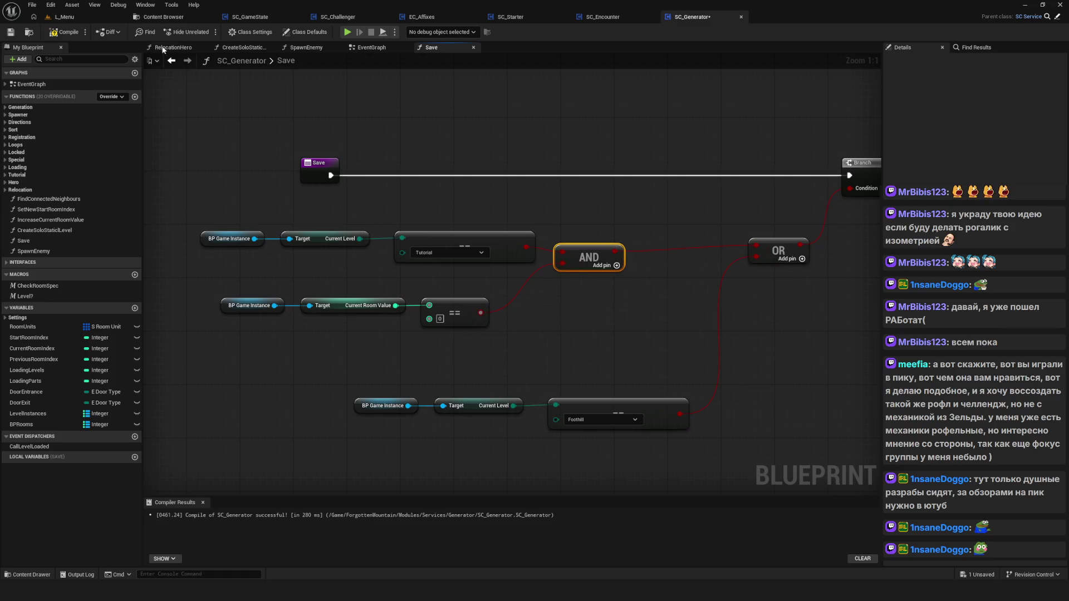
left_click(10, 32)
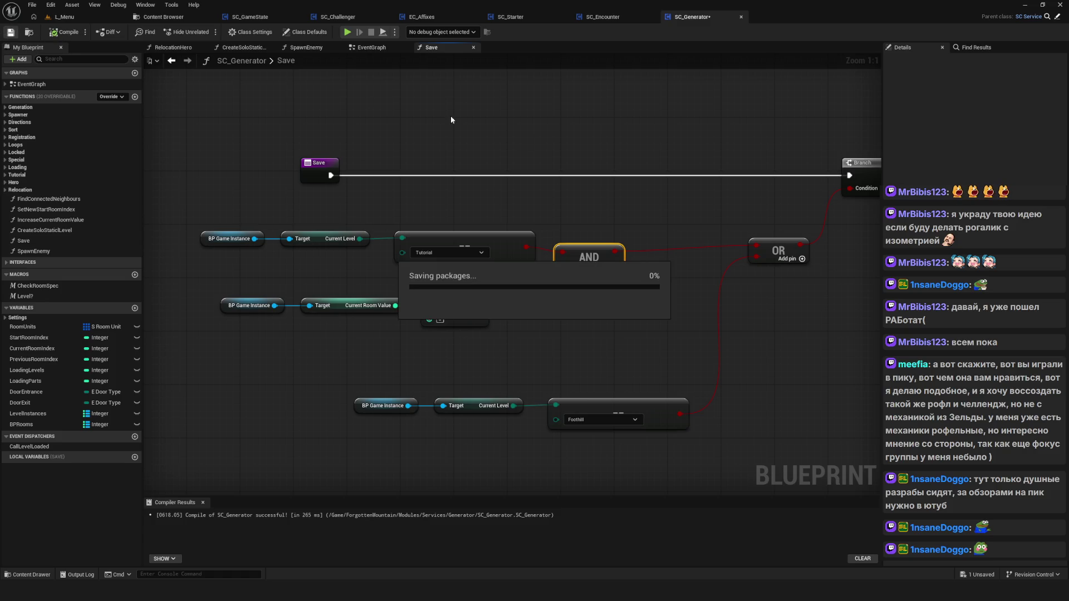
Run a standalone test that loads a game from the save list, walk across the rocks, then stop.
left_click(348, 32)
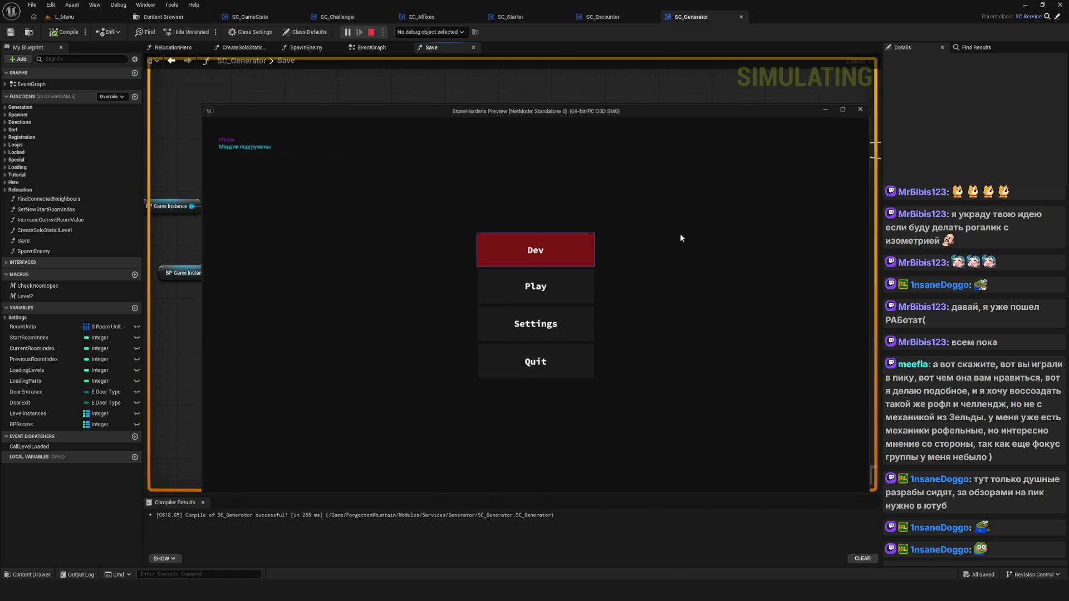
left_click(546, 287)
left_click(553, 324)
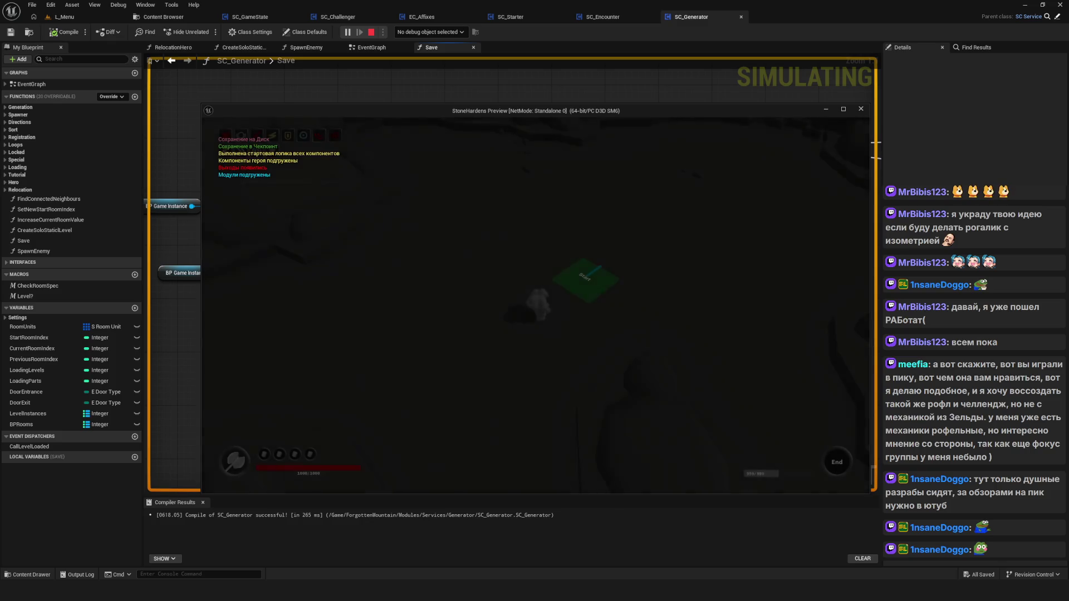
key("w")
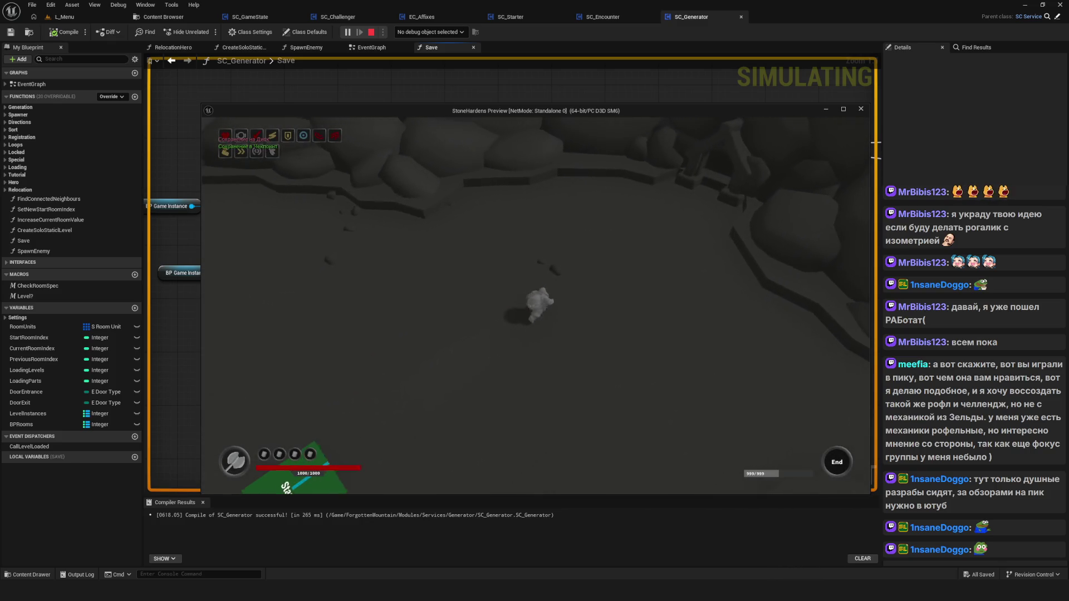
key("w")
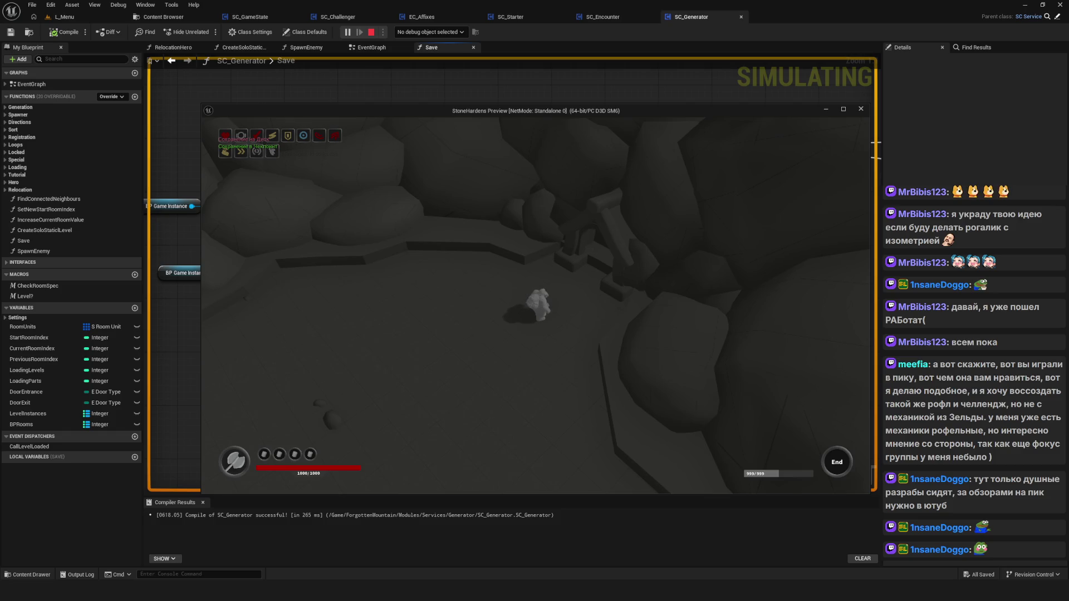
key("Escape")
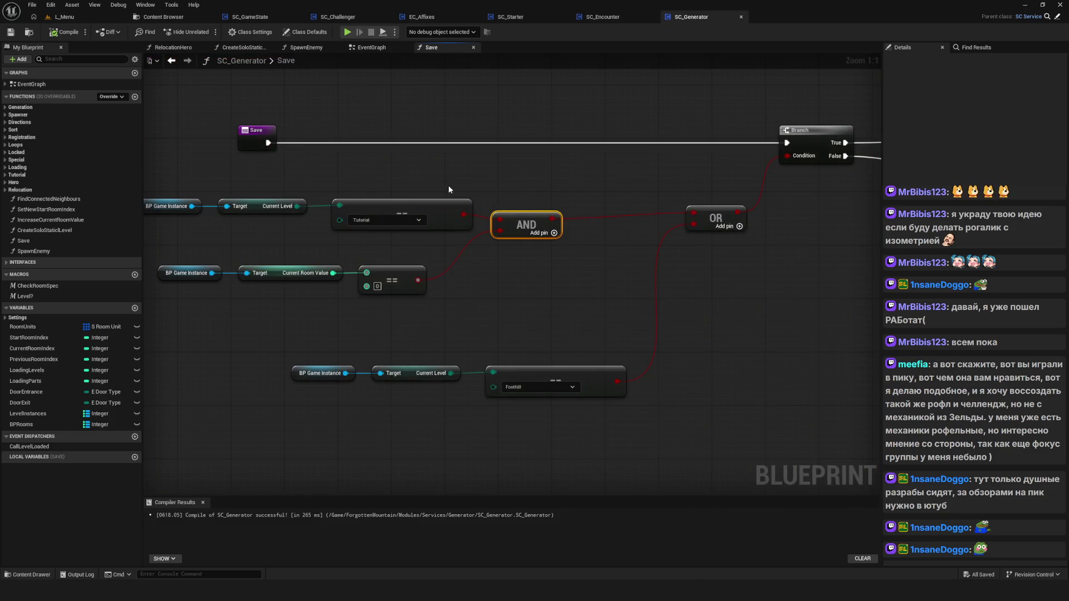
Set the Duration of SC_GameState's checkpoint Print String to 5, then start a test play.
left_click(260, 16)
scroll(556, 386, "down", 4)
scroll(607, 330, "up", 4)
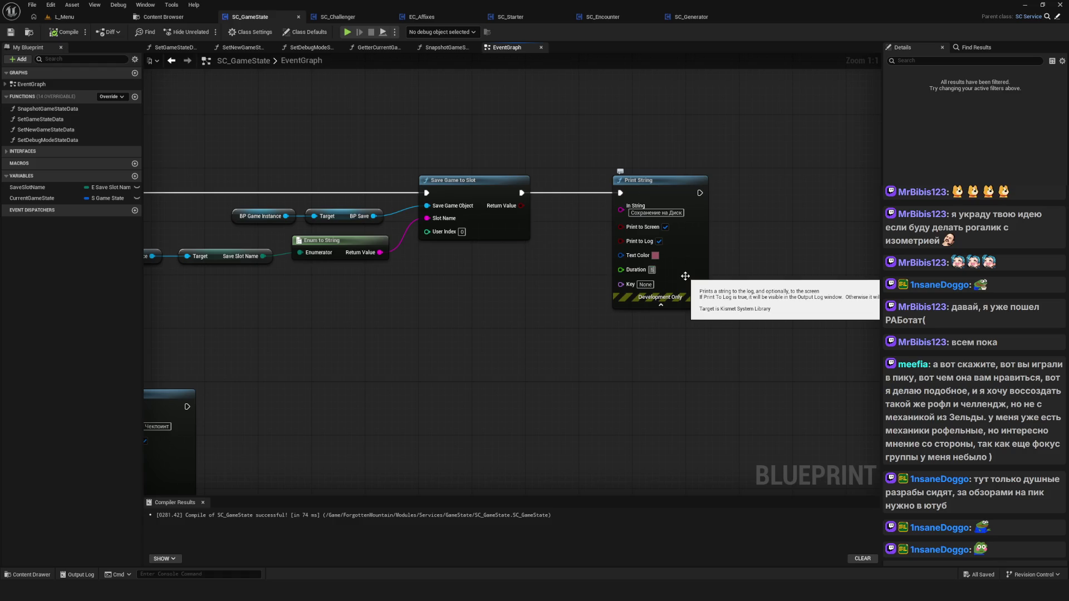
left_click_drag(573, 368, 479, 376)
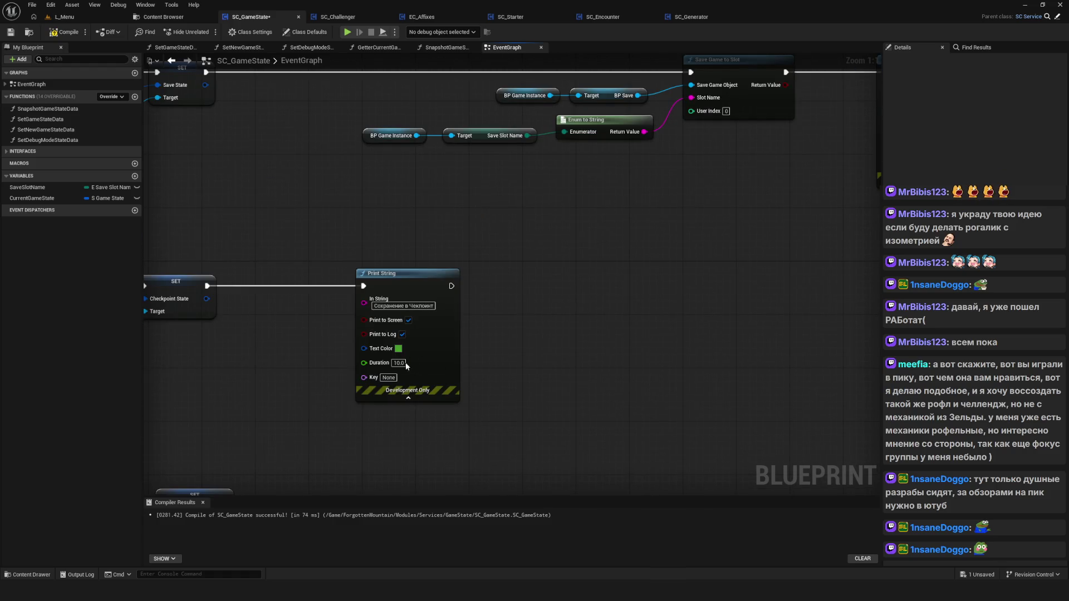
type("5")
key("Return")
left_click(345, 32)
left_click(575, 284)
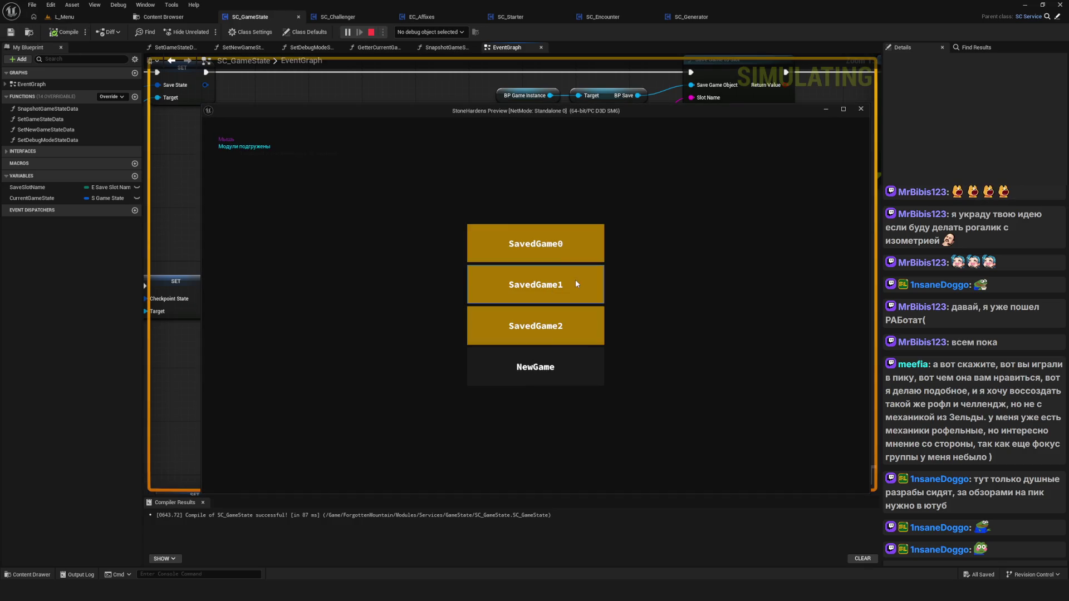
Delete the SavedGame2, SavedGame1 and SavedGame0 slots, then start a new game.
left_click(543, 331)
left_click(501, 321)
left_click(490, 287)
left_click(490, 320)
left_click(495, 245)
left_click(491, 319)
left_click(557, 243)
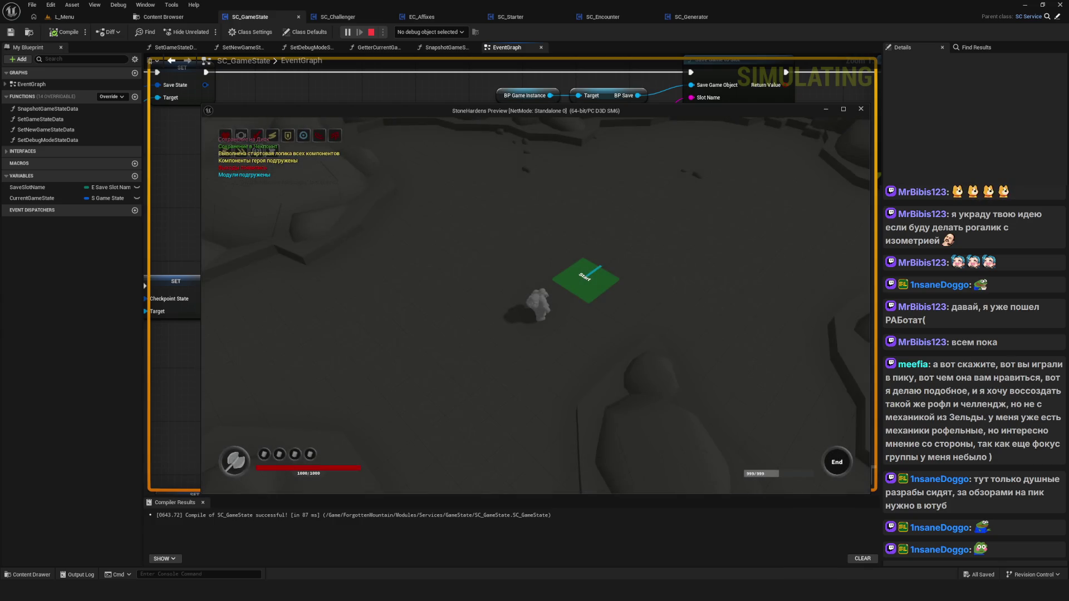
Run the character through the level, stop the session, and frame the whole EventGraph.
key("d")
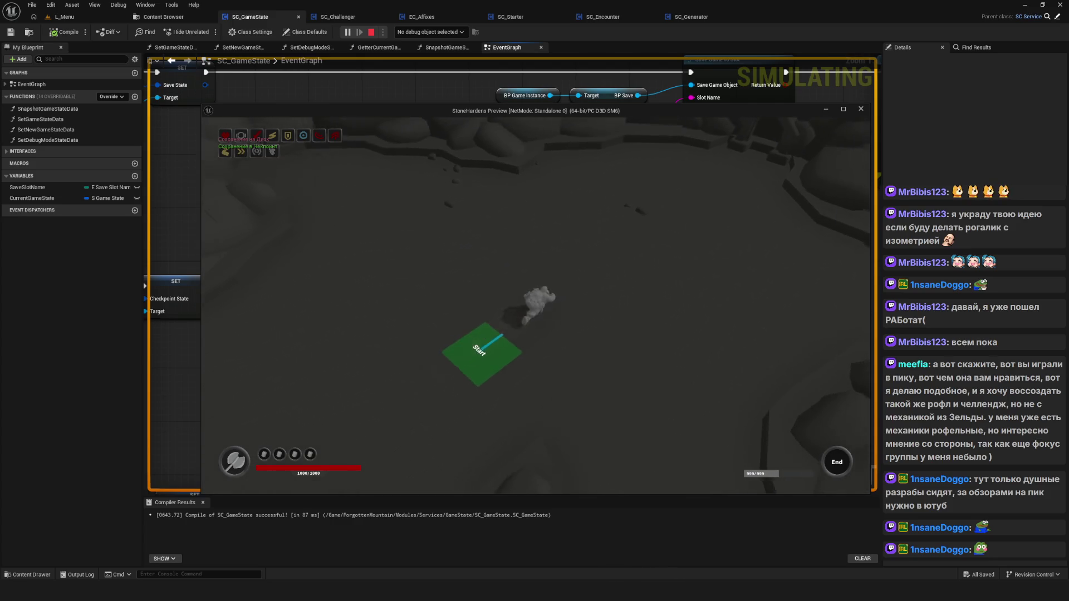
key("w")
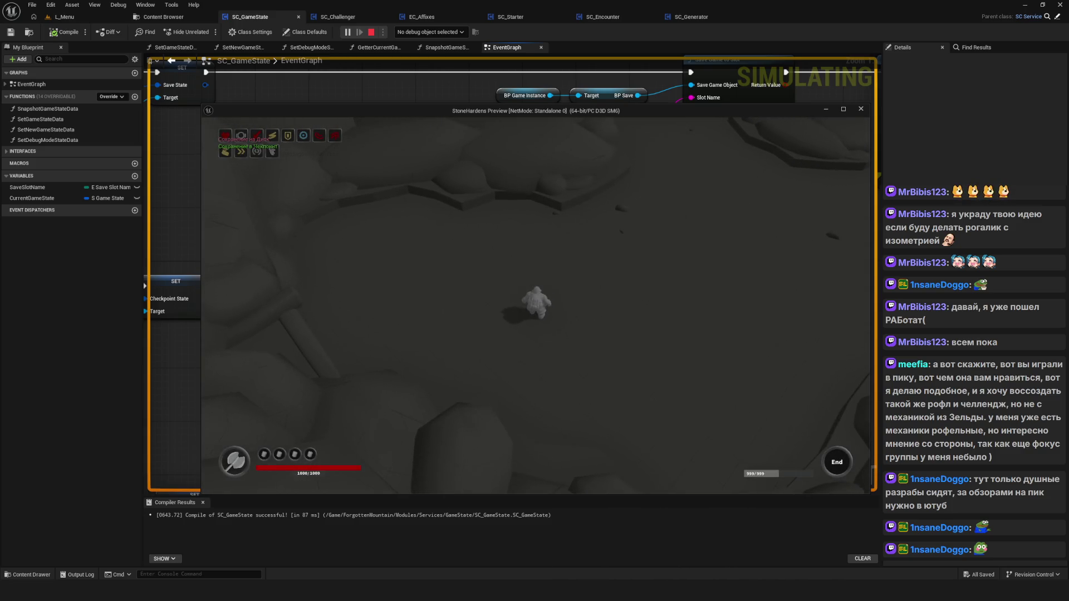
key("w")
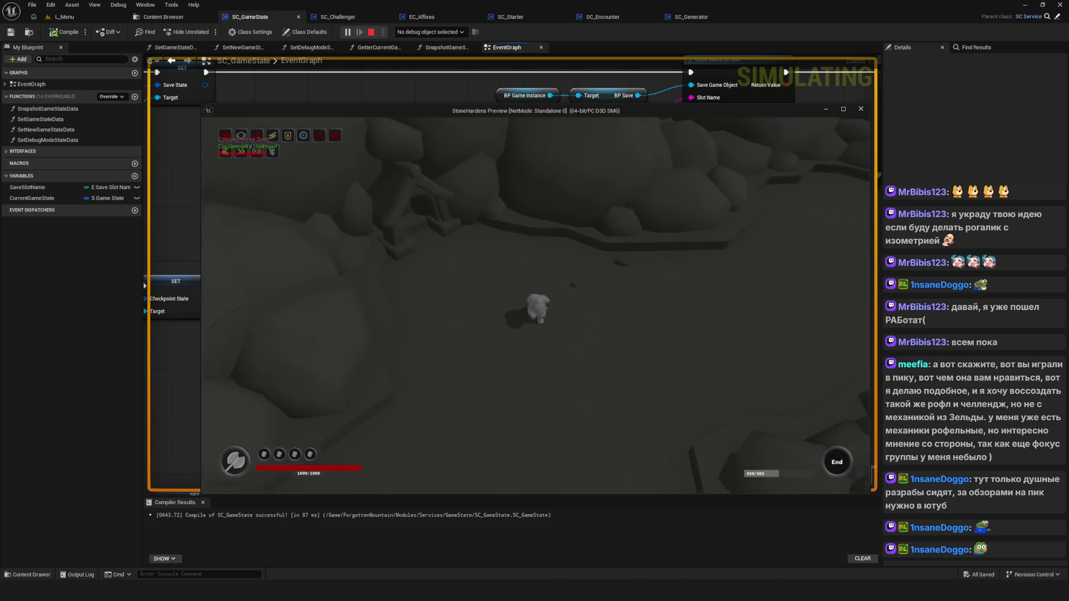
key("Escape")
key("Home")
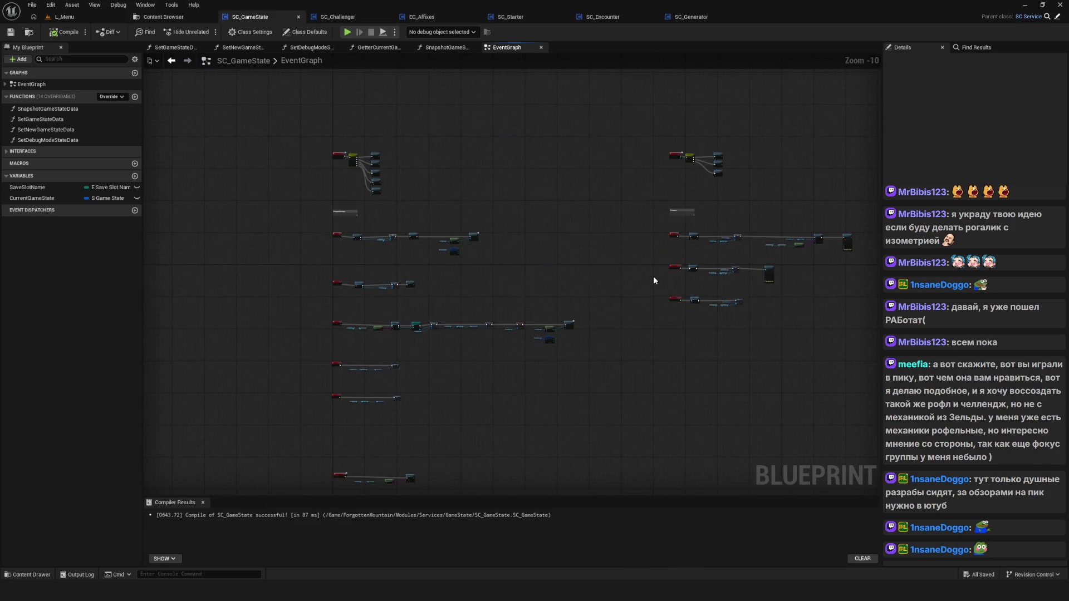
Look through the SC_Challenger, EC_Affixes, SC_Starter and SC_Generator Save graphs.
left_click_drag(532, 307, 482, 290)
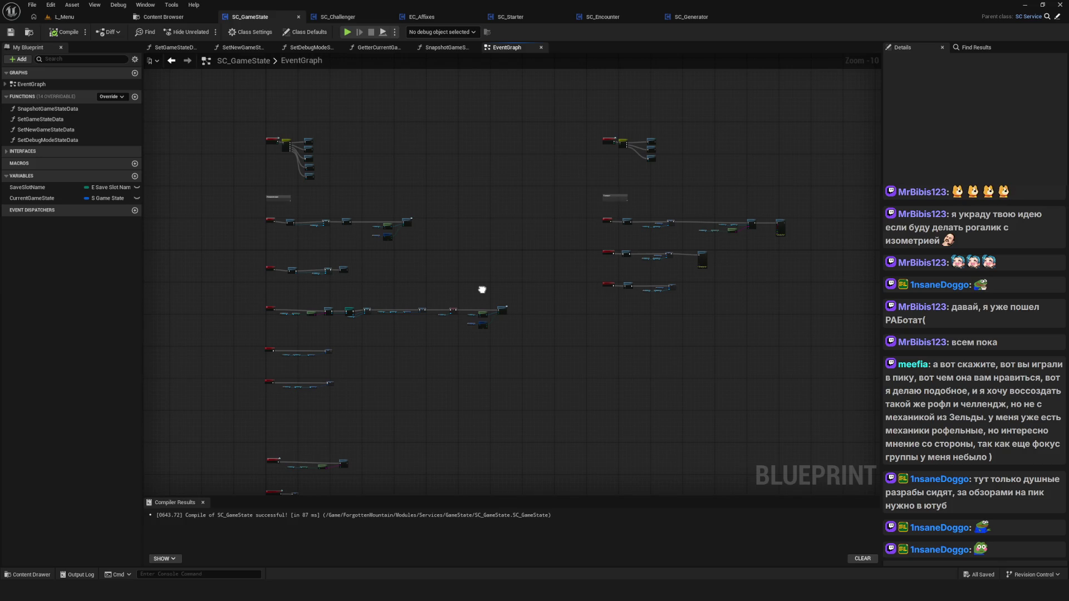
scroll(534, 206, "up", 1)
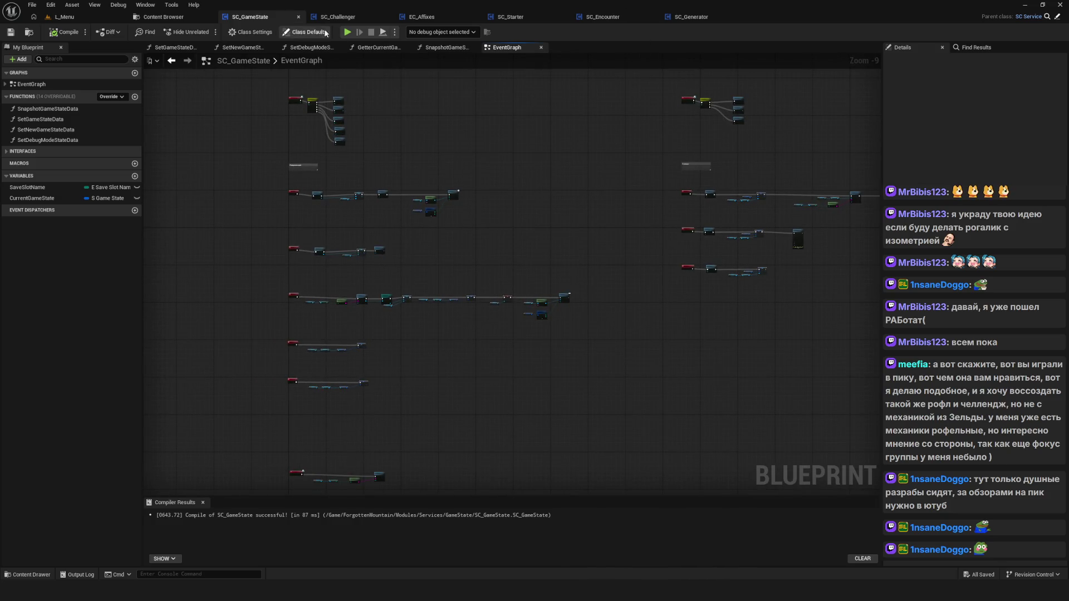
left_click(338, 17)
left_click(421, 16)
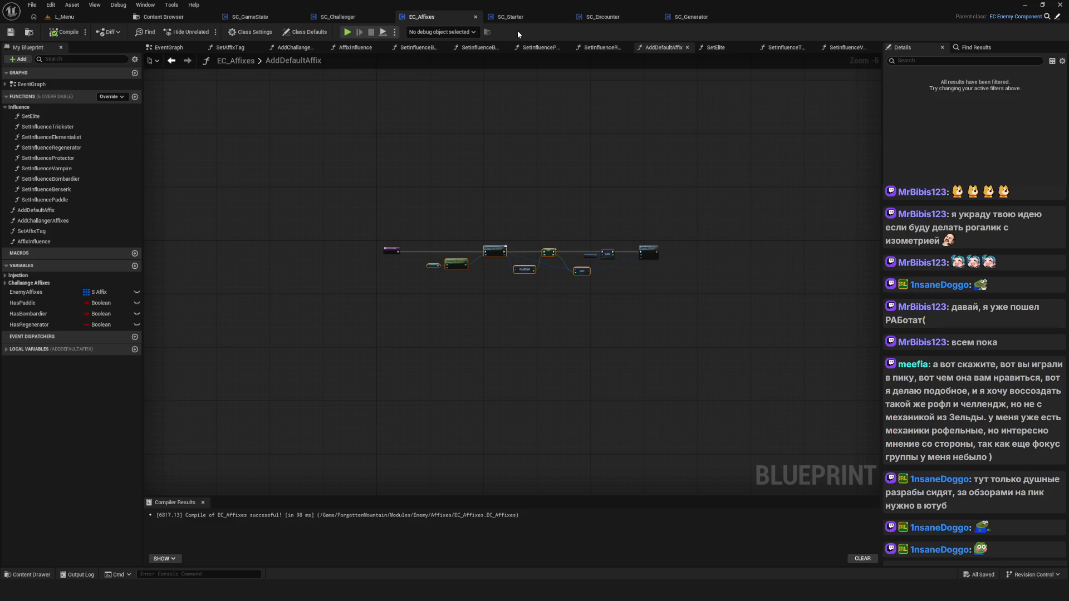
left_click(551, 16)
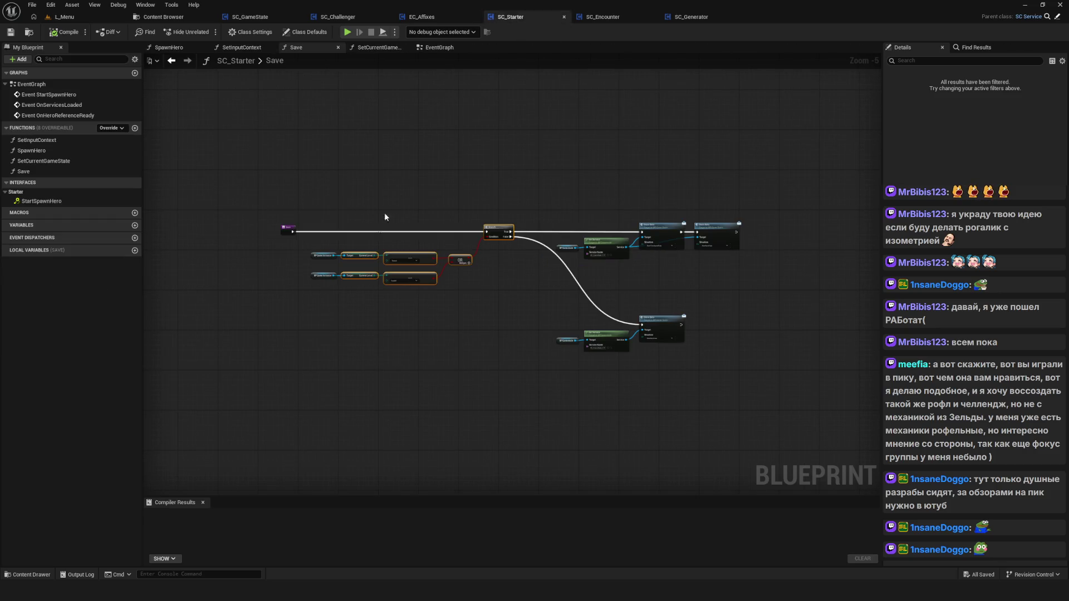
scroll(430, 266, "up", 5)
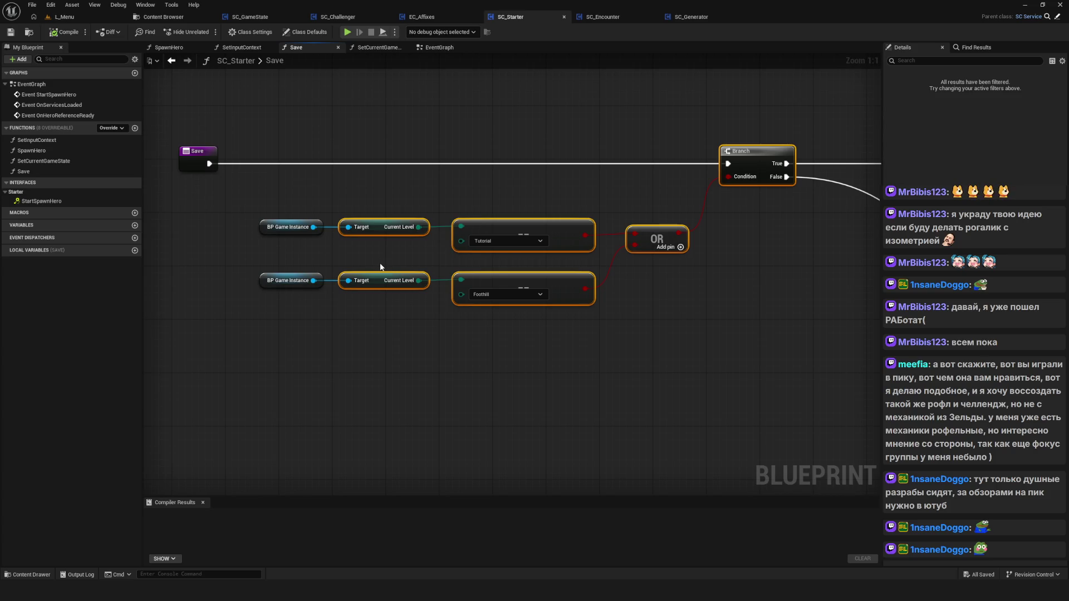
left_click(692, 18)
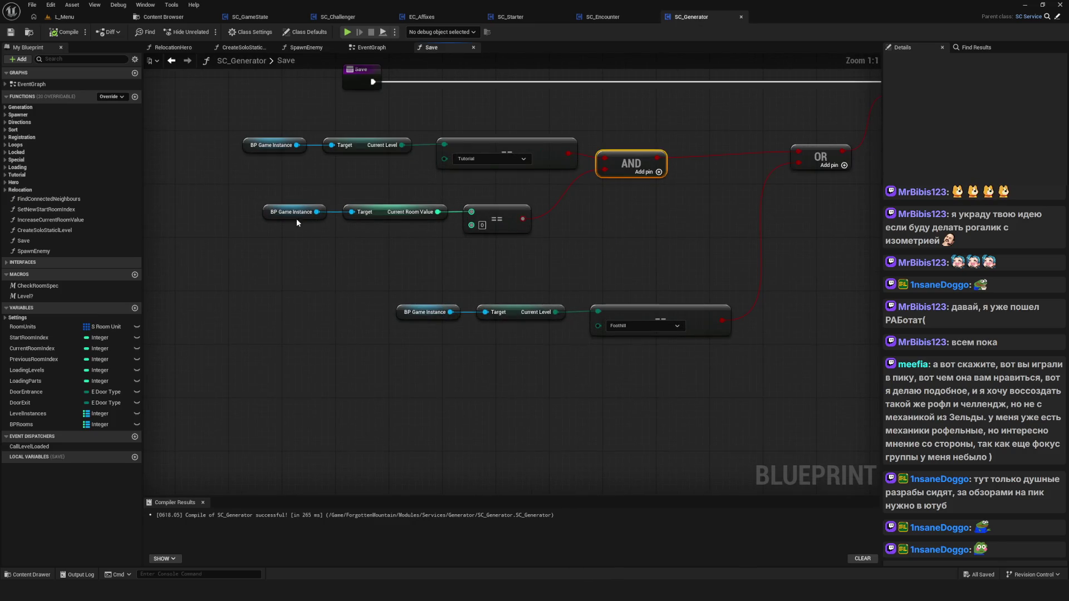
Nudge the Current Room Value == 0 nodes up and right, then select them.
left_click_drag(513, 209, 540, 200)
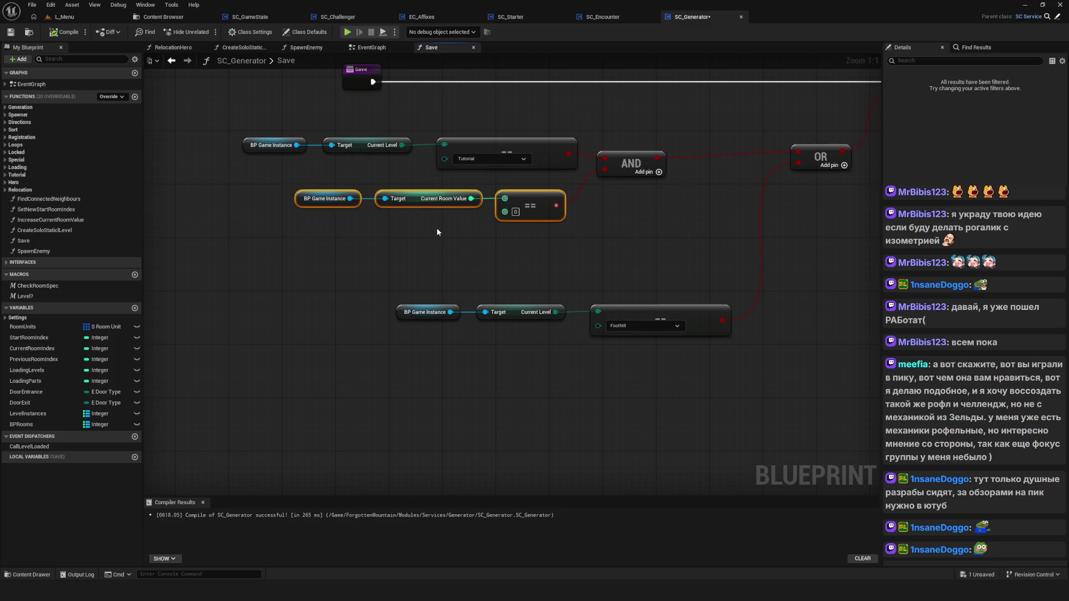
scroll(319, 235, "down", 6)
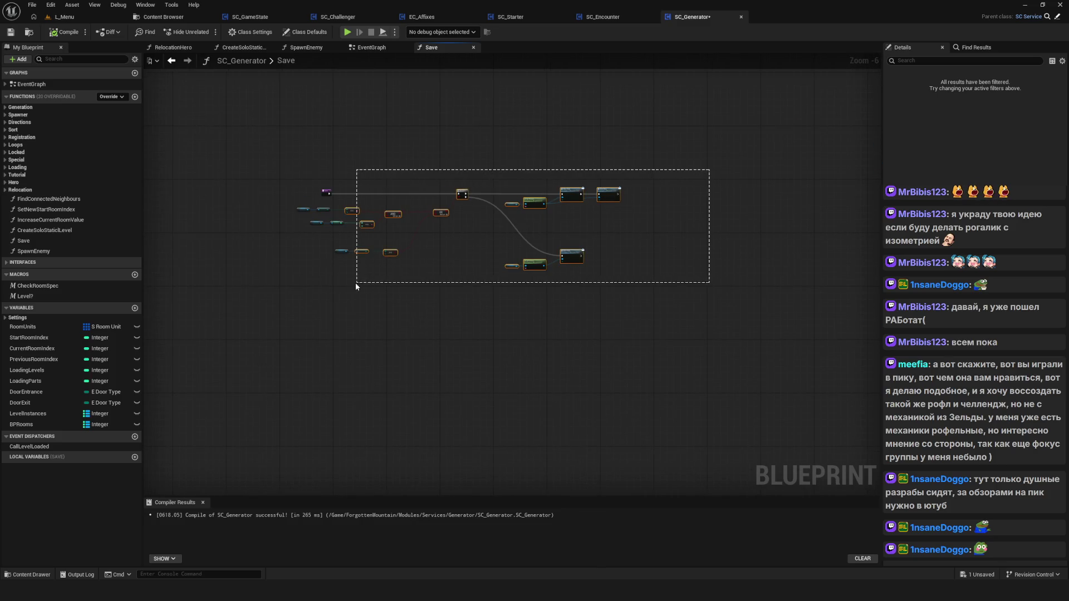
scroll(328, 269, "up", 4)
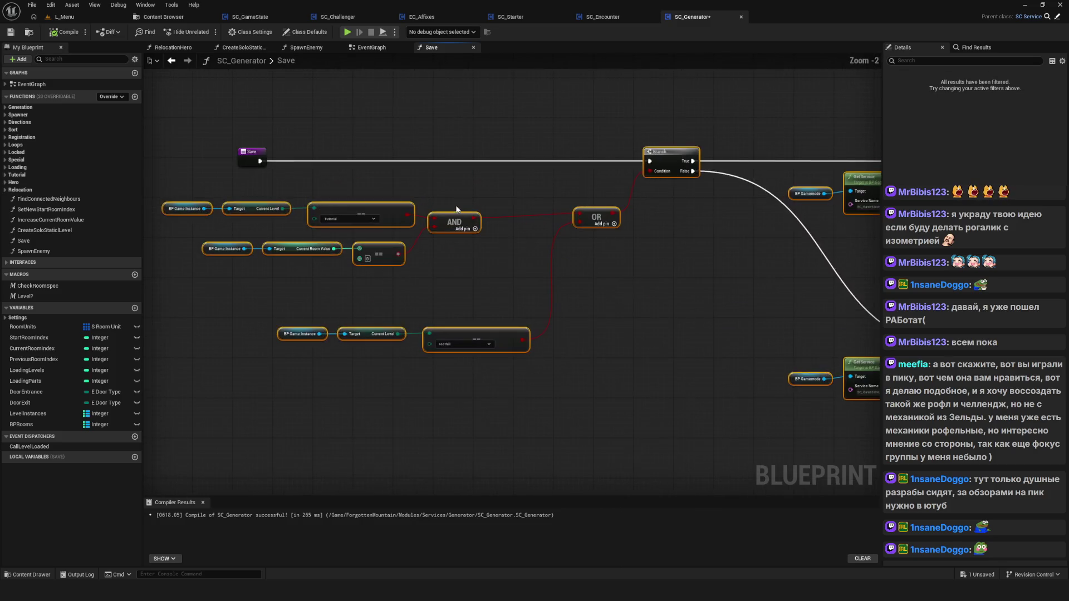
left_click(596, 255)
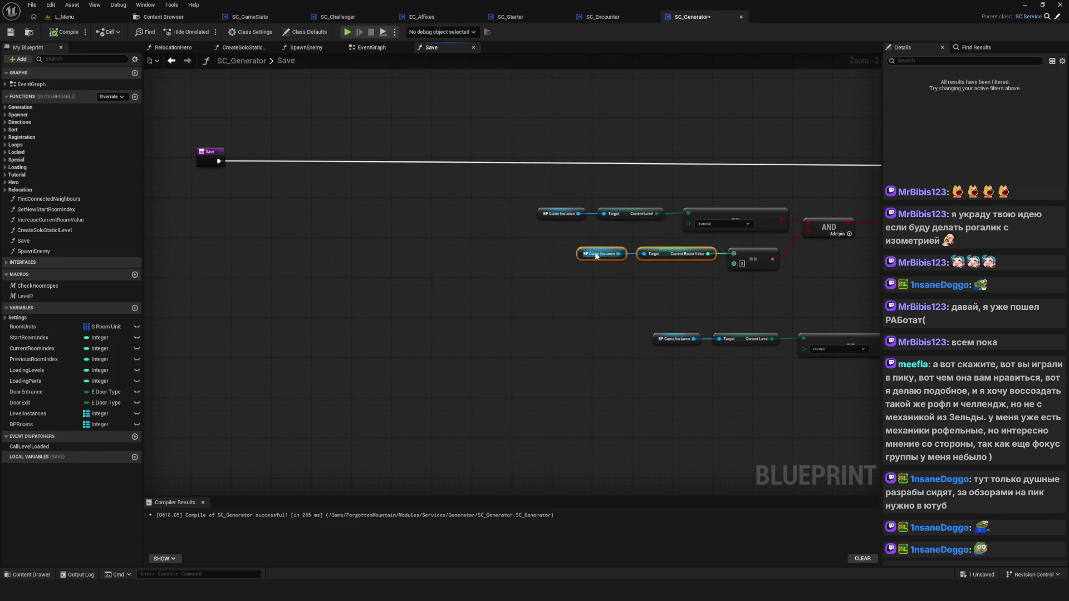
Add a Print String node to the SC_Generator Save graph.
scroll(363, 205, "up", 2)
left_click_drag(444, 204, 490, 173)
type("print")
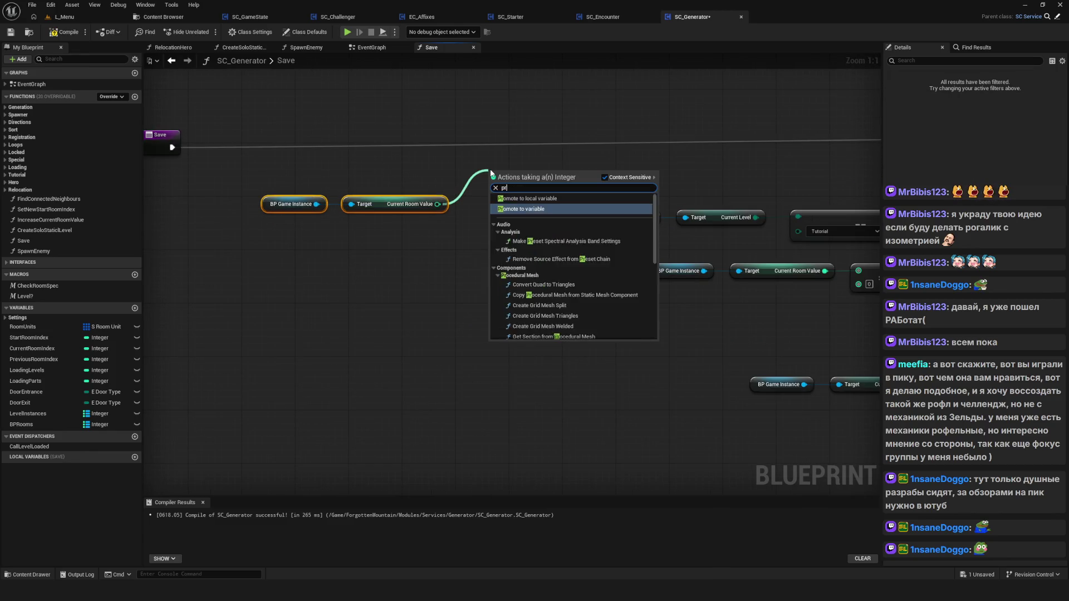
key("Escape")
left_click(453, 143)
right_click(468, 172)
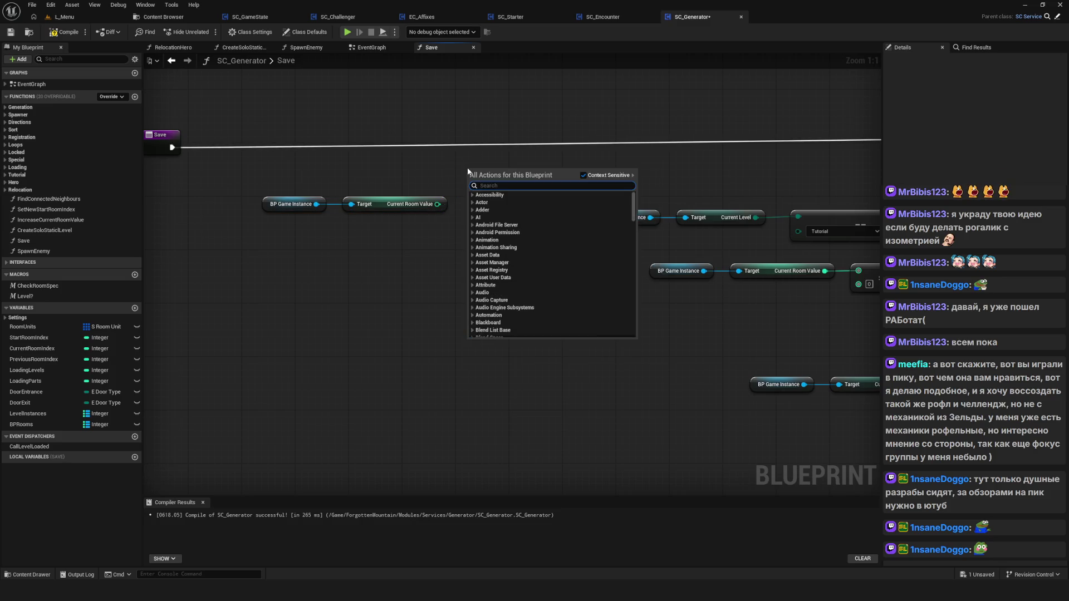
type("print")
left_click(482, 202)
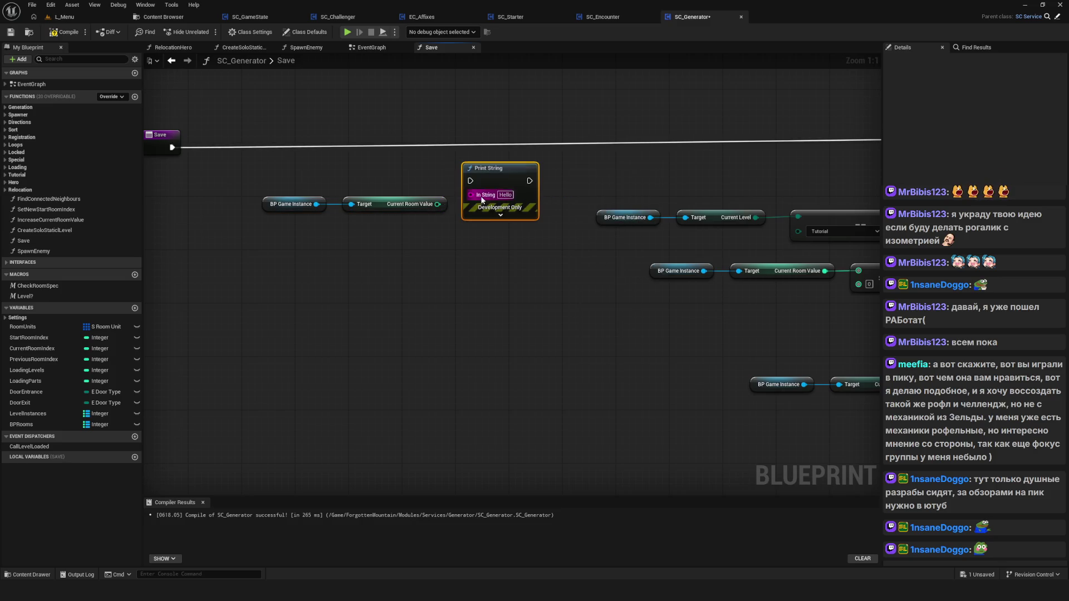
Wire Current Room Value and the Save execution into Print String, then compile.
left_click_drag(465, 196, 478, 201)
key("Escape")
mouse_move(483, 138)
left_mouse_down()
mouse_move(878, 167)
mouse_move(702, 159)
left_mouse_up()
left_click(322, 156)
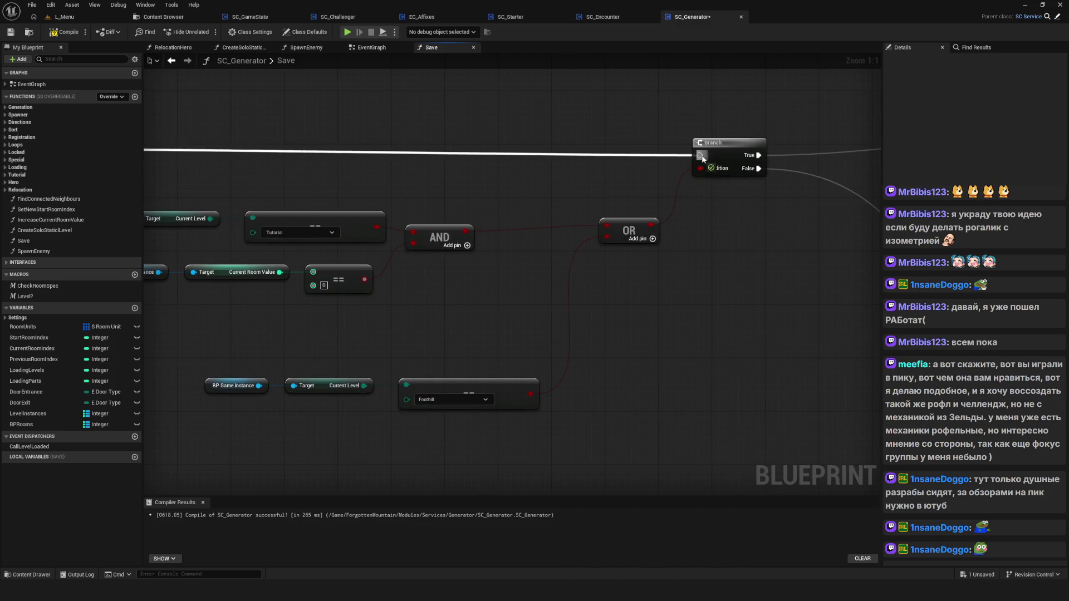
left_click(10, 32)
Save and play-test from the SavedGame0 slot, walk the character right, then stop the run.
left_click(347, 32)
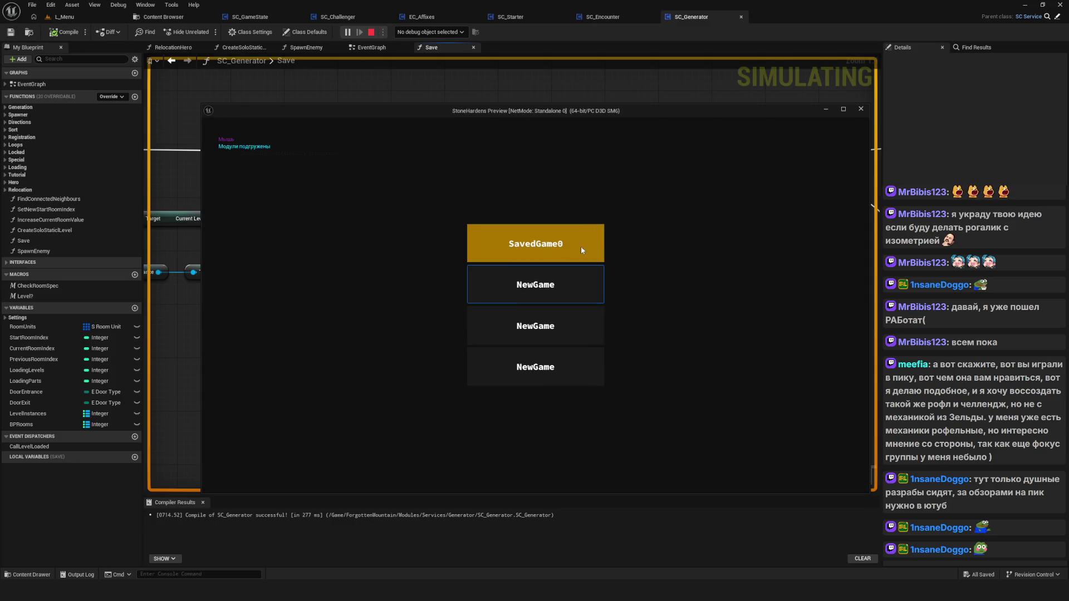
left_click(554, 286)
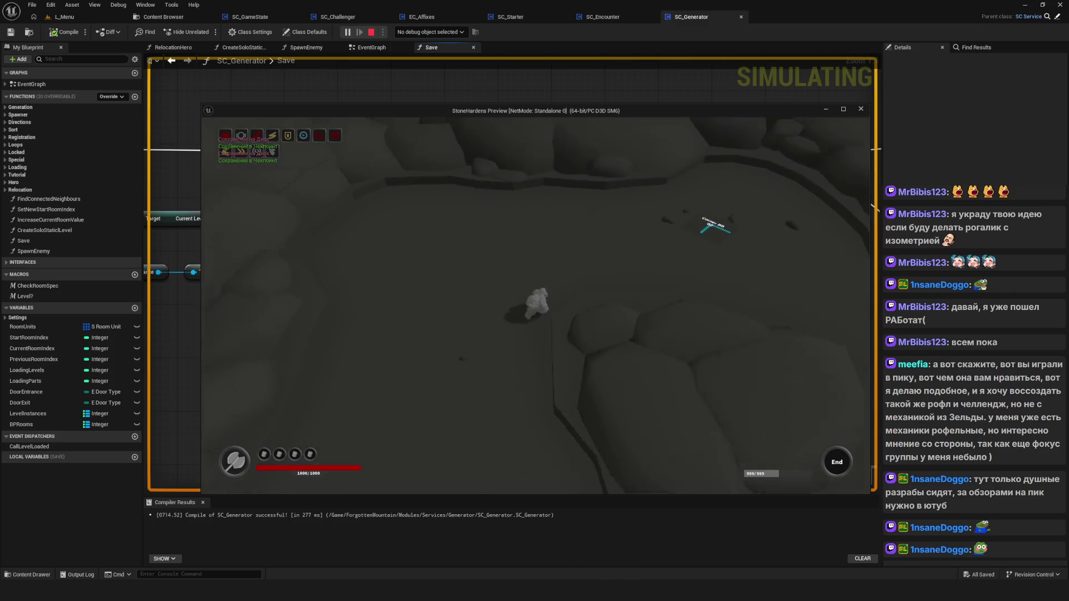
key("d")
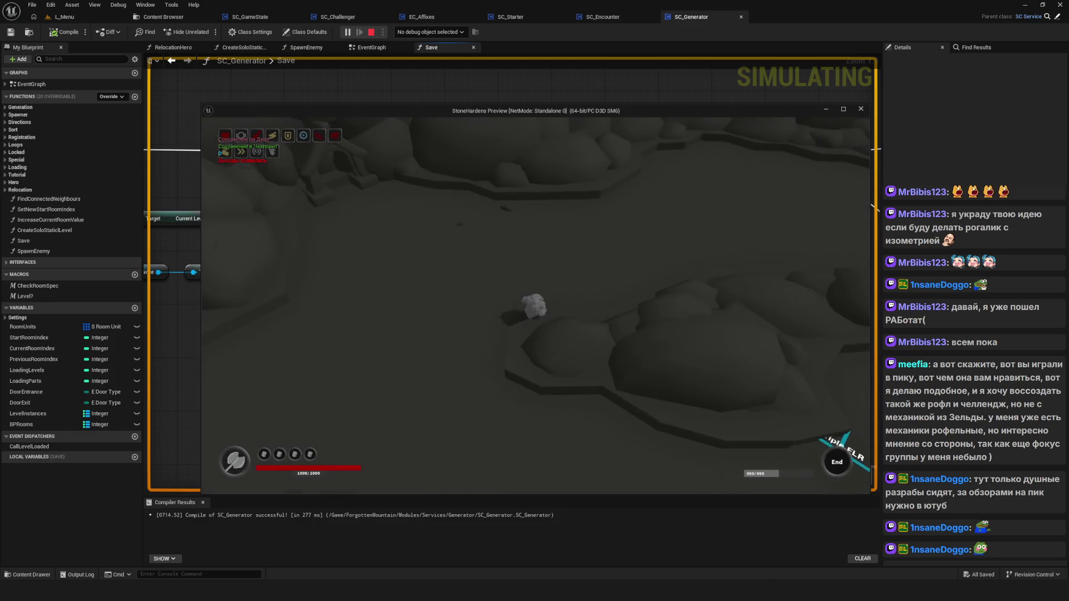
key("Escape")
scroll(599, 283, "down", 4)
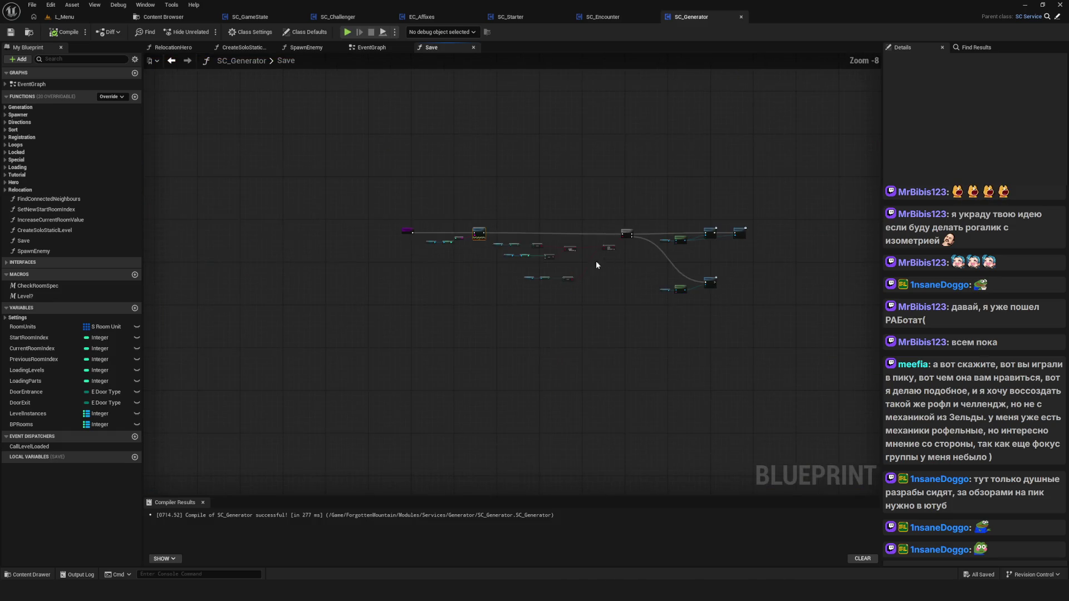
Bring the Print String node into view in the Save graph and start a new Play session.
scroll(563, 253, "up", 6)
left_click_drag(573, 253, 442, 294)
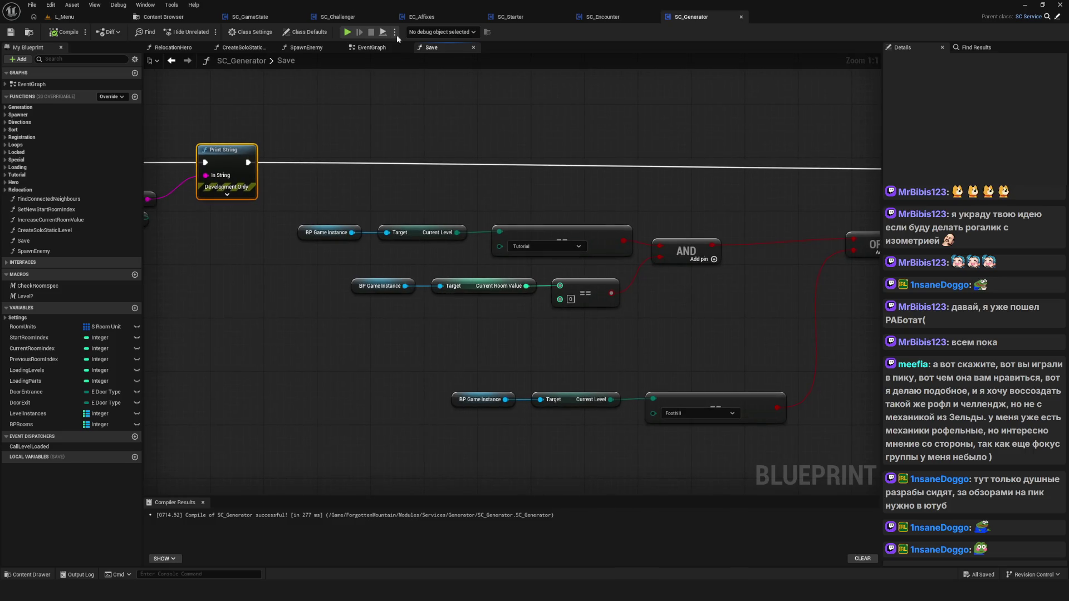
left_click(347, 32)
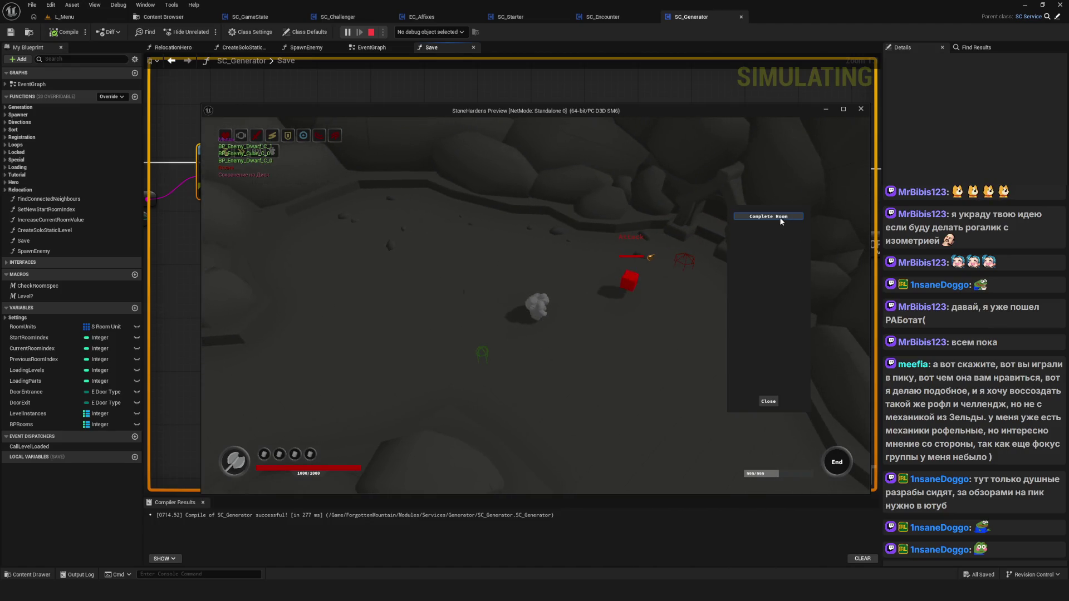
Close the Complete Room panel, choose Продолжить, walk into the next room, then stop the session.
left_click(781, 221)
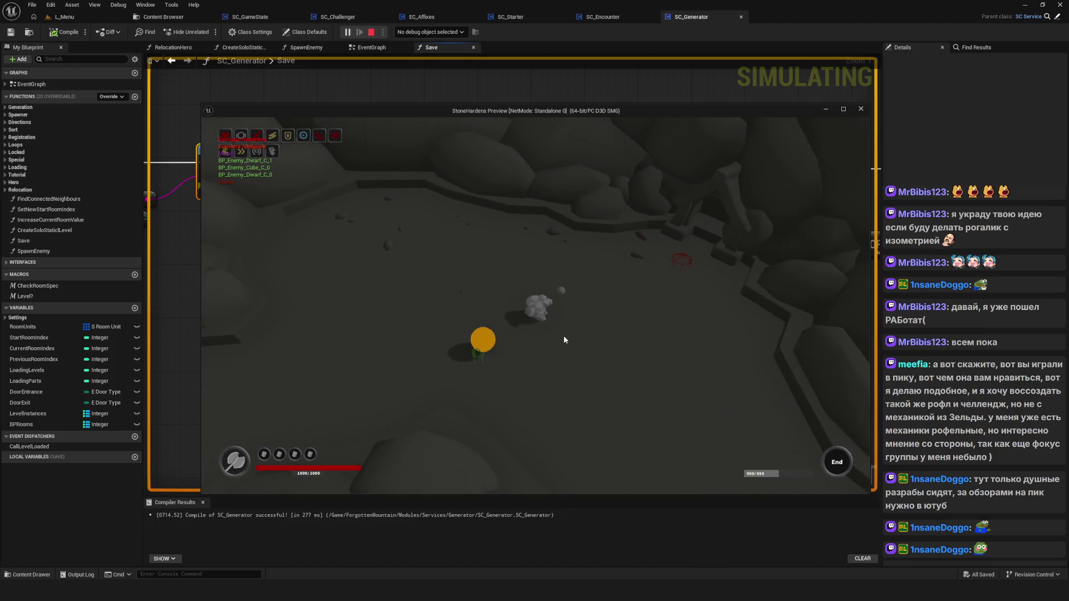
left_click(537, 356)
left_click(737, 301)
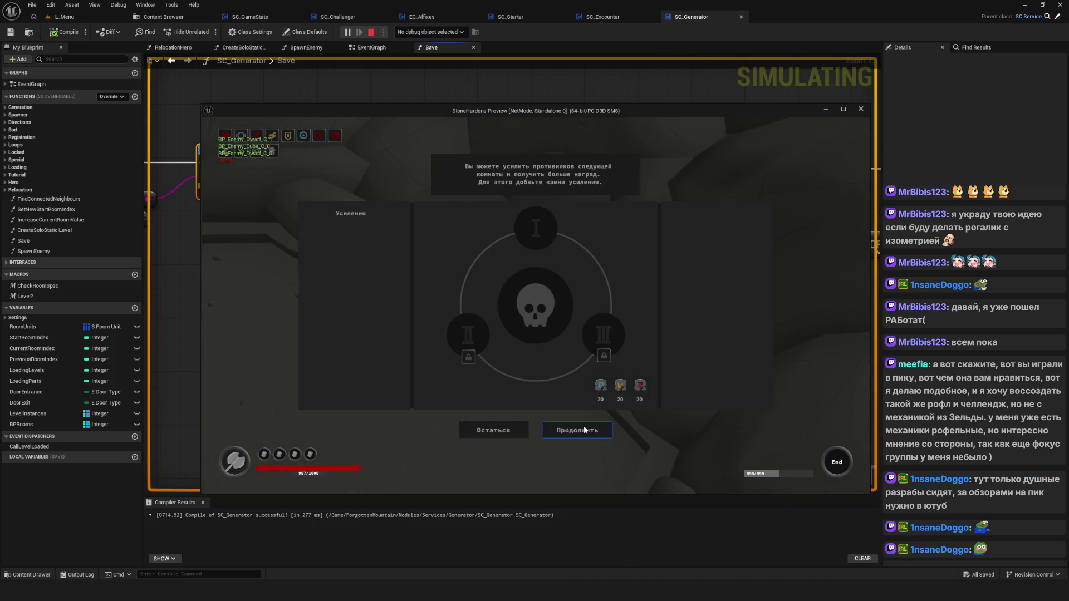
left_click(584, 429)
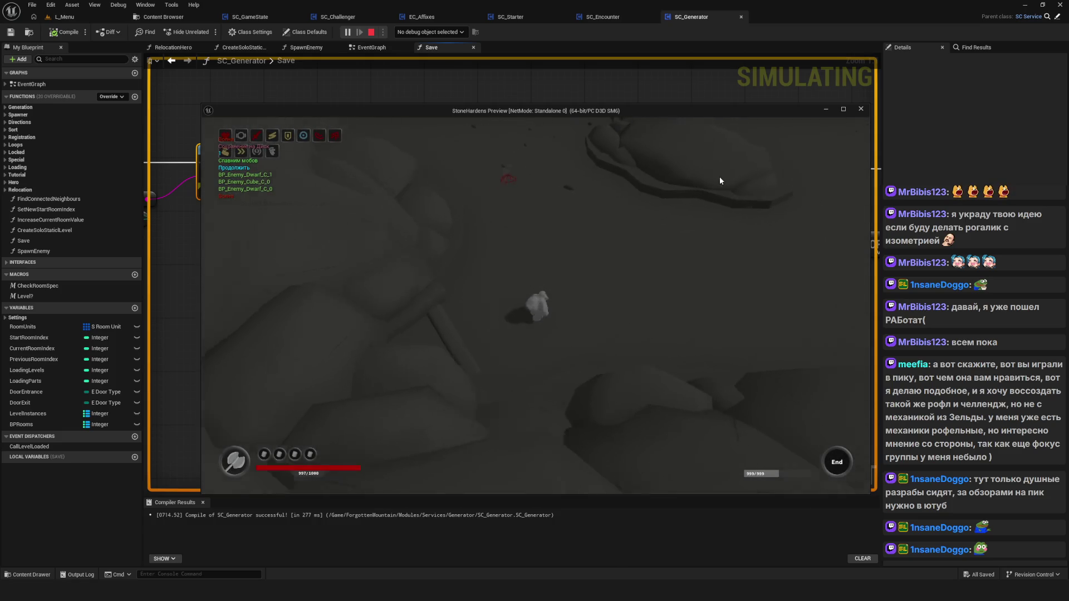
left_click(720, 177)
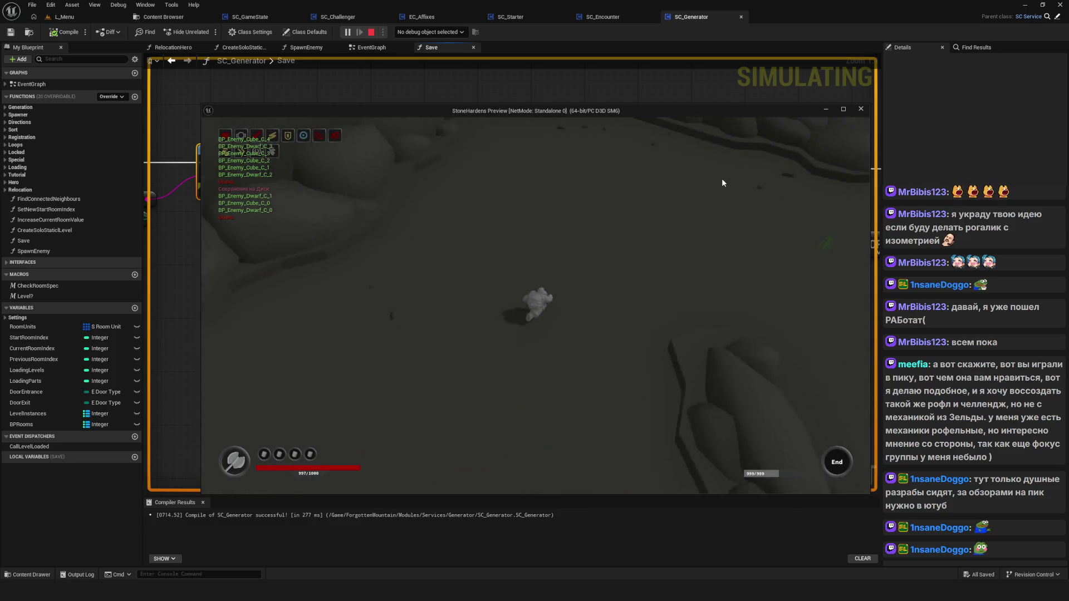
key("Escape")
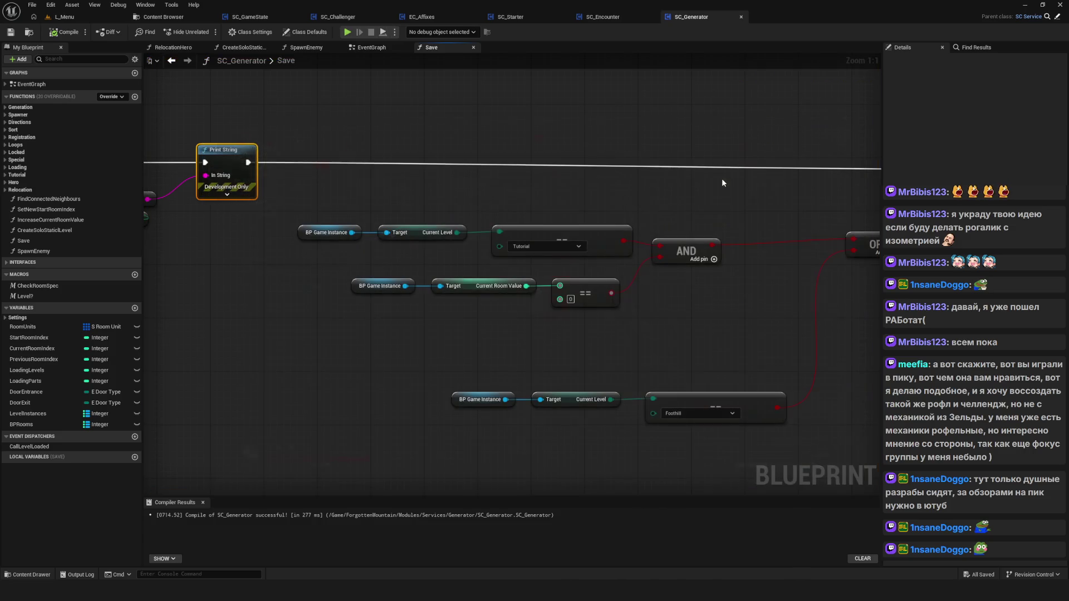
Save, then review the EventGraph's LoadNextRoom chain with its Delay, SET, FIND and REMOVE rows.
scroll(580, 215, "down", 5)
key("ctrl+s")
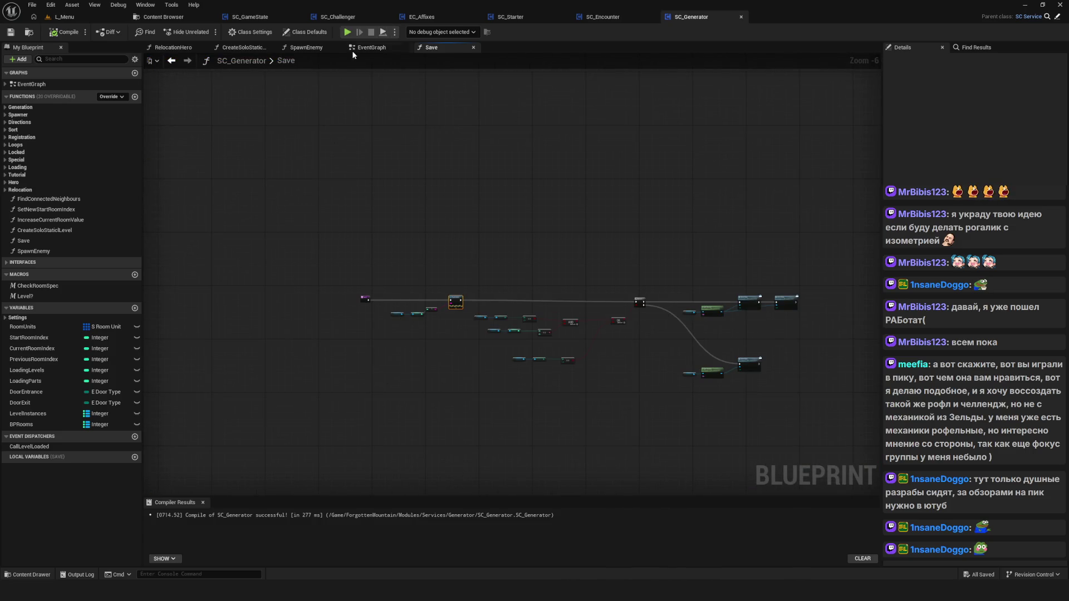
left_click(371, 48)
scroll(466, 299, "down", 5)
scroll(478, 292, "up", 6)
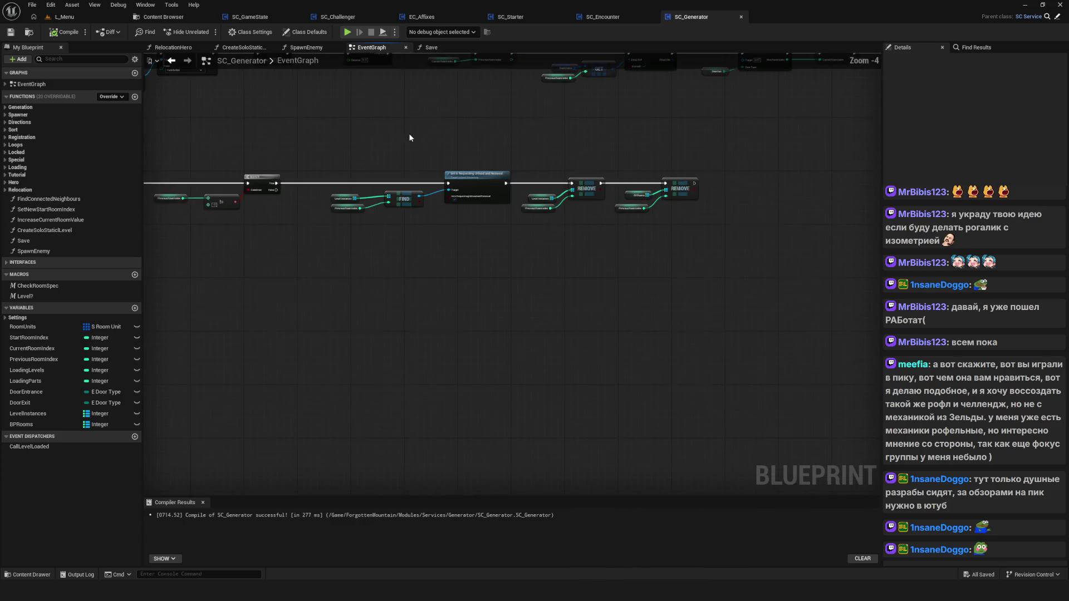
scroll(409, 162, "up", 4)
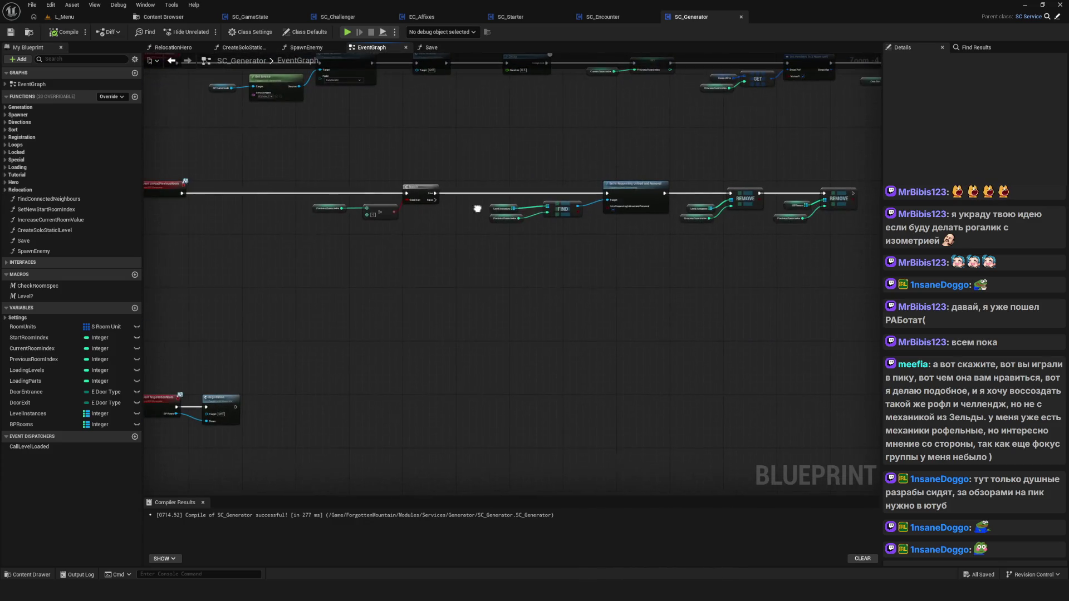
left_click_drag(711, 243, 693, 252)
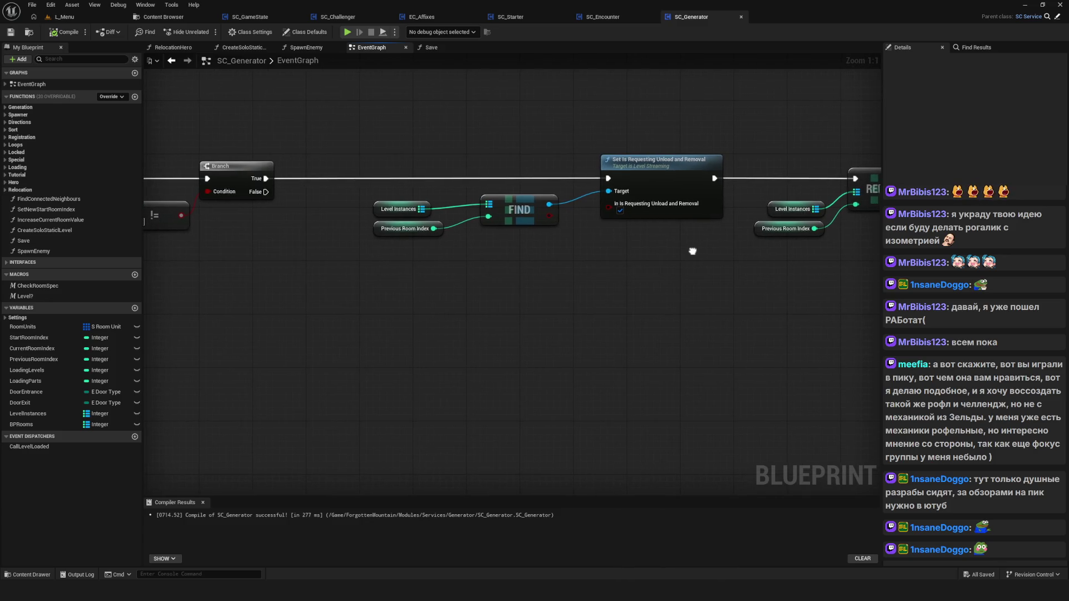
scroll(692, 251, "down", 12)
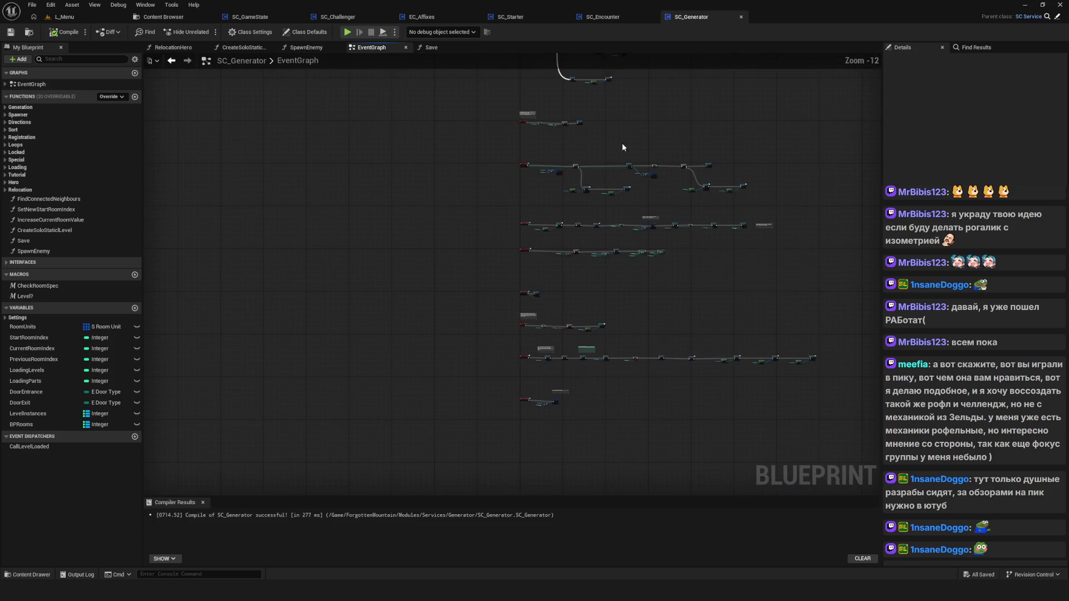
scroll(731, 249, "up", 11)
left_click_drag(704, 243, 682, 317)
scroll(668, 334, "down", 6)
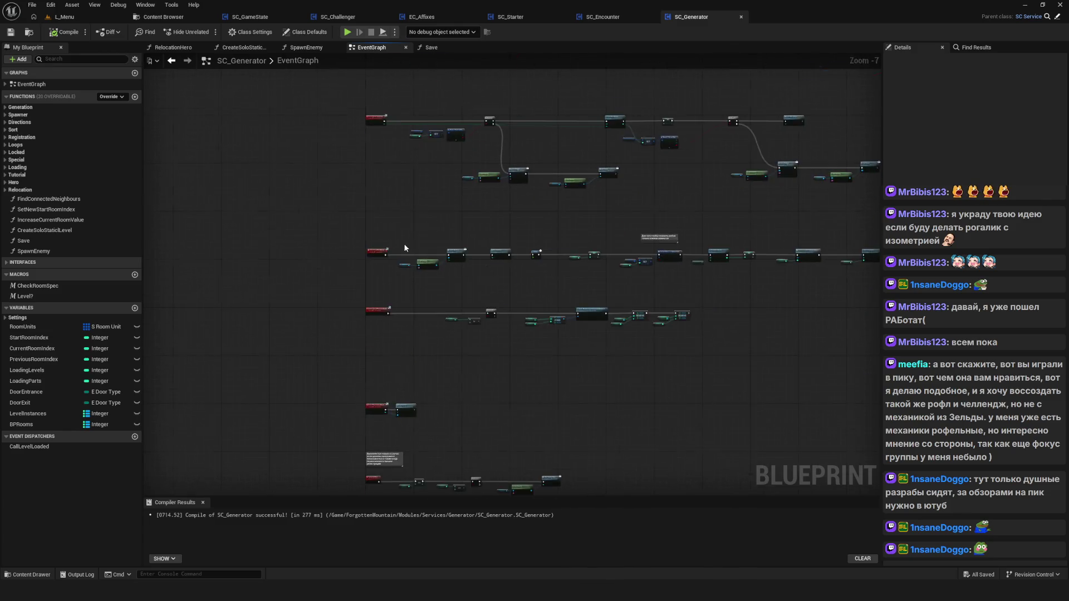
scroll(403, 243, "up", 7)
mouse_move(398, 268)
left_mouse_down()
mouse_move(393, 234)
mouse_move(258, 166)
left_mouse_up()
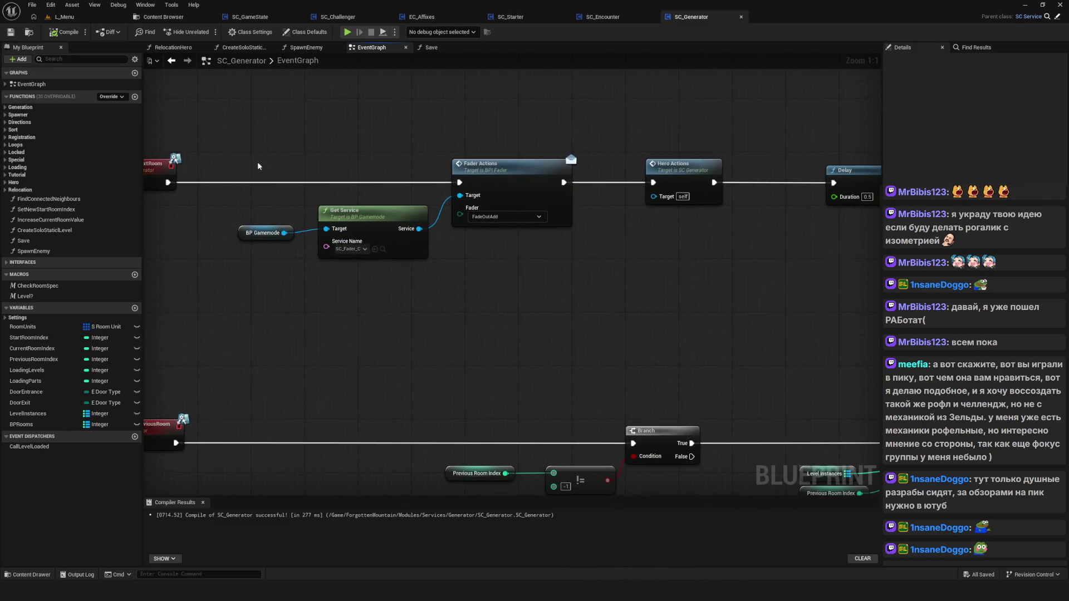
left_click_drag(538, 216, 513, 209)
scroll(513, 210, "down", 4)
scroll(502, 187, "up", 5)
Inspect the Current Room Index, Increase Current Room Value and Room Spawner nodes, then save SC_Generator.
left_click_drag(369, 102, 528, 233)
left_click_drag(824, 234, 274, 217)
mouse_move(780, 217)
left_mouse_down()
mouse_move(279, 251)
mouse_move(389, 245)
mouse_move(473, 261)
mouse_move(379, 281)
left_mouse_up()
scroll(379, 282, "down", 9)
scroll(336, 311, "up", 6)
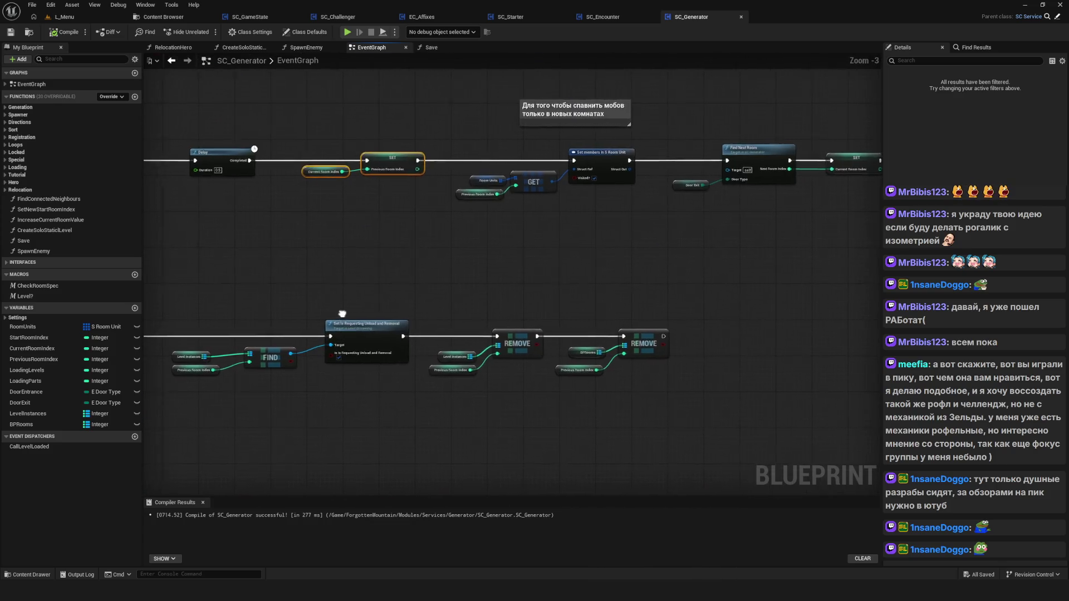
key("ctrl+s")
Re-check the Find Next Room, Branch and FIND nodes, then open the Save function graph.
scroll(358, 192, "up", 3)
left_click_drag(395, 226, 631, 237)
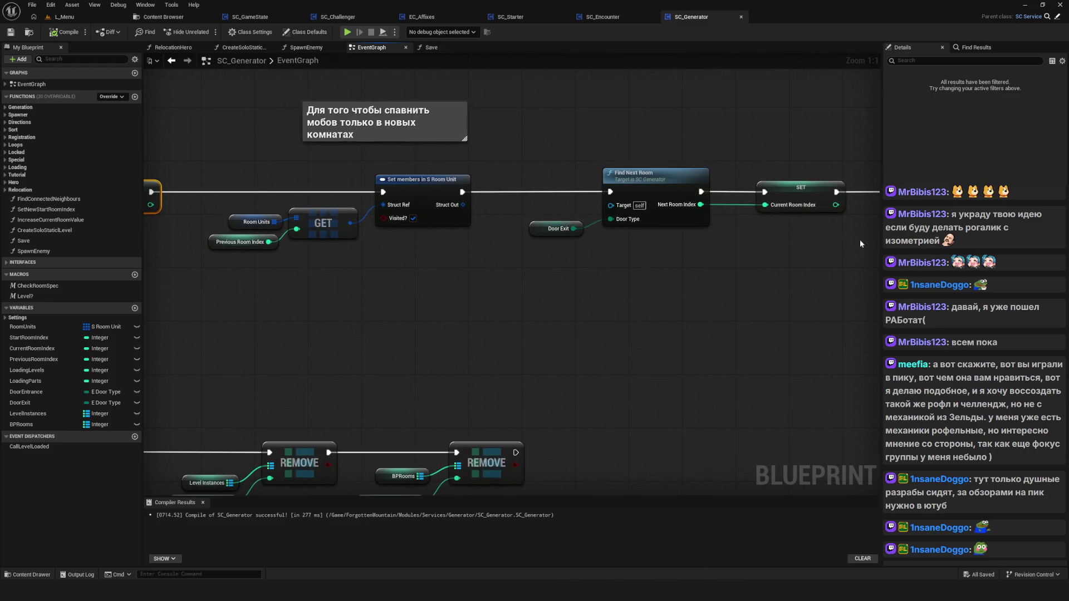
left_click_drag(860, 244, 237, 224)
left_click_drag(630, 214, 285, 217)
scroll(640, 221, "down", 5)
scroll(385, 299, "up", 4)
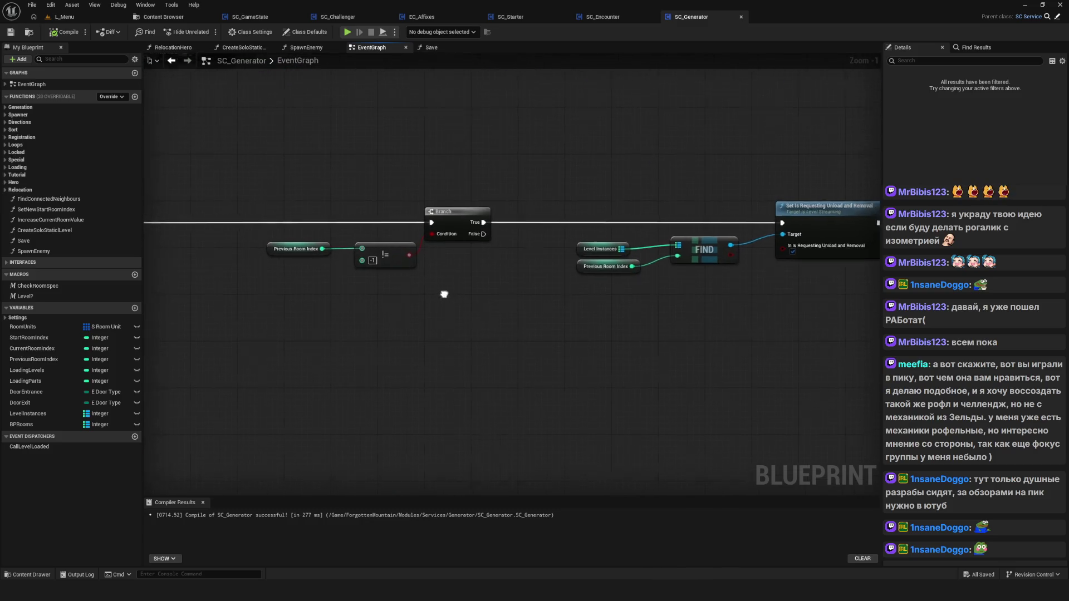
scroll(454, 294, "down", 2)
scroll(562, 313, "down", 5)
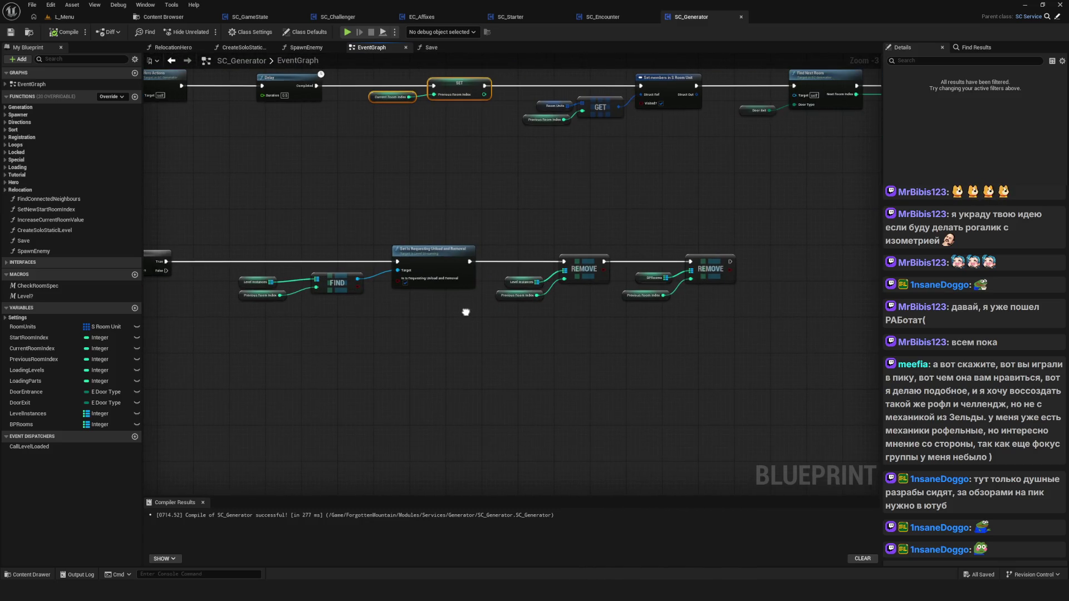
mouse_move(452, 295)
left_mouse_down()
mouse_move(534, 320)
mouse_move(530, 222)
left_mouse_up()
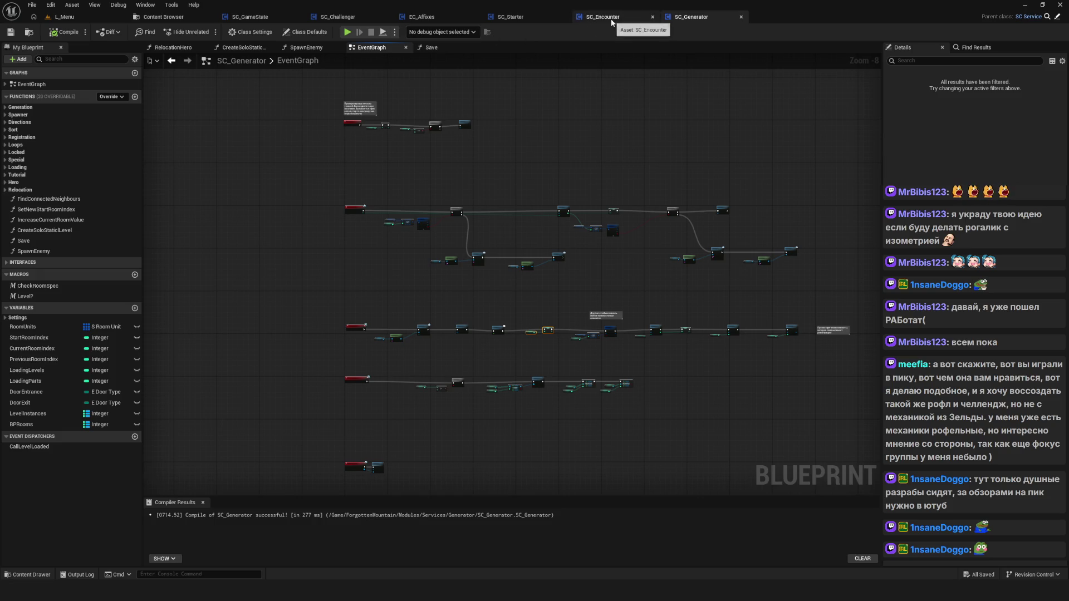
left_click_drag(367, 261, 409, 126)
left_click(431, 48)
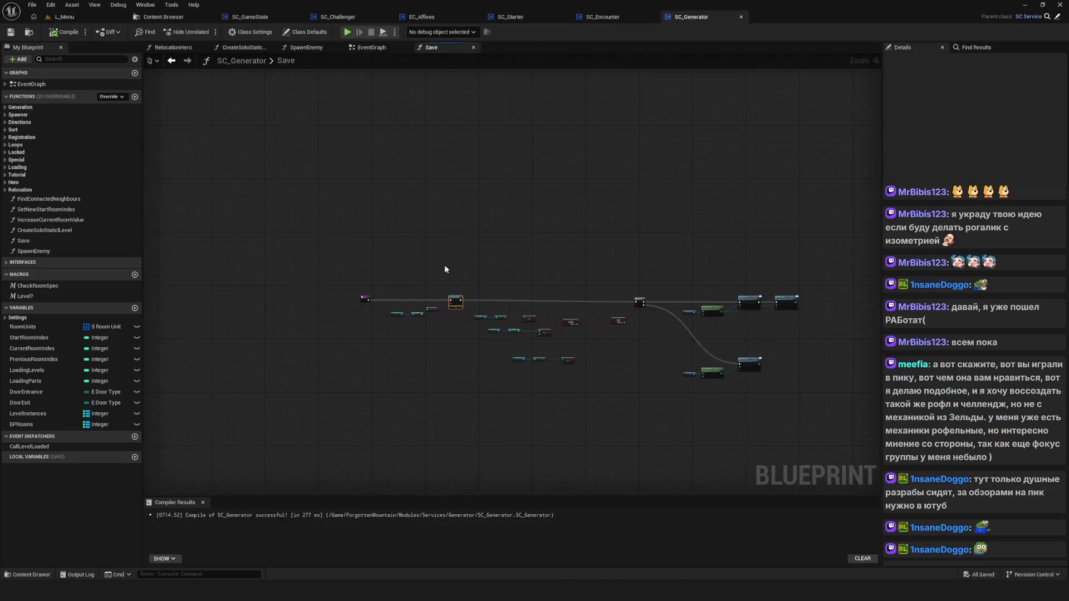
right_click(387, 354)
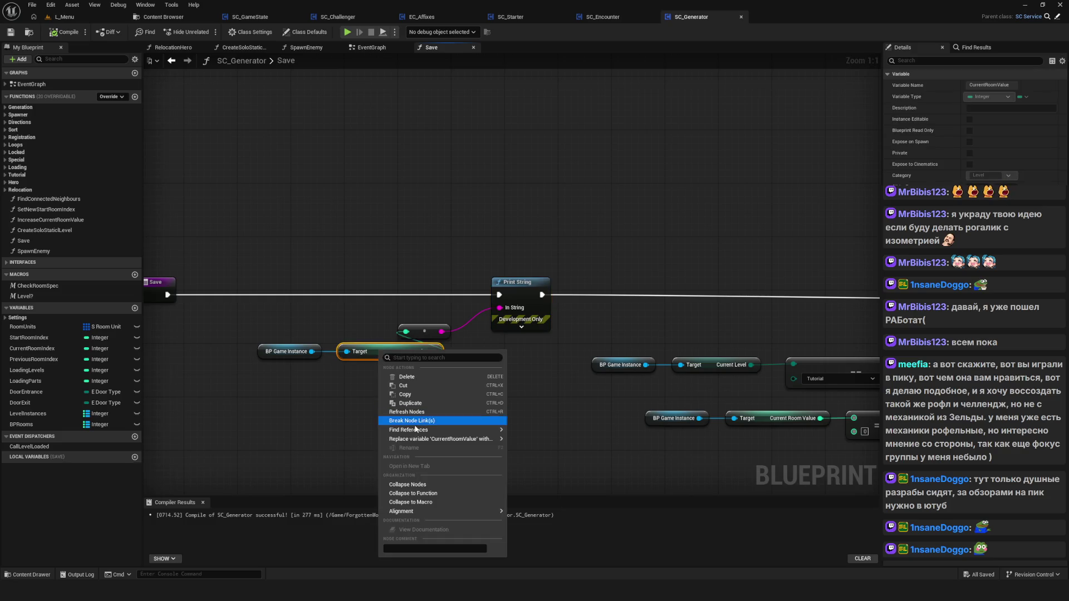
mouse_move(415, 429)
left_click(557, 452)
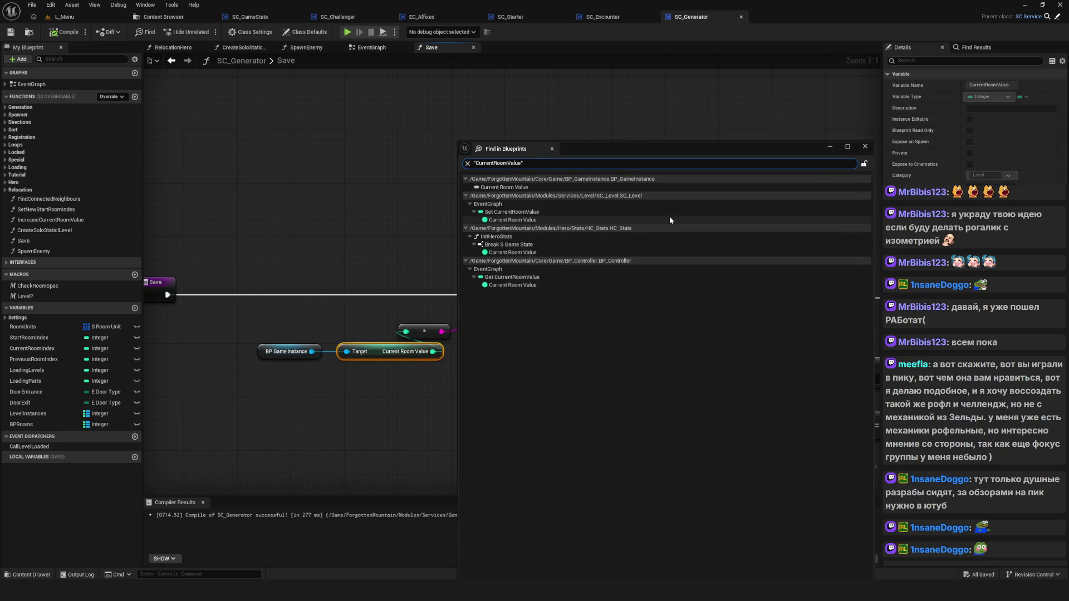
scroll(667, 275, "down", 3)
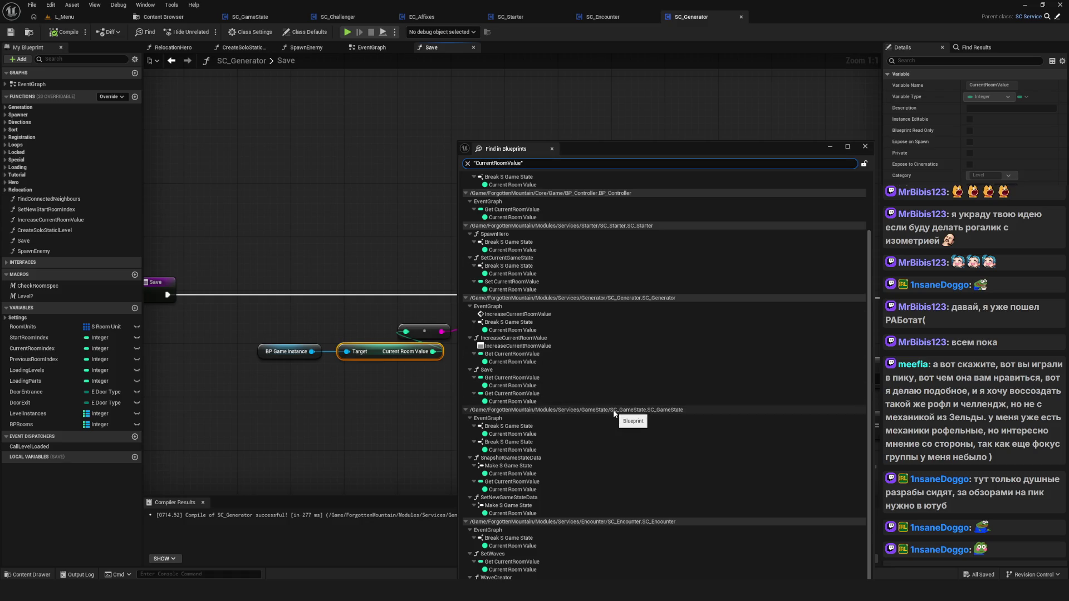
left_click_drag(674, 148, 746, 103)
left_click(938, 102)
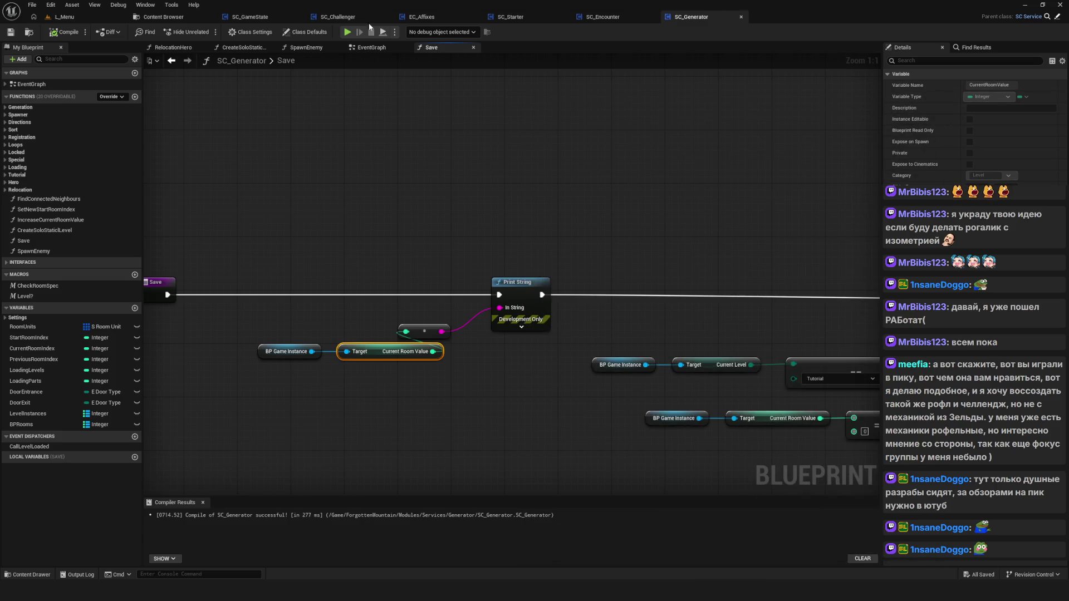
Playtest the game, delete the three old save slots, start a new game, and stop.
left_click(349, 31)
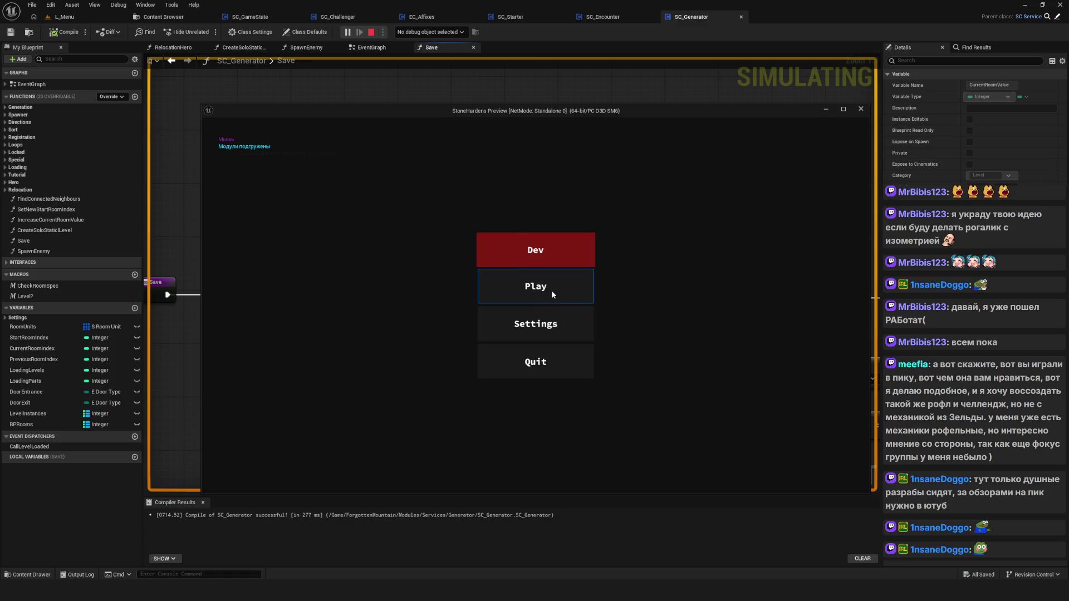
left_click(552, 295)
left_click(555, 337)
left_click(498, 324)
left_click(501, 284)
left_click(499, 323)
left_click(494, 277)
left_click(499, 323)
left_click(545, 247)
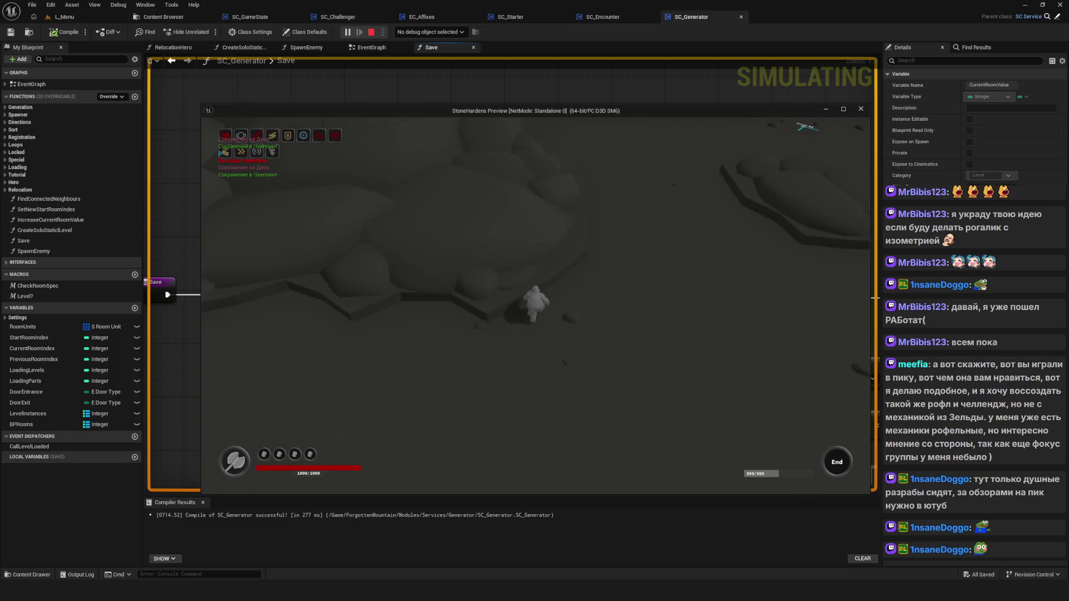
key("d")
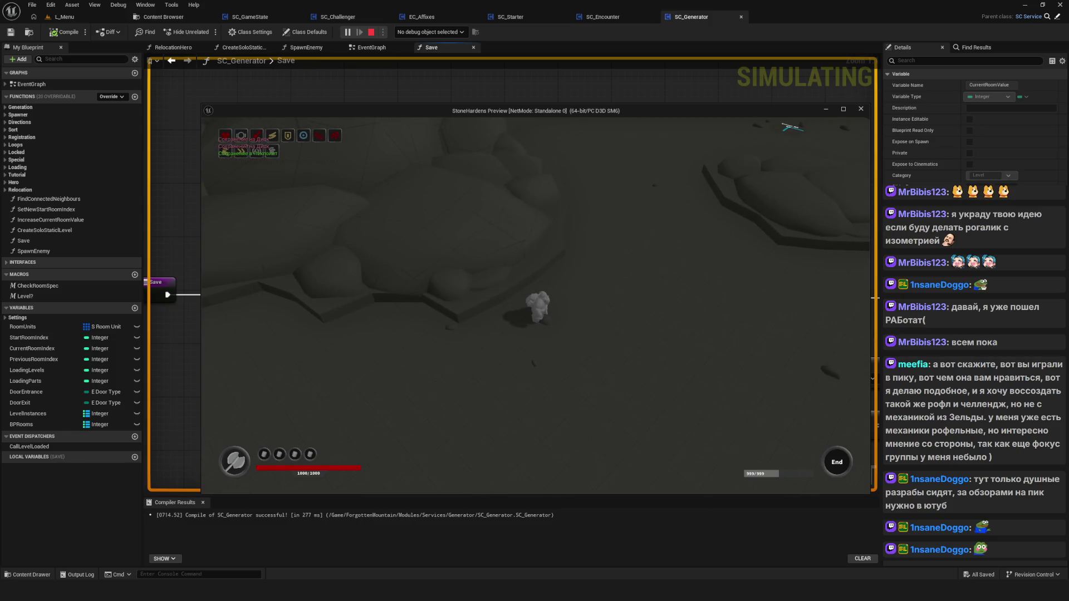
key("Escape")
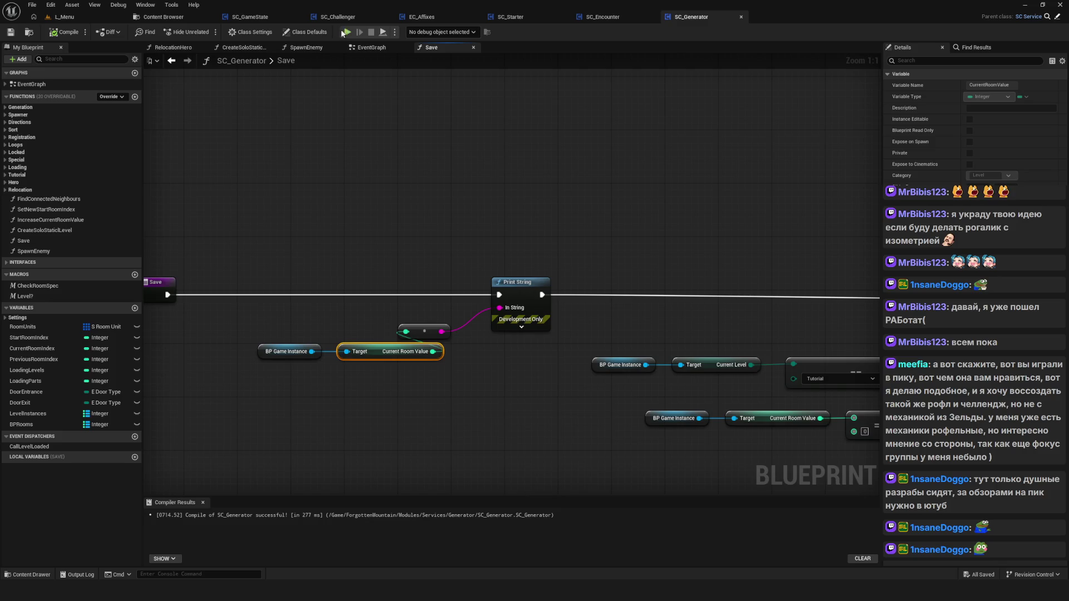
Run a second playtest with a new game, stop it, and return to SC_GameState.
left_click(344, 32)
left_click(546, 310)
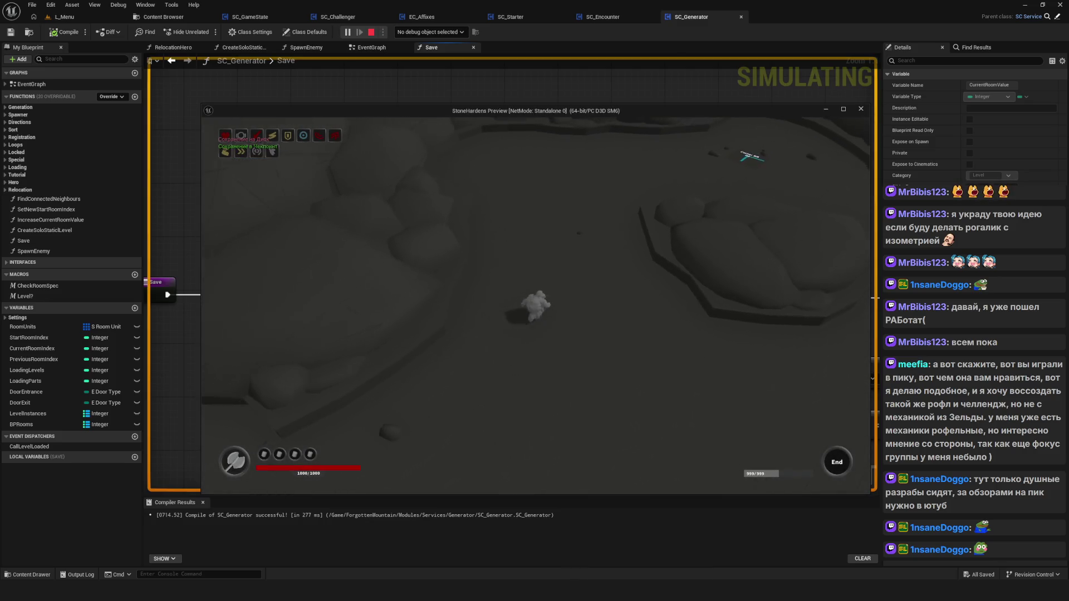
key("Escape")
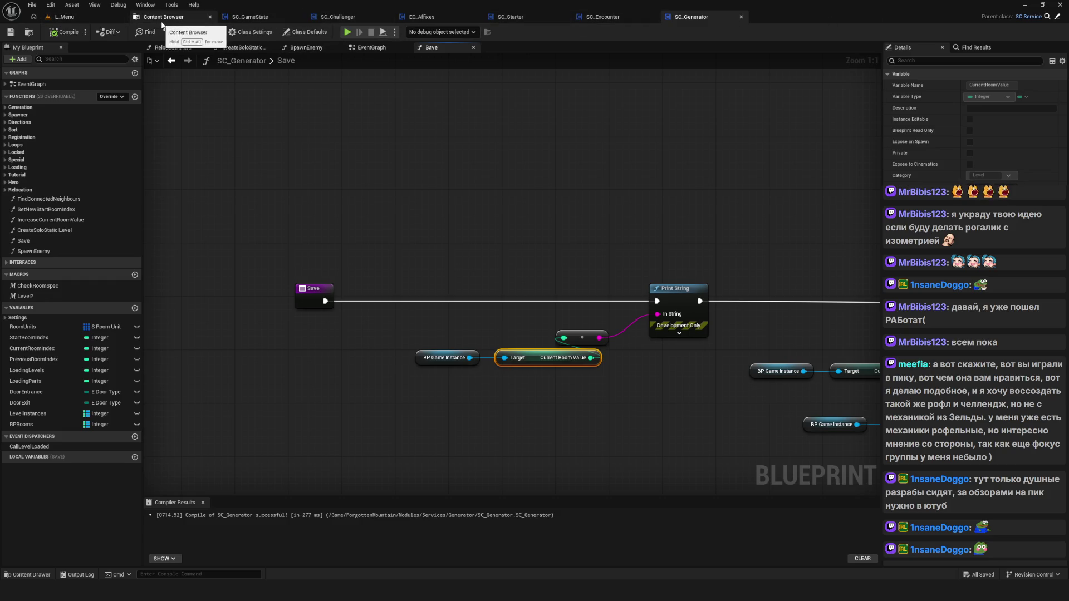
left_click(250, 17)
Open the SnapshotGameStateData function and move the Current Room Value node up slightly.
scroll(281, 232, "up", 4)
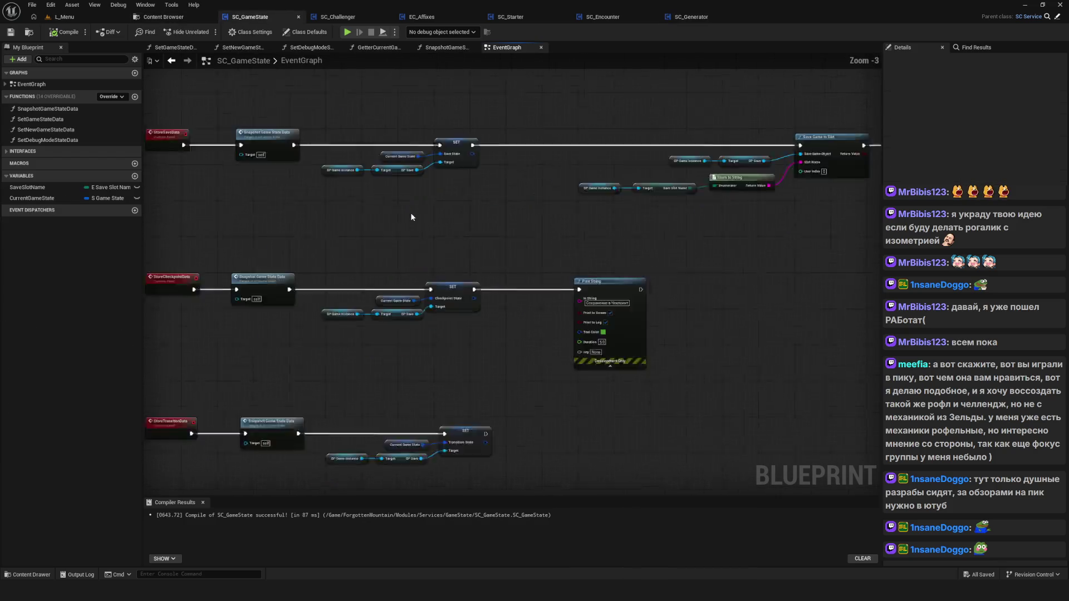
double_click(368, 166)
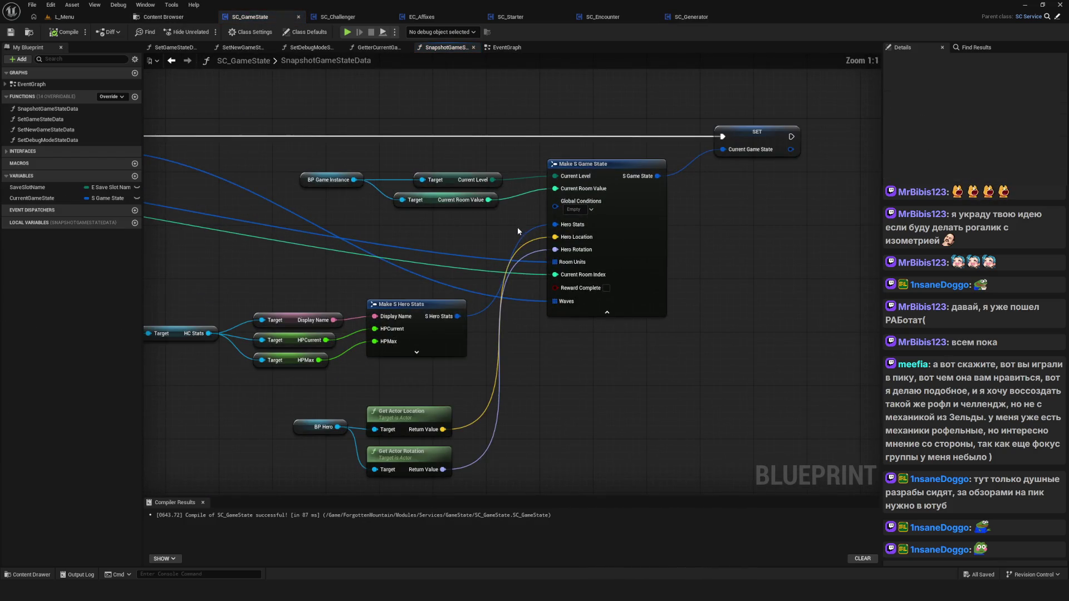
mouse_move(451, 207)
left_mouse_down()
mouse_move(595, 224)
mouse_move(595, 210)
left_mouse_up()
left_click_drag(468, 134, 666, 189)
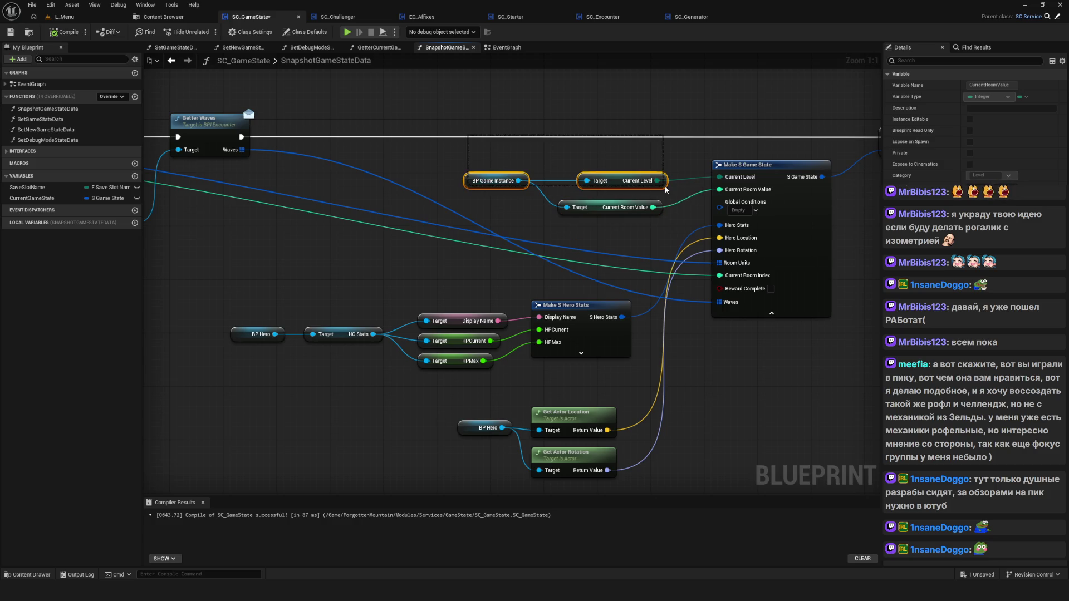
Inspect the BP Game Instance, Current Level, Make S Hero Stats and Make S Game State nodes.
left_click_drag(376, 213, 790, 221)
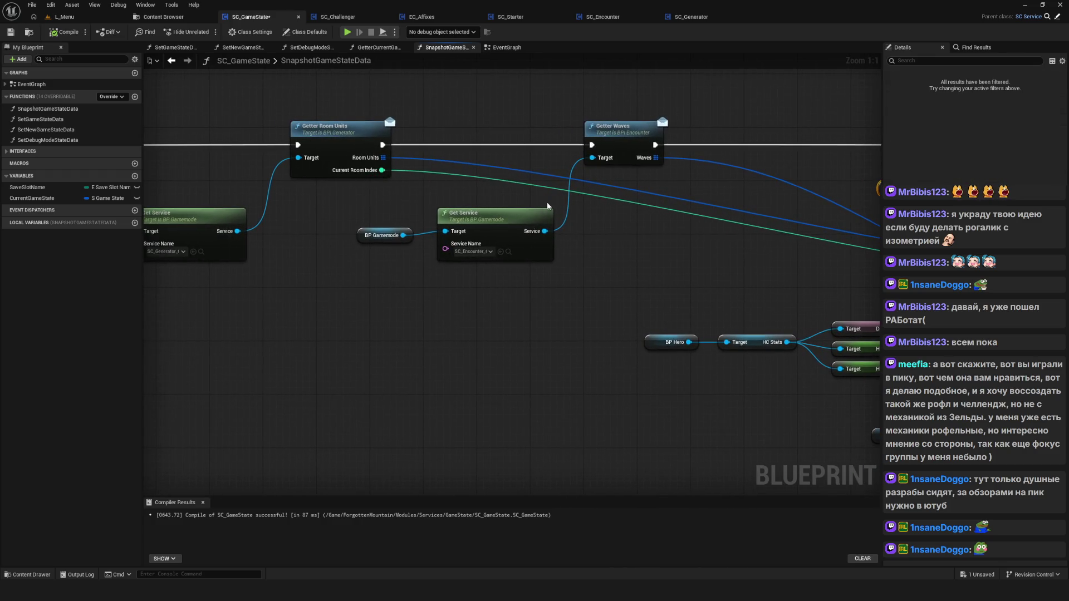
mouse_move(835, 275)
left_mouse_down()
mouse_move(588, 237)
mouse_move(333, 219)
left_mouse_up()
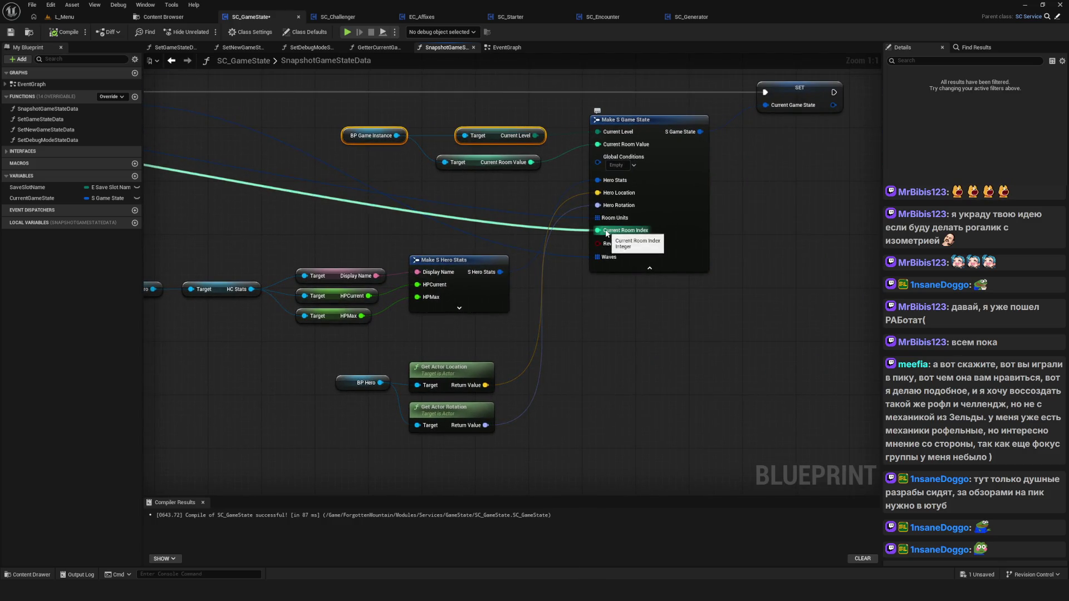
left_click_drag(526, 233, 523, 270)
left_click_drag(674, 275, 643, 297)
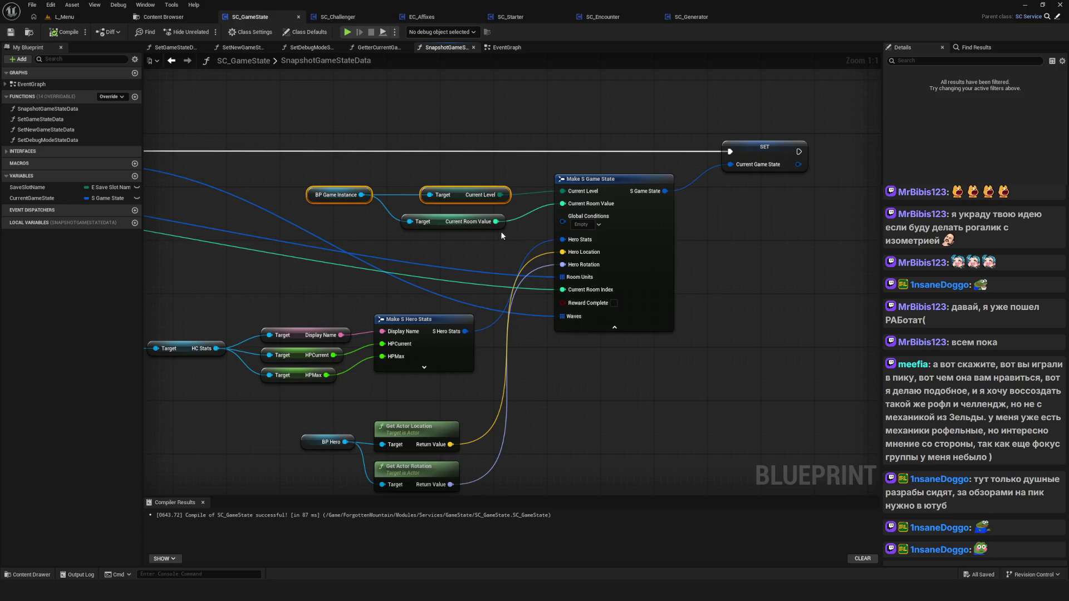
scroll(500, 245, "down", 8)
scroll(502, 256, "up", 5)
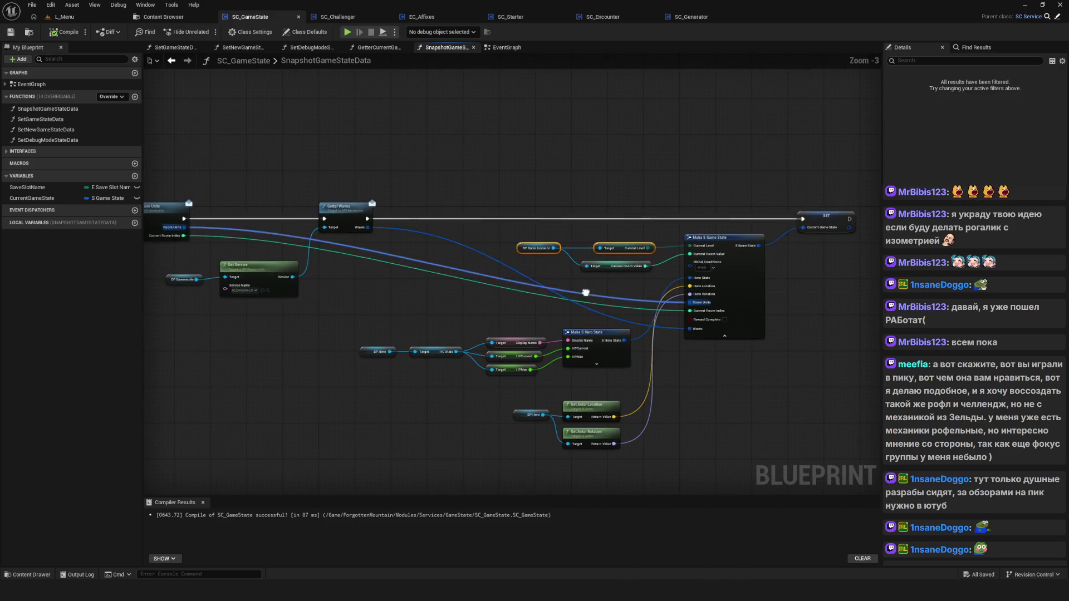
left_click_drag(642, 213, 624, 208)
scroll(757, 299, "up", 3)
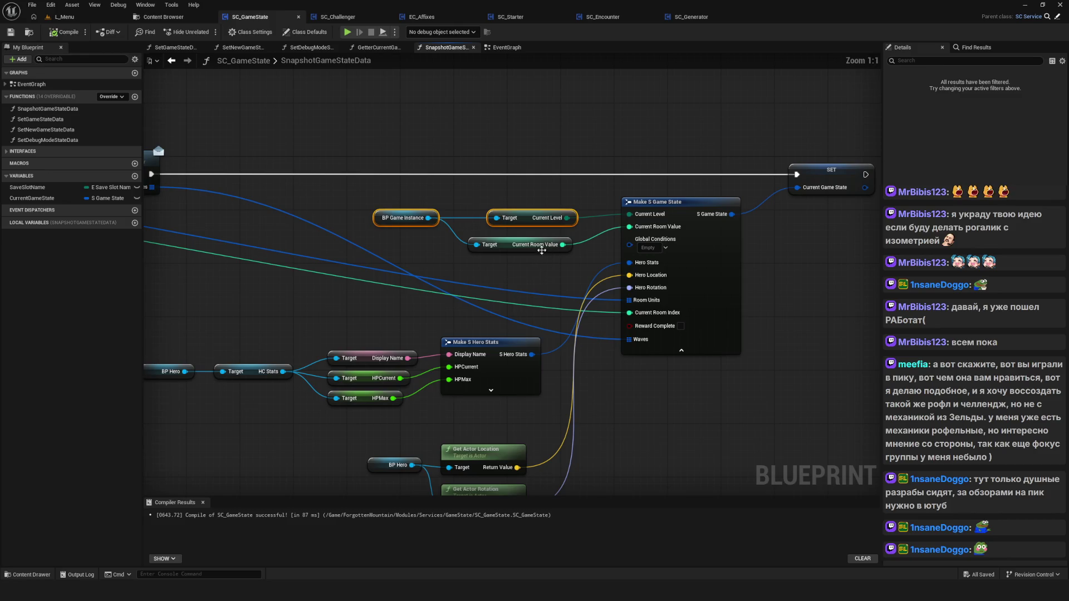
left_click(540, 248)
left_click_drag(496, 123, 562, 186)
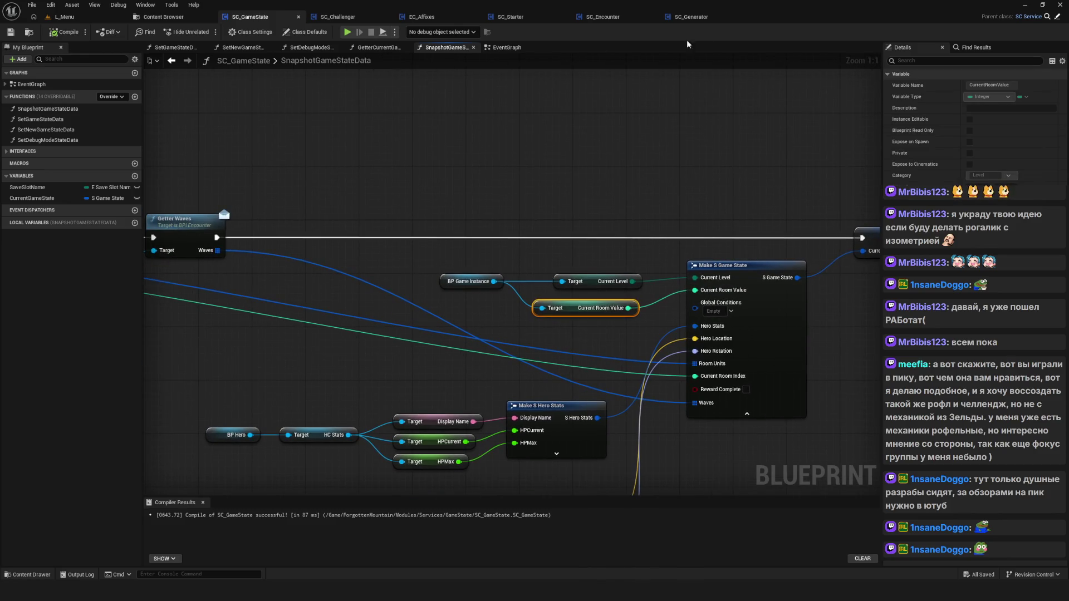
left_click(337, 17)
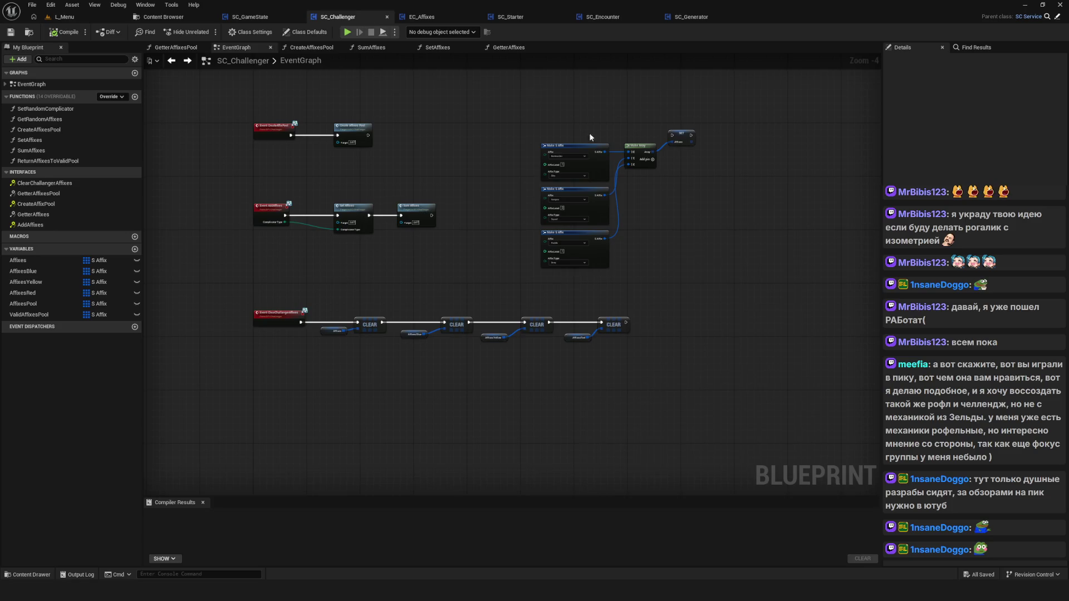
Open EC_Affixes' AddDefaultAffix function graph and center its affix nodes.
left_click(423, 17)
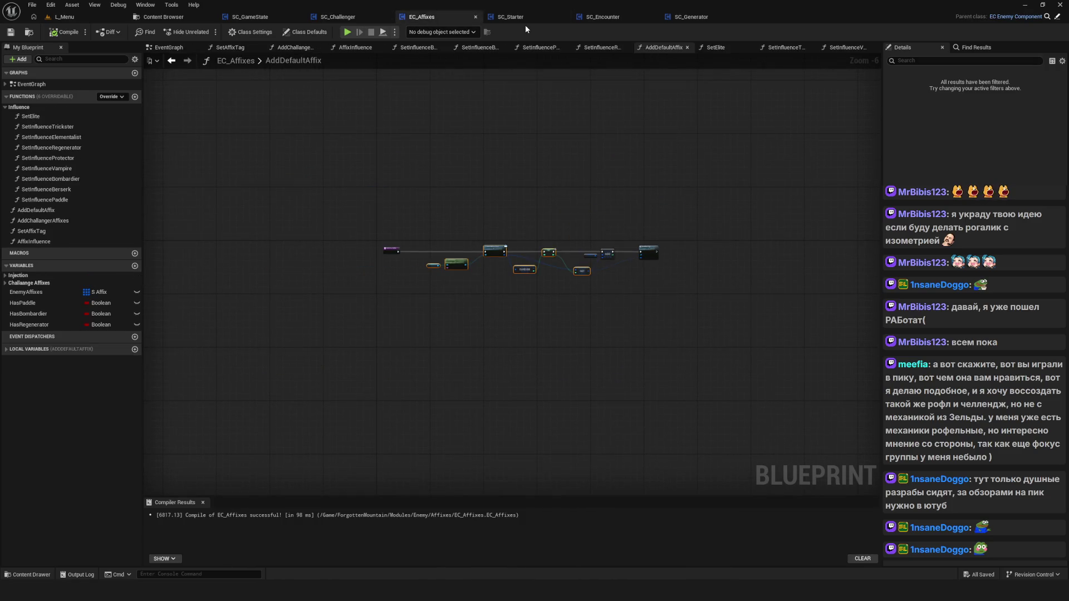
left_click(663, 47)
scroll(445, 245, "down", 6)
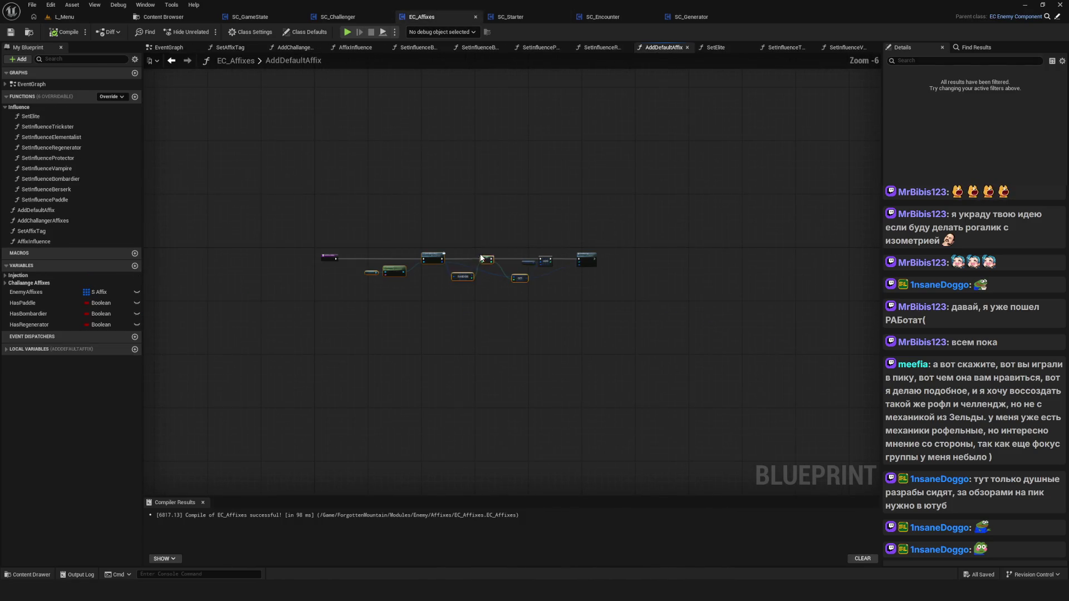
left_click_drag(493, 251, 524, 251)
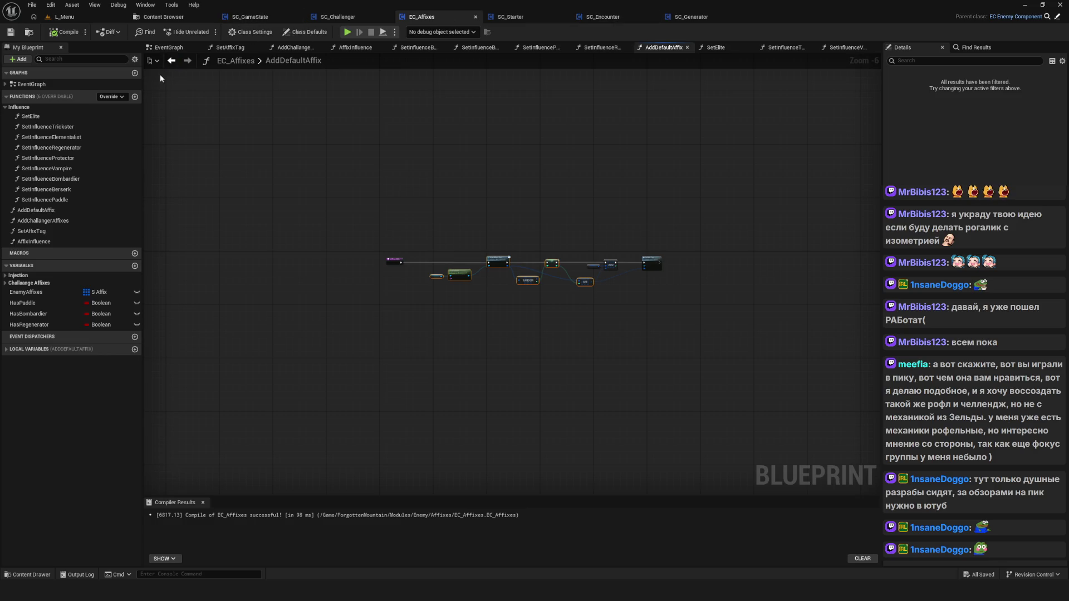
scroll(475, 222, "up", 2)
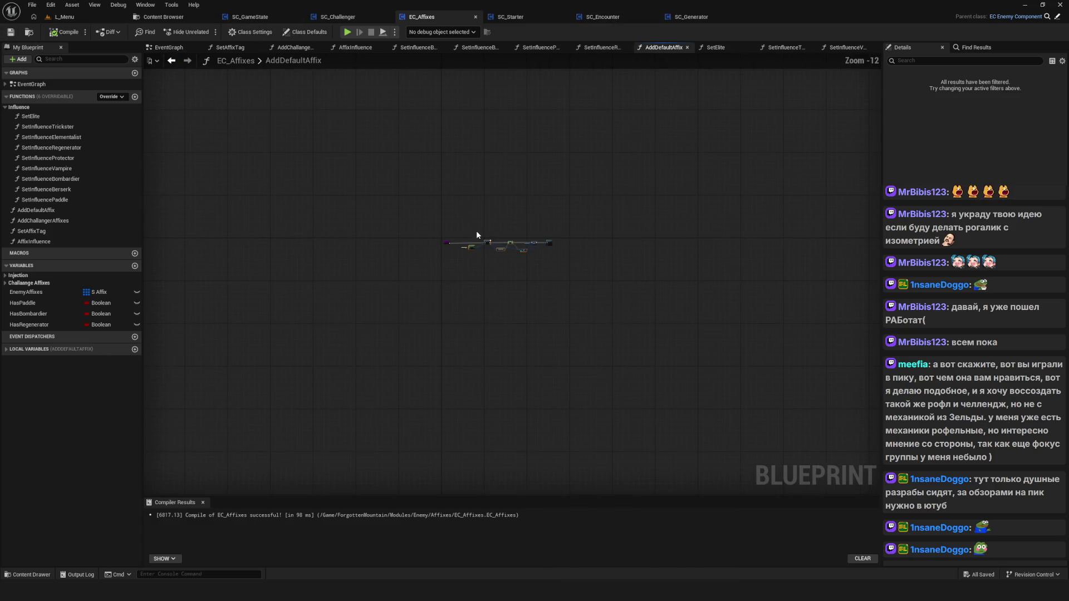
left_click_drag(492, 244, 460, 181)
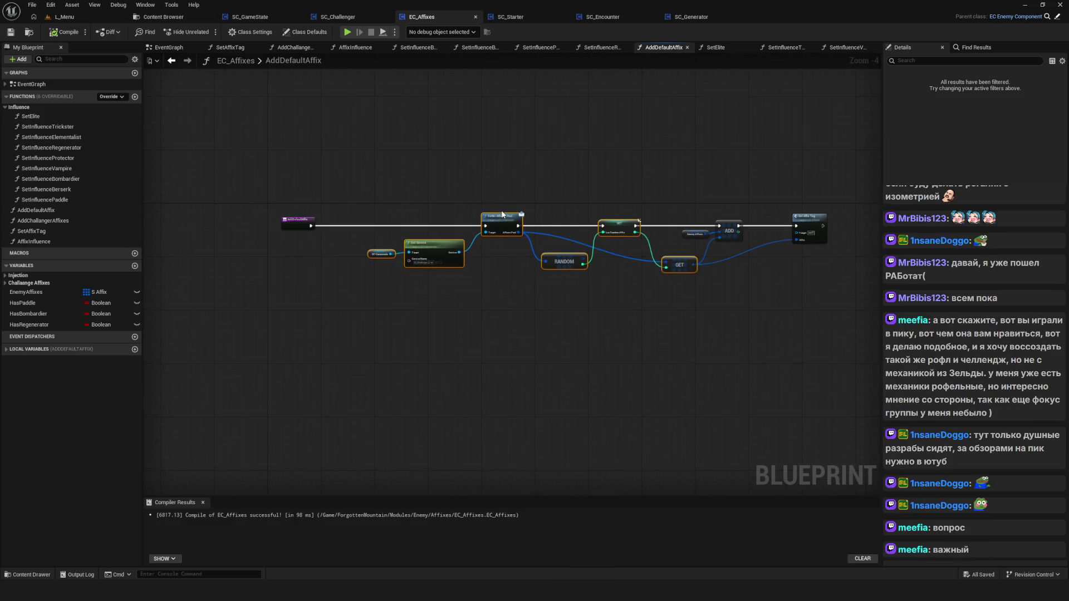
left_click_drag(502, 214, 478, 237)
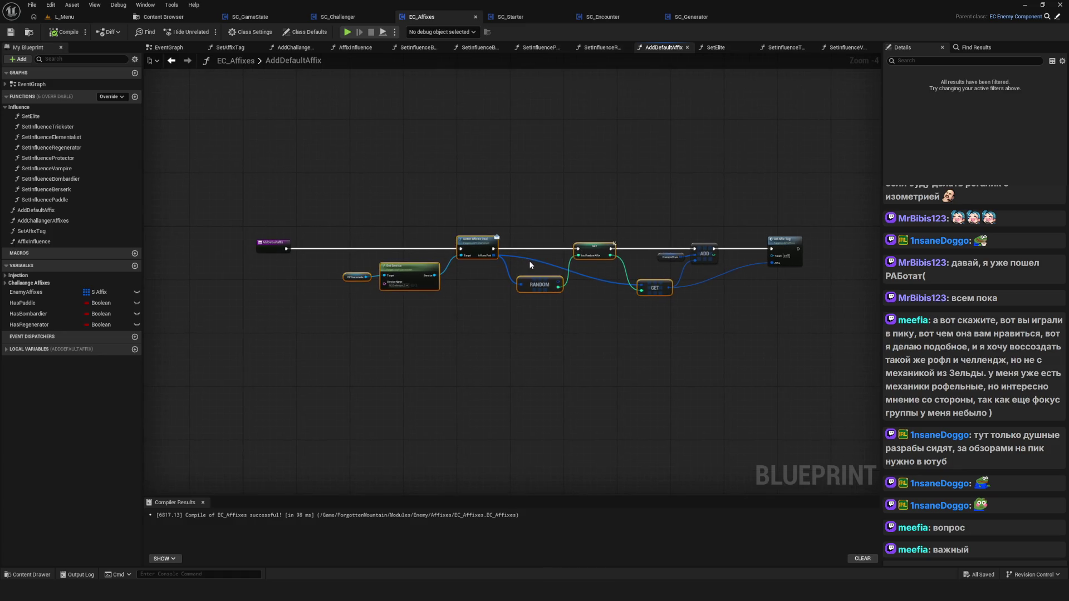
Zoom and pan across the random-affix logic back to the AddDefaultAffix entry node.
scroll(532, 263, "down", 1)
scroll(472, 283, "up", 2)
scroll(476, 320, "down", 5)
scroll(477, 321, "up", 6)
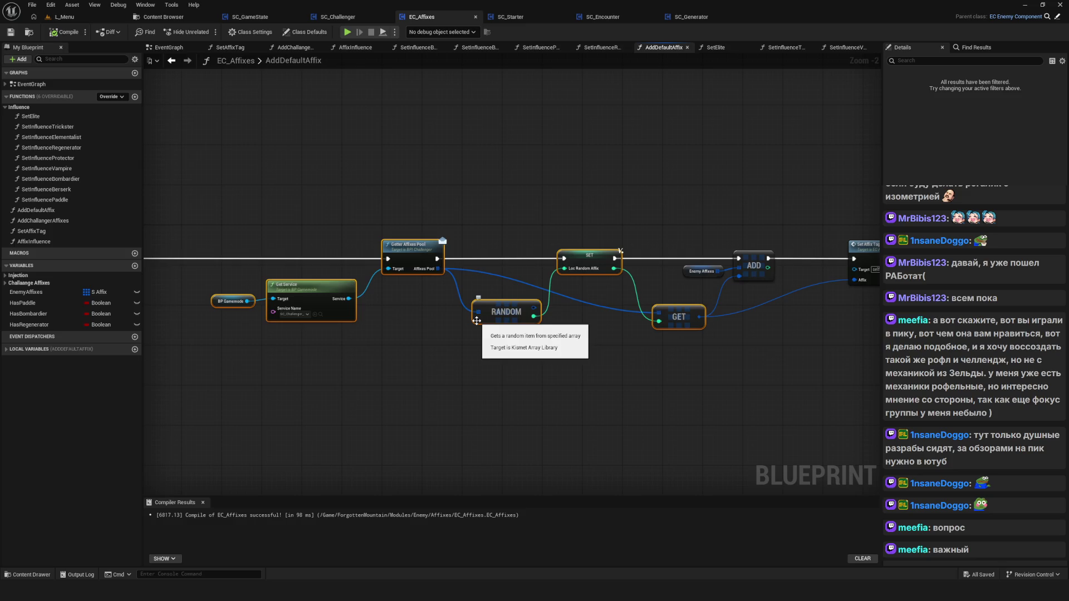
left_click_drag(477, 321, 326, 361)
scroll(319, 345, "down", 1)
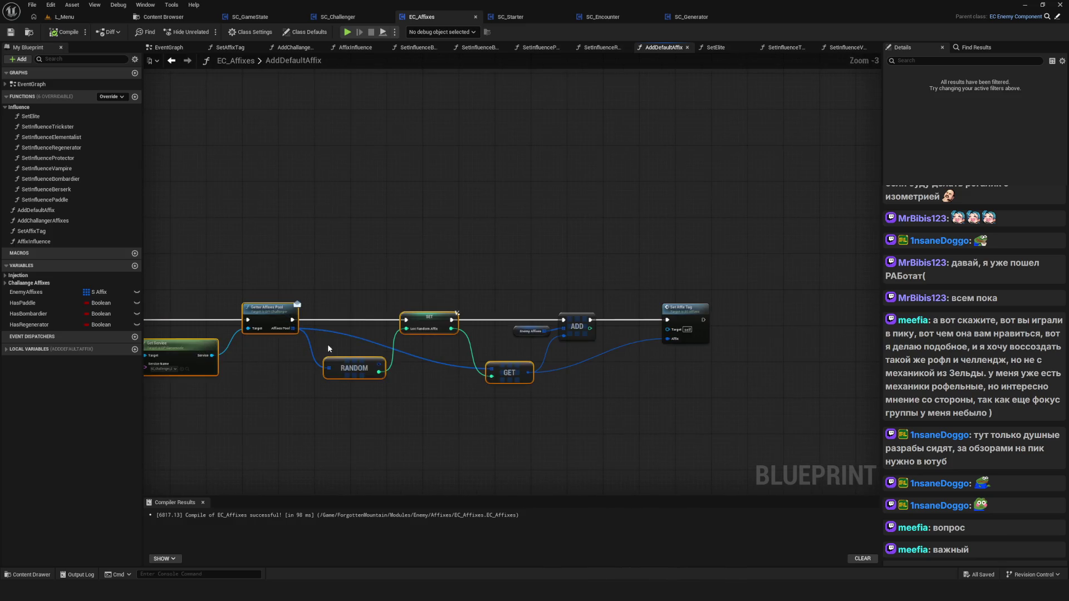
scroll(327, 348, "up", 1)
scroll(324, 390, "down", 1)
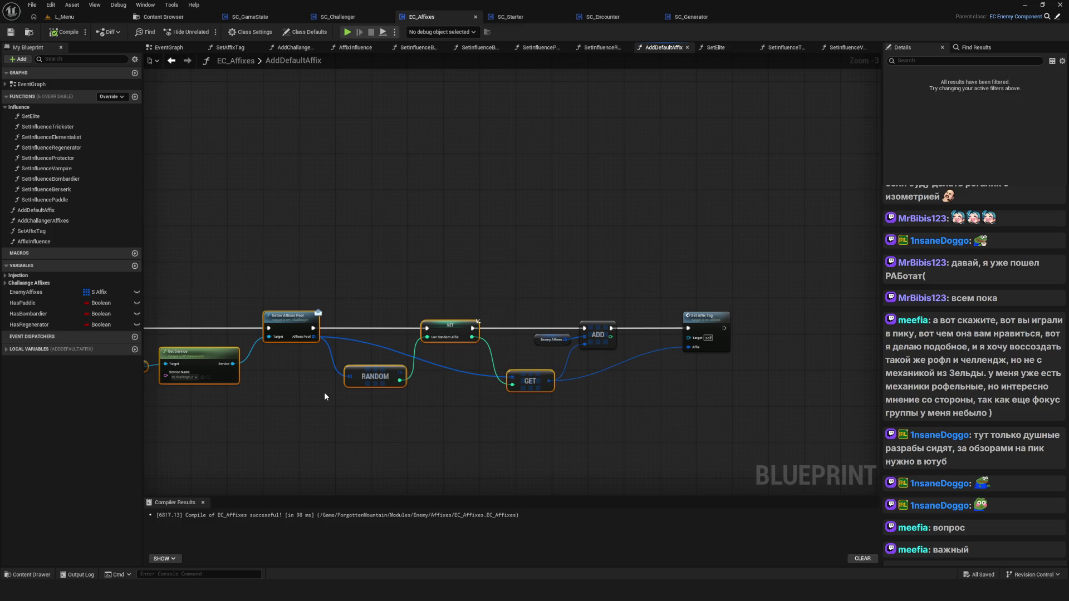
left_click_drag(366, 275, 540, 273)
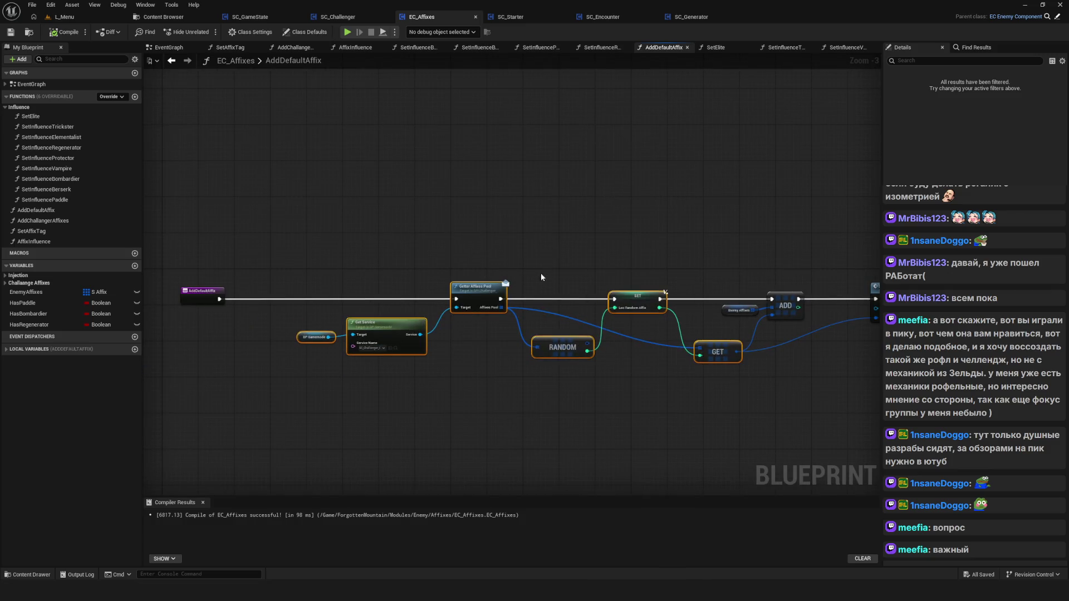
Inspect SC_GameState's Make S Game State node and its actor location and rotation inputs.
left_click(250, 17)
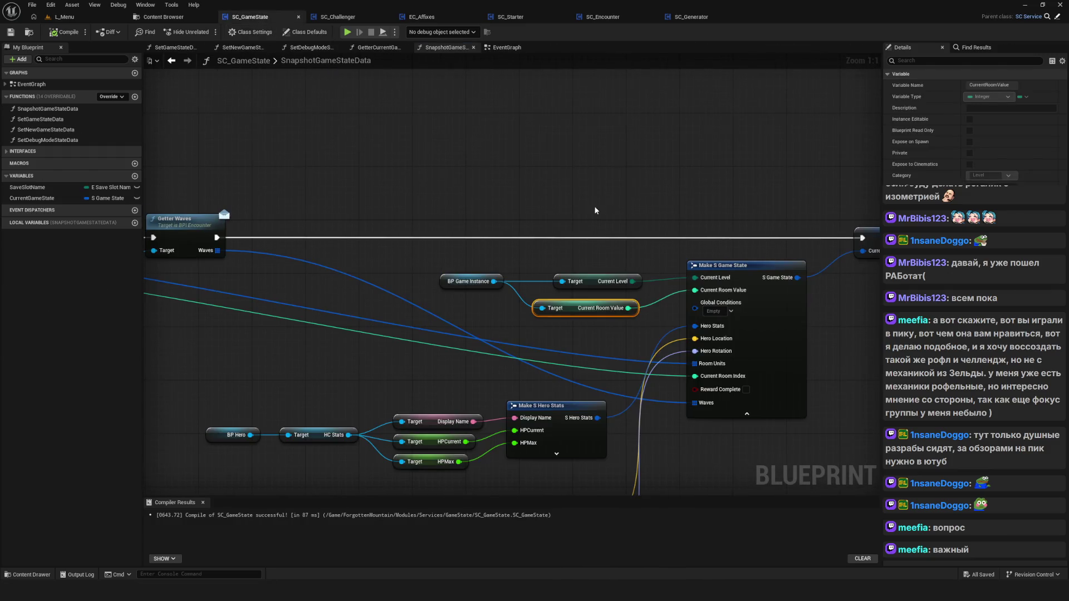
scroll(595, 211, "down", 5)
scroll(513, 218, "up", 5)
left_click_drag(504, 236, 564, 260)
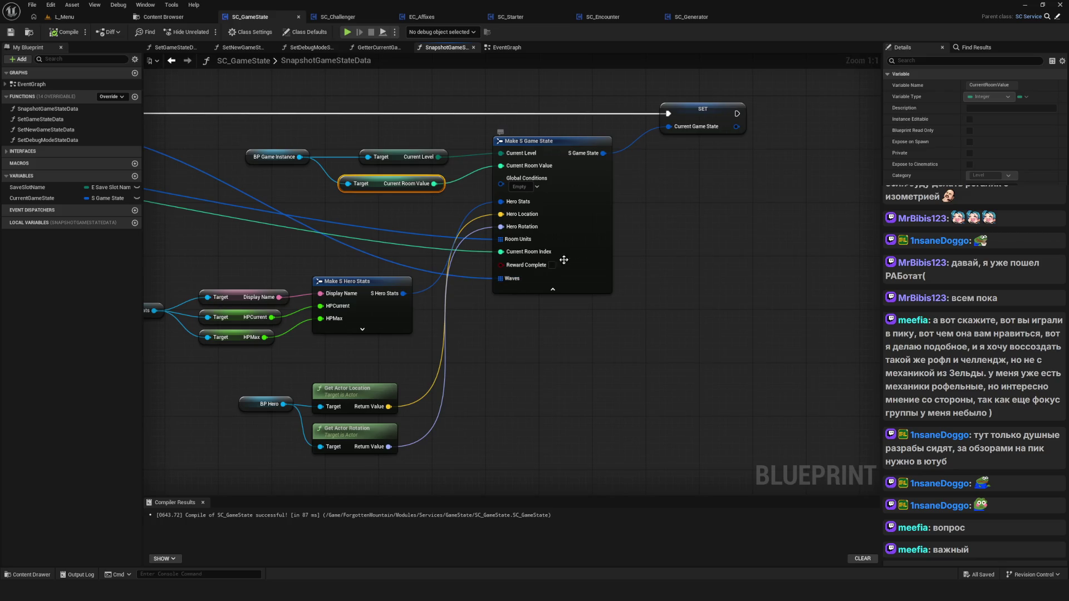
mouse_move(348, 192)
left_mouse_down()
mouse_move(422, 271)
mouse_move(459, 241)
mouse_move(356, 234)
left_mouse_up()
left_click(620, 317)
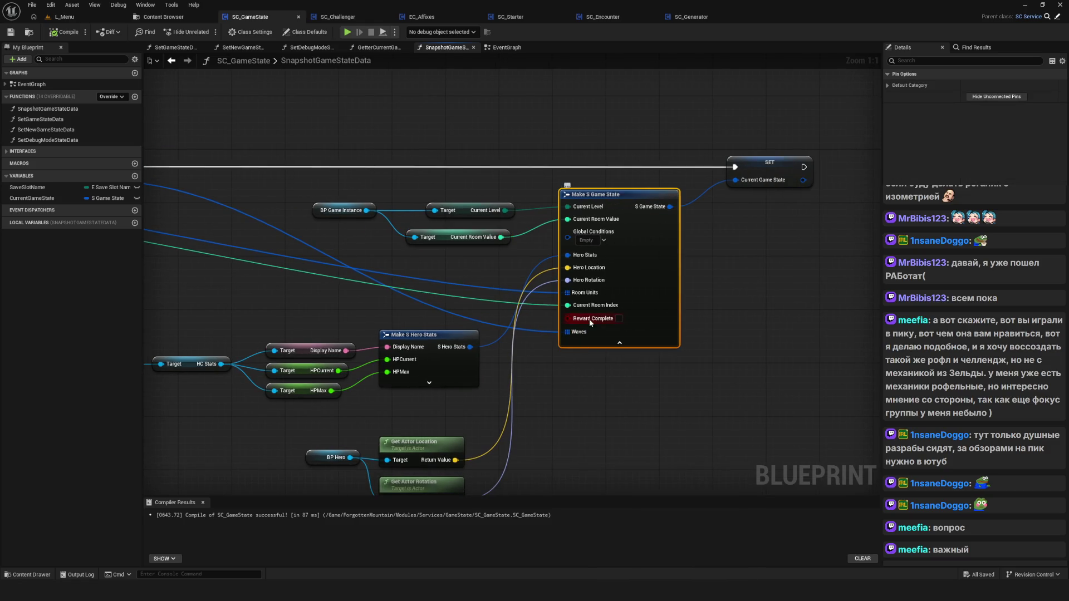
left_click(163, 17)
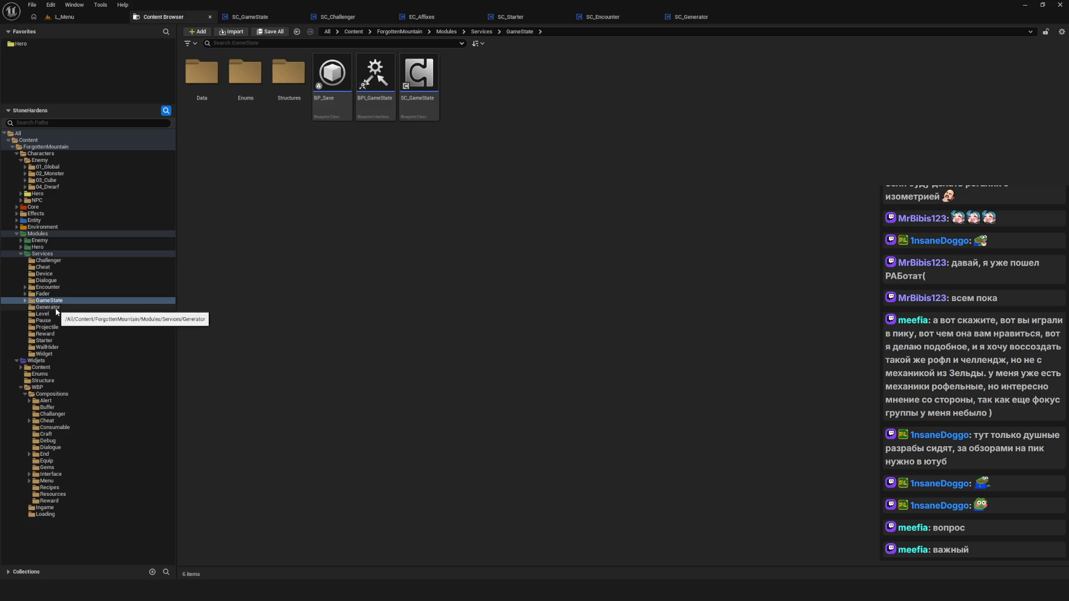
Delete the RewardComplete field from the S_GameState structure, then save and close it.
double_click(288, 72)
left_click(220, 91)
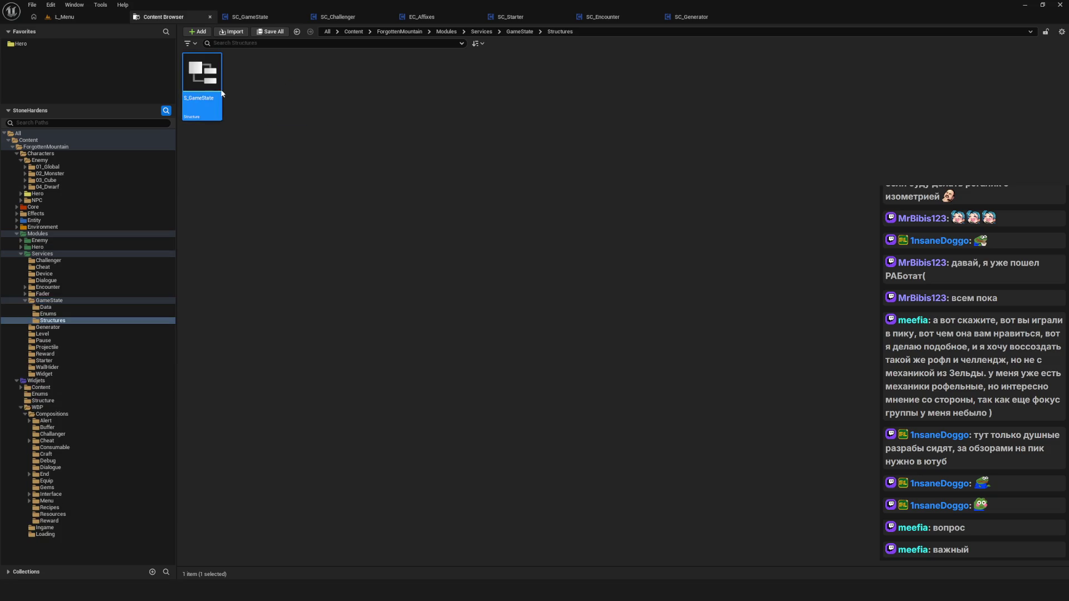
double_click(222, 93)
left_click(511, 170)
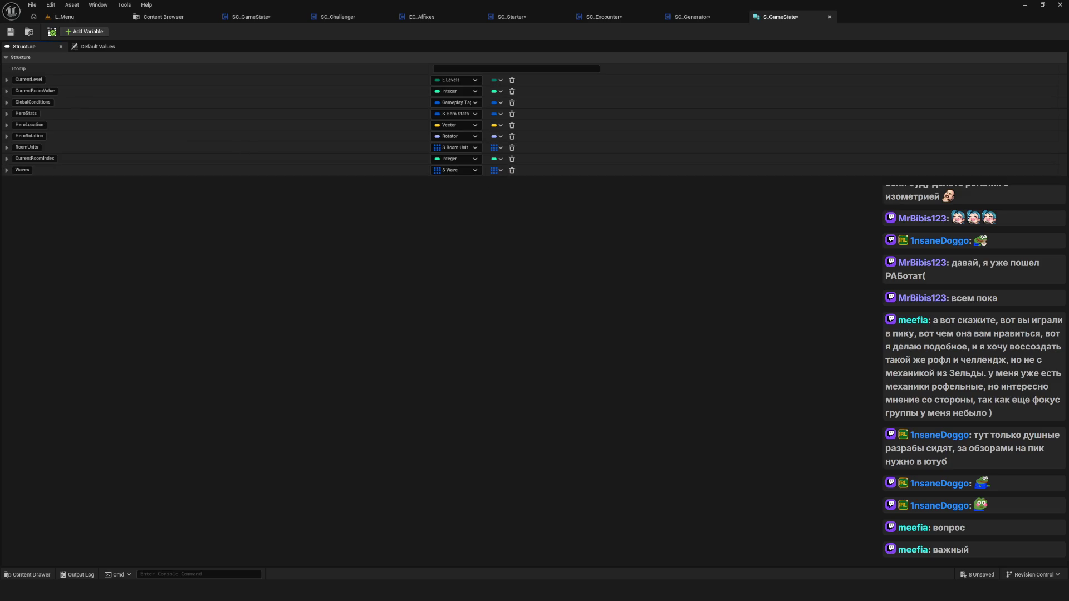
left_click(10, 31)
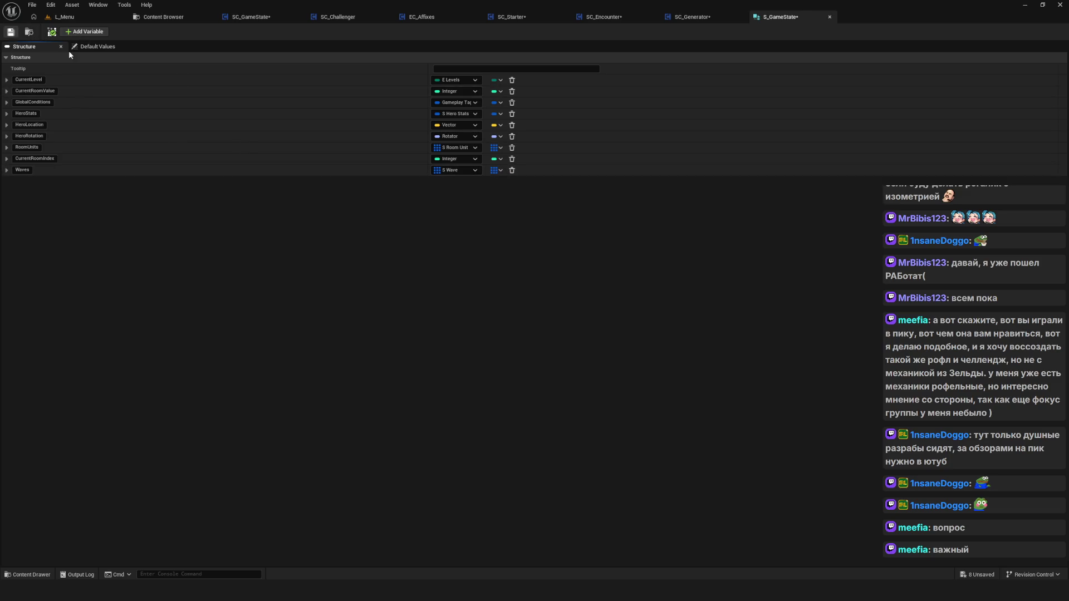
left_click(829, 16)
Save all modified assets and bring the OR node into view in the Save graph.
key("ctrl+s")
scroll(689, 235, "down", 2)
scroll(778, 293, "up", 5)
left_click_drag(778, 293, 567, 313)
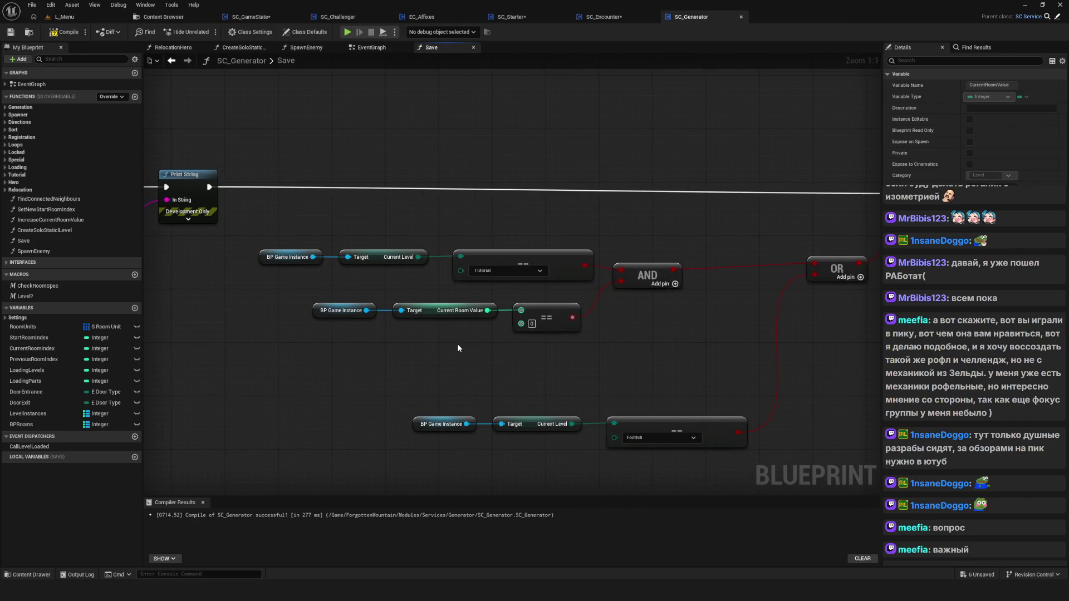
Bring Print String into view and open the Current Room Value getter's context menu.
scroll(458, 348, "down", 1)
left_click_drag(458, 347, 592, 384)
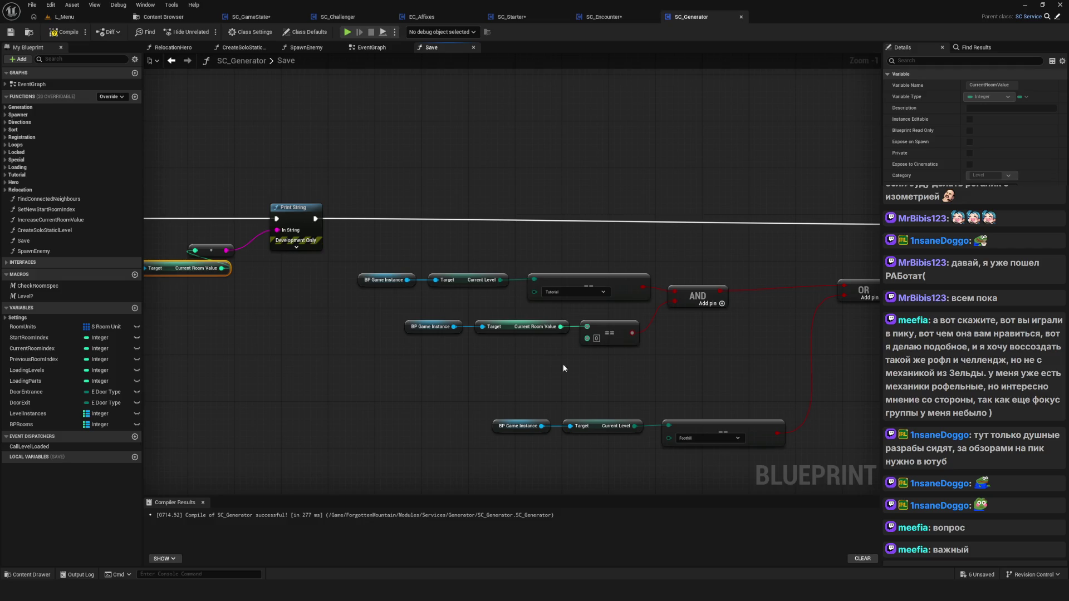
right_click(516, 330)
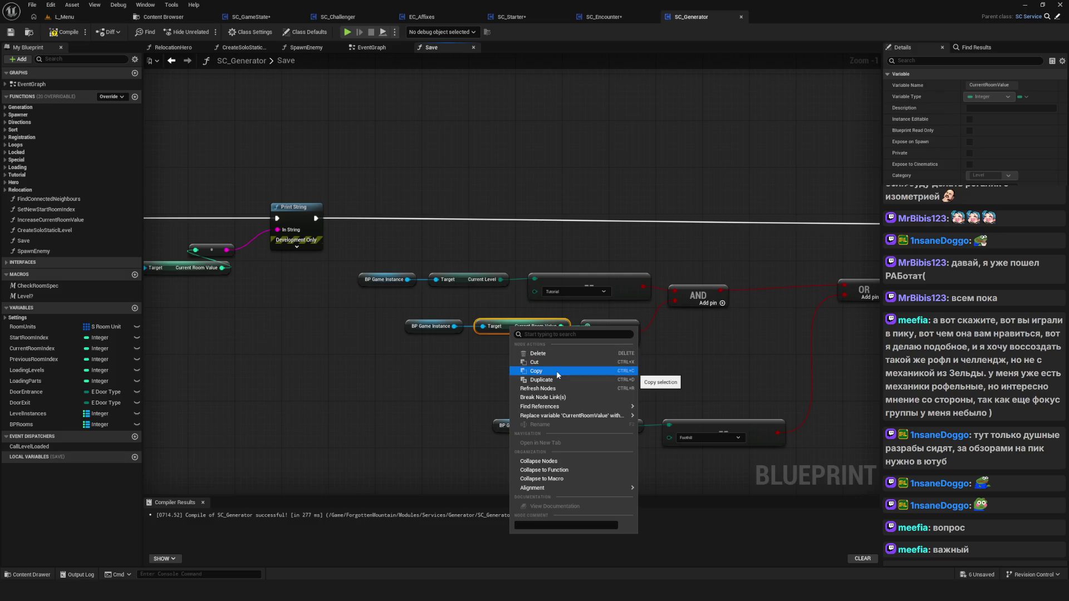
Find all CurrentRoomValue references by name, compile SC_Generator, and return to the Content Browser.
mouse_move(586, 406)
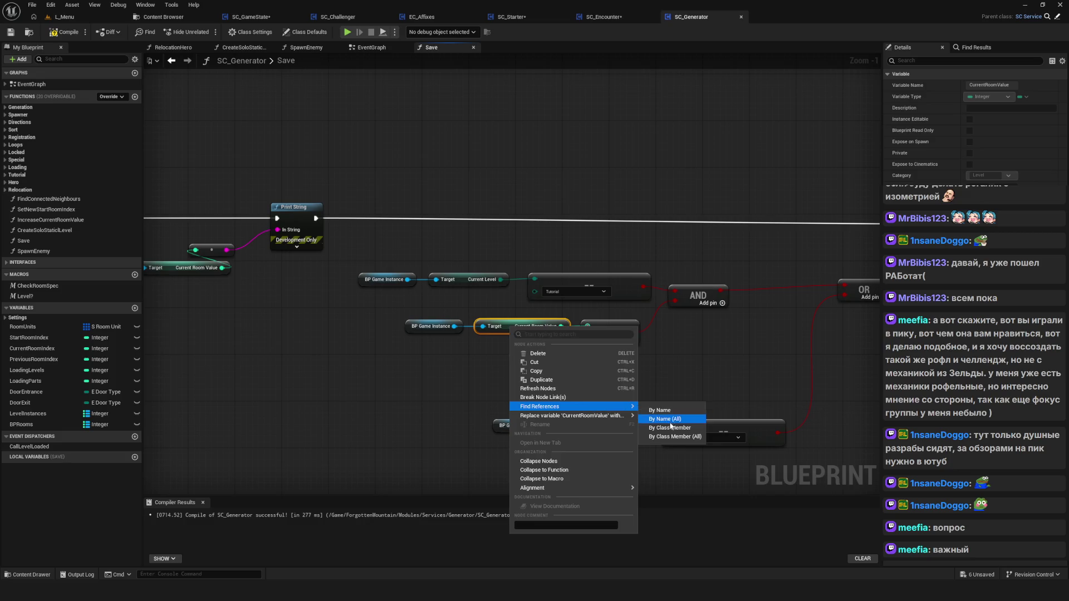
left_click(670, 420)
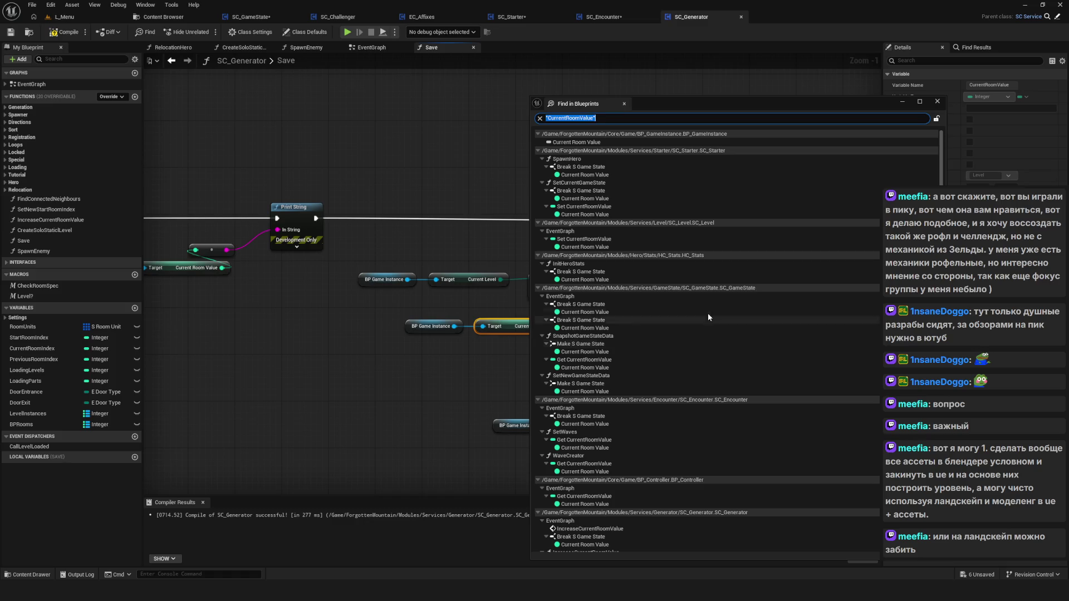
left_click(66, 33)
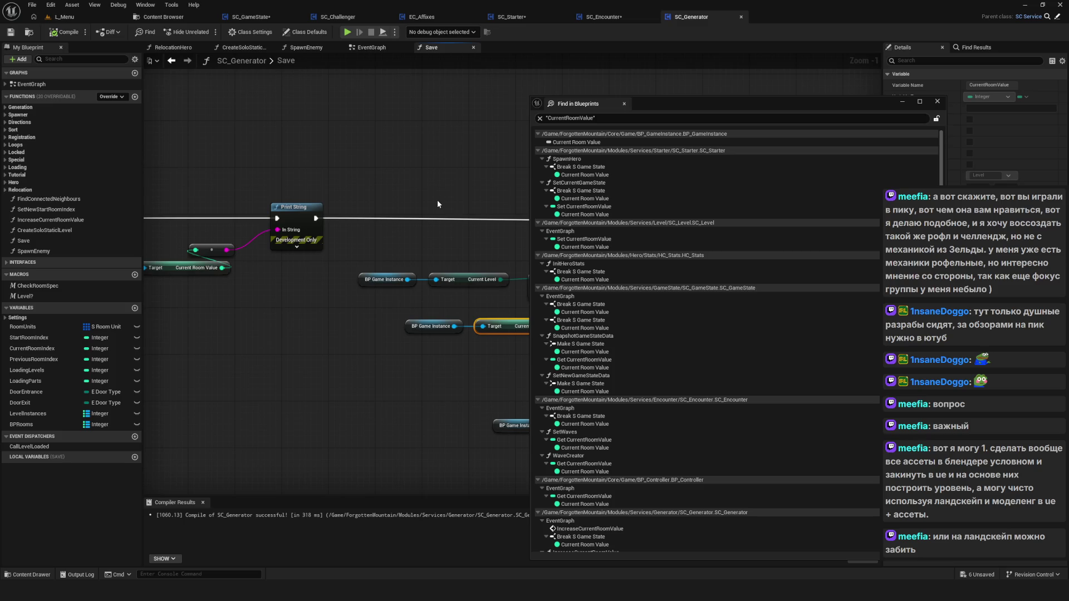
left_click(150, 16)
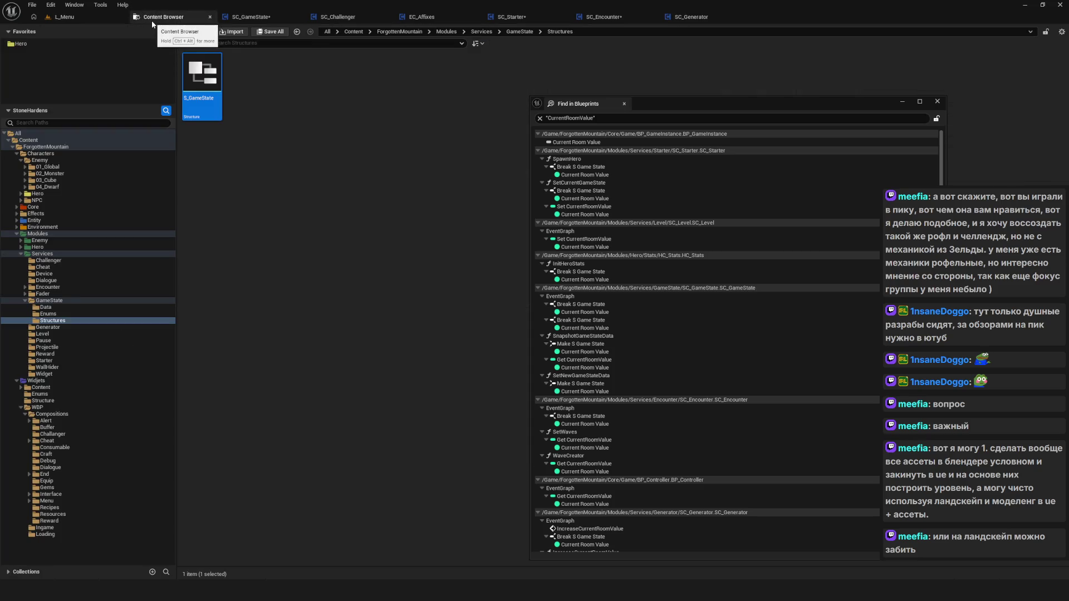
In the L_Menu level, switch the editor mode to Modeling, then to Landscape.
left_click(82, 18)
left_click(76, 31)
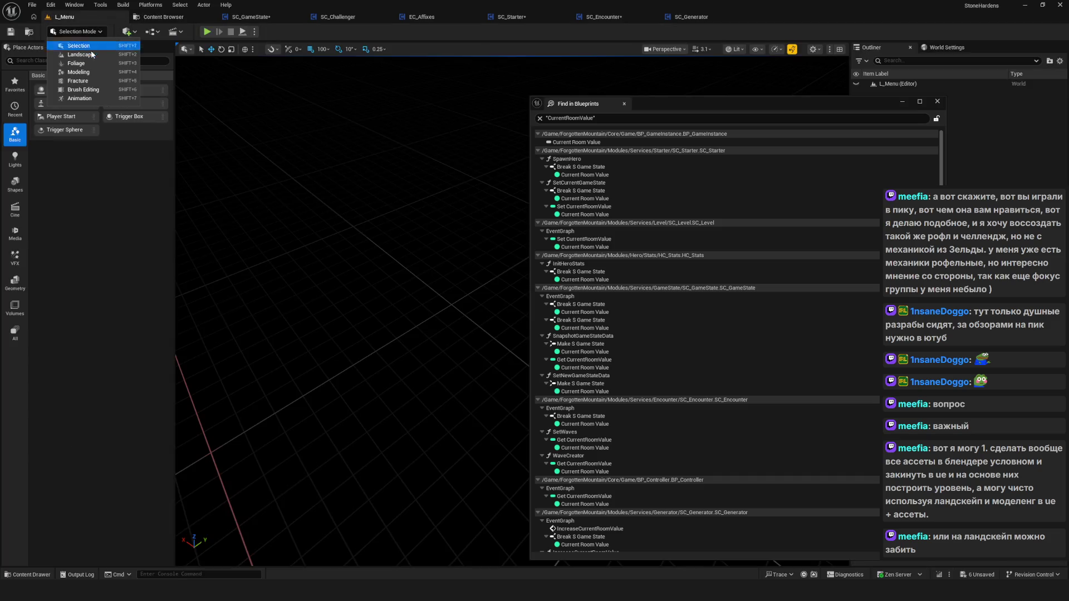
left_click(72, 73)
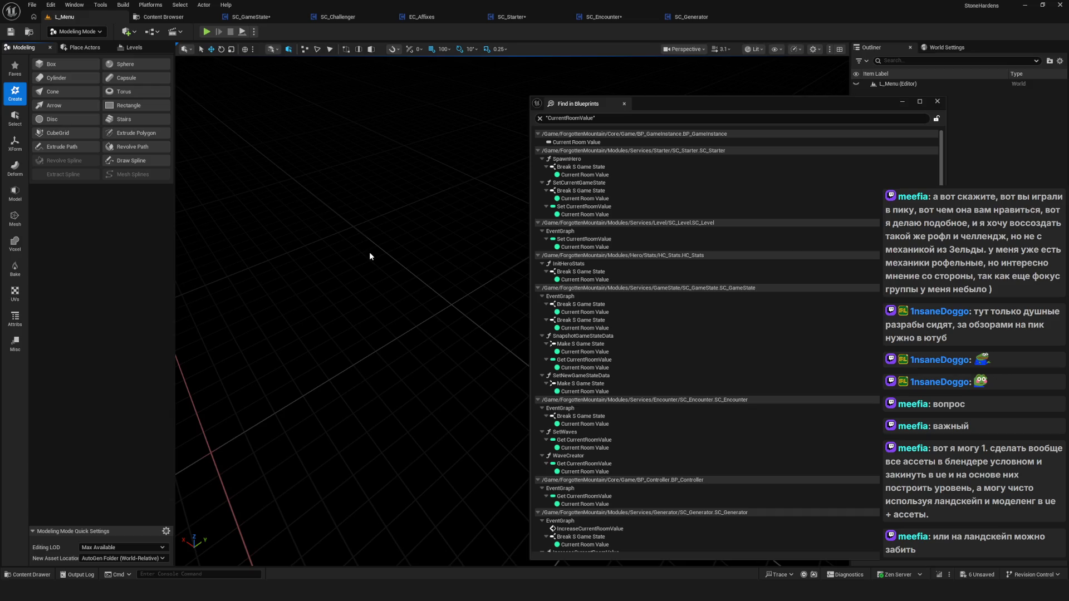
left_click(82, 32)
left_click(80, 54)
Close Find in Blueprints and view the 8×8-component landscape preview.
left_click_drag(320, 79, 319, 55)
left_click_drag(351, 312, 351, 268)
left_click_drag(387, 210, 387, 177)
left_click(937, 102)
mouse_move(612, 278)
left_mouse_down()
mouse_move(612, 301)
mouse_move(612, 170)
left_mouse_up()
Frame the landscape preview in the viewport with F.
key("f")
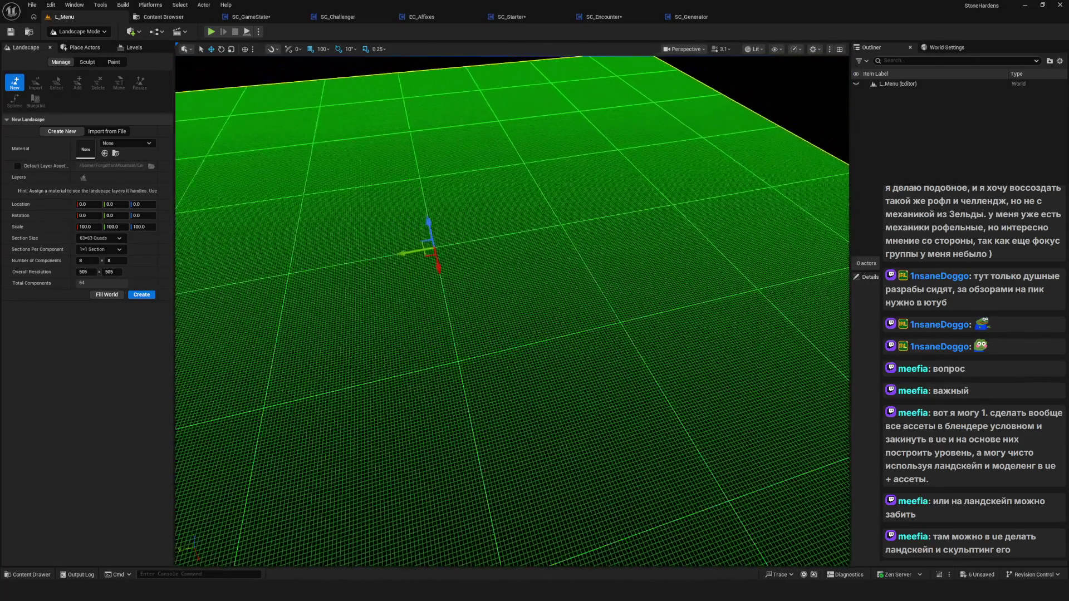
mouse_move(512, 334)
left_mouse_down()
mouse_move(512, 295)
mouse_move(501, 287)
mouse_move(479, 281)
mouse_move(495, 309)
mouse_move(445, 300)
left_mouse_up()
key("f")
left_click_drag(500, 218, 473, 218)
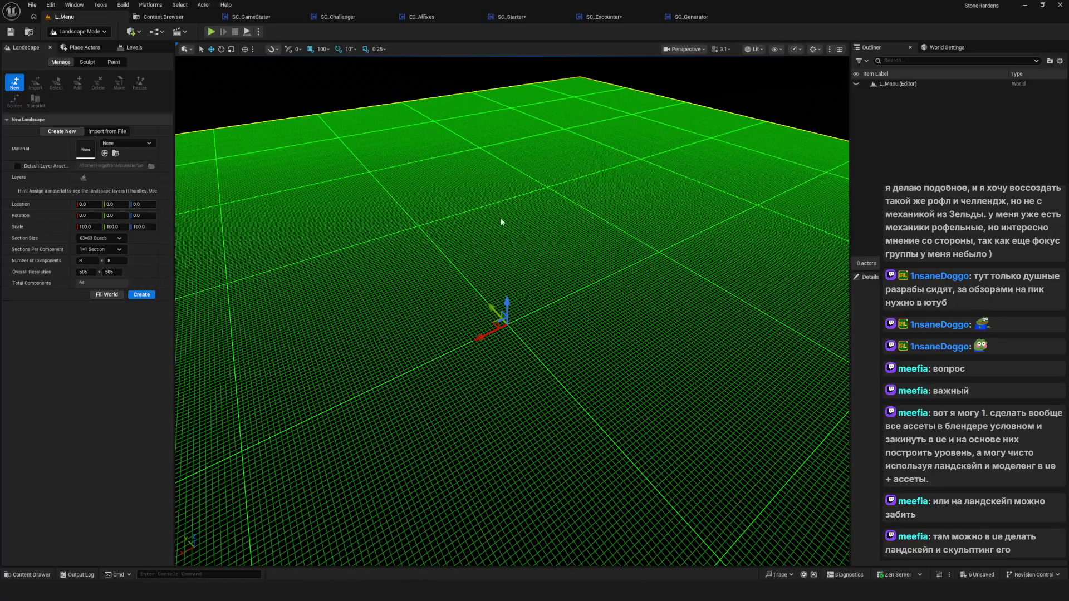
Set the landscape to 2×2 components and create it.
left_click(86, 261)
type("2")
left_click(117, 261)
type("2")
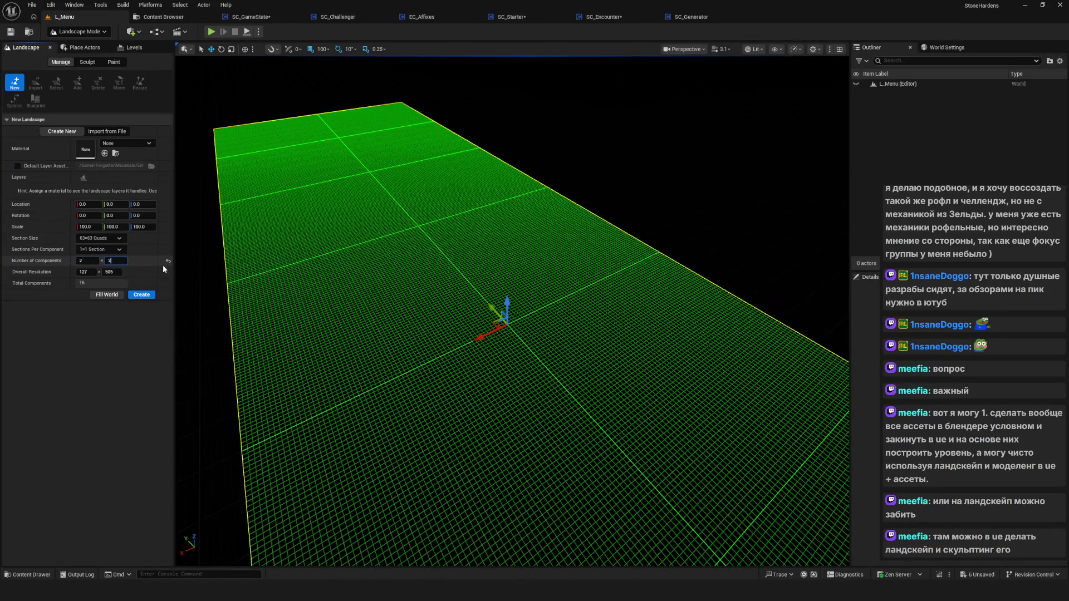
key("Return")
left_click_drag(212, 270, 249, 151)
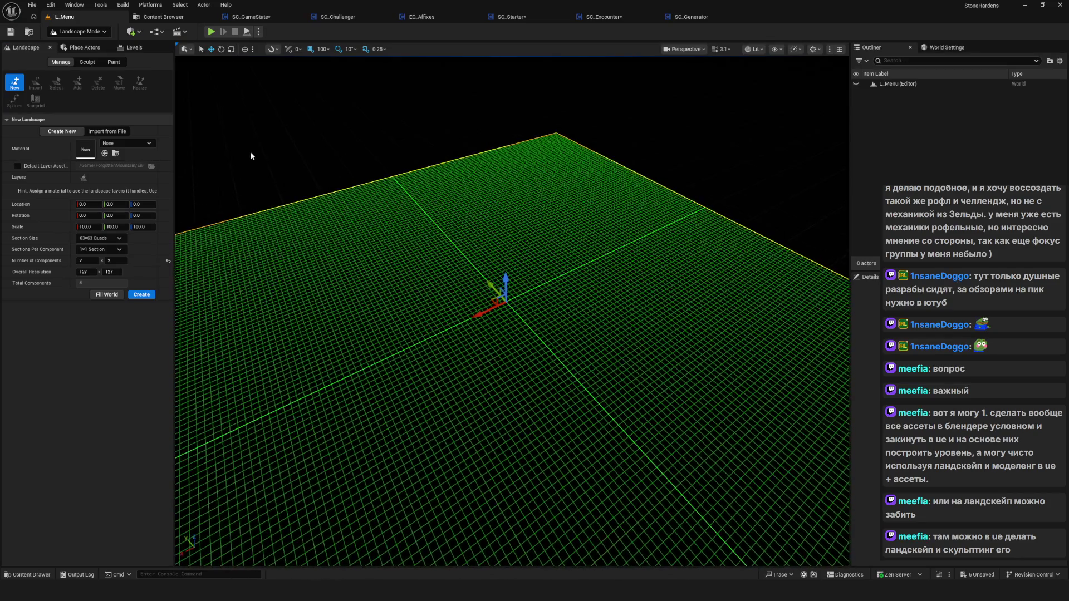
left_click(146, 295)
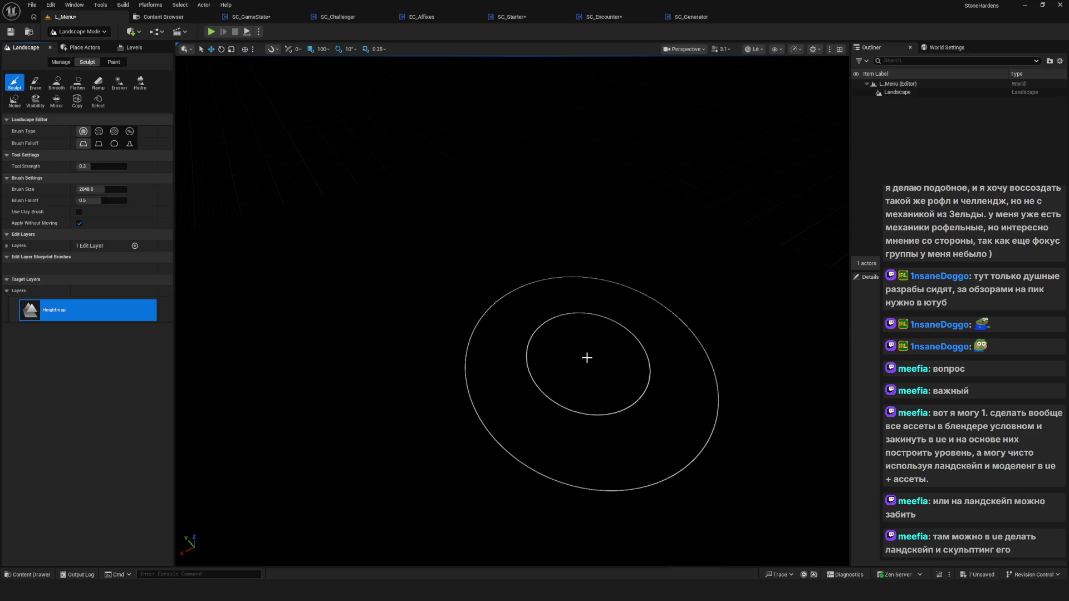
left_click(756, 52)
Switch the viewport from Lit to Wireframe and fly around the flat landscape grid.
left_click(768, 100)
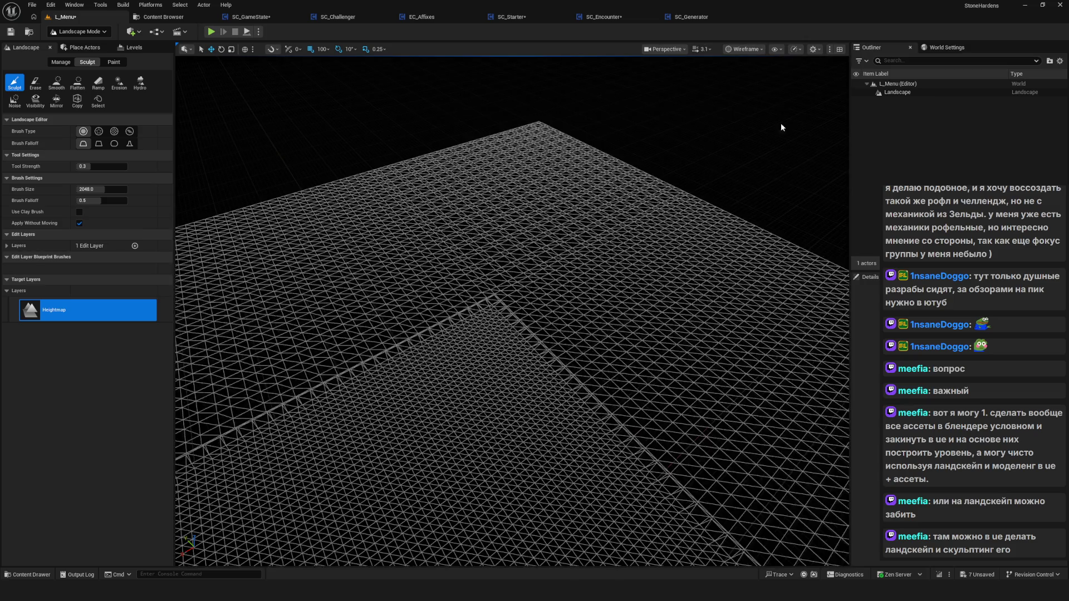
scroll(544, 357, "up", 5)
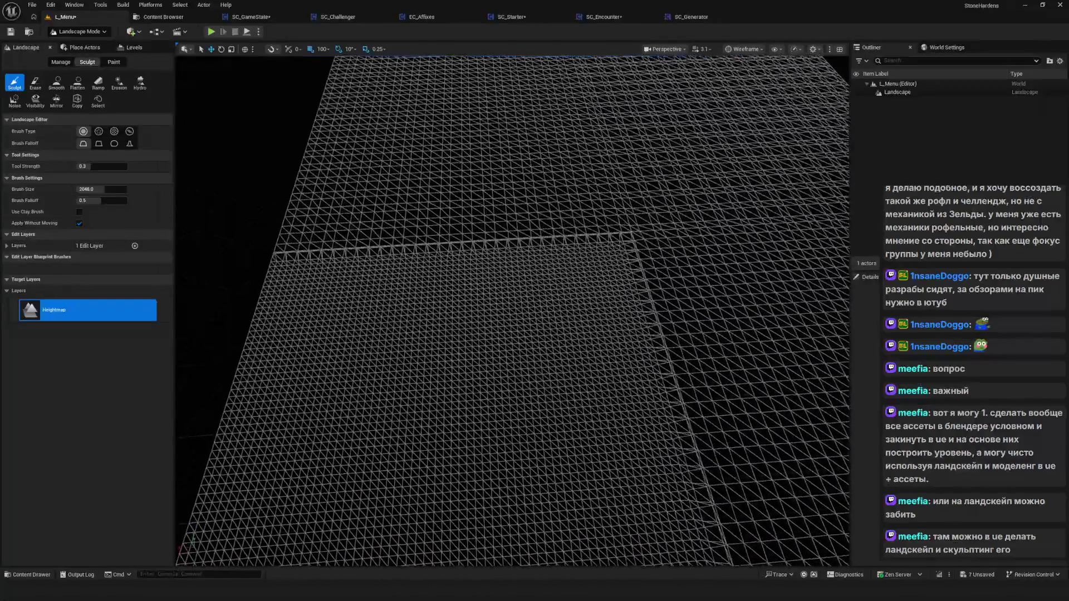
scroll(512, 312, "up", 5)
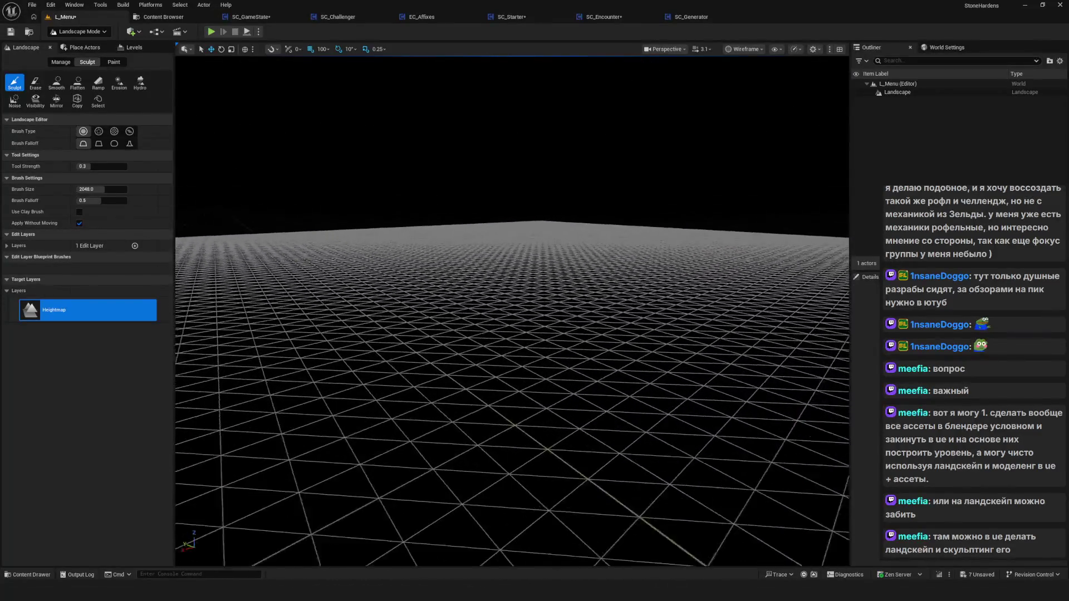
scroll(512, 312, "up", 5)
scroll(512, 312, "down", 5)
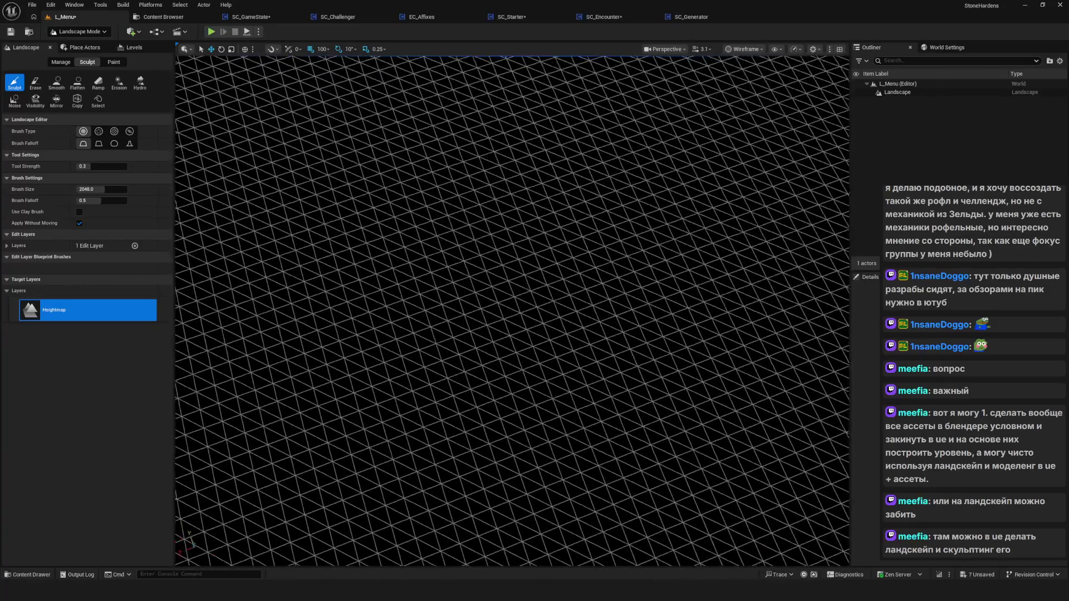
scroll(512, 312, "down", 3)
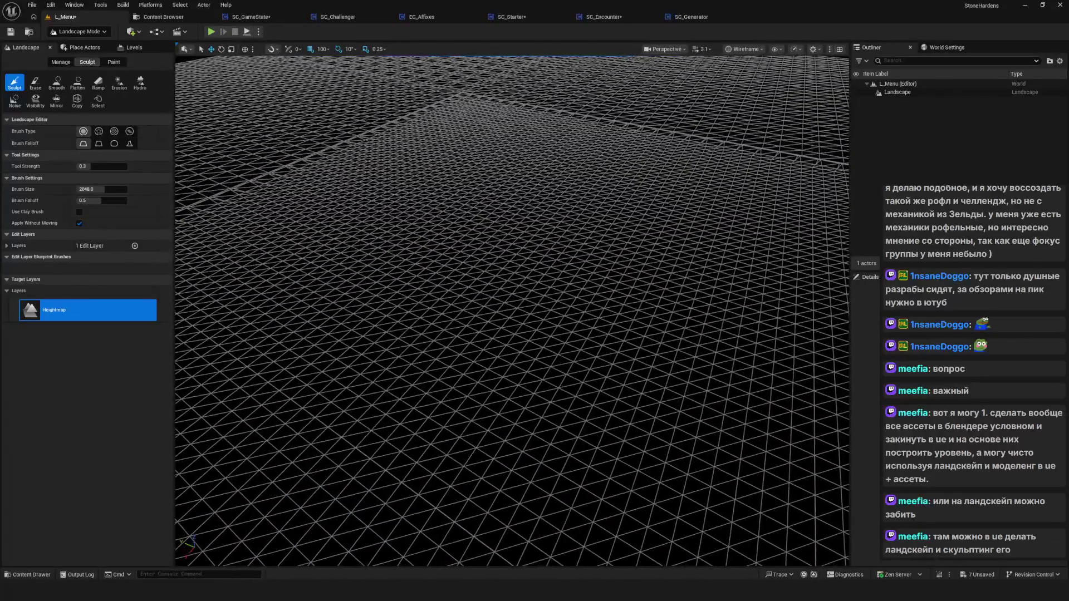
scroll(513, 312, "down", 4)
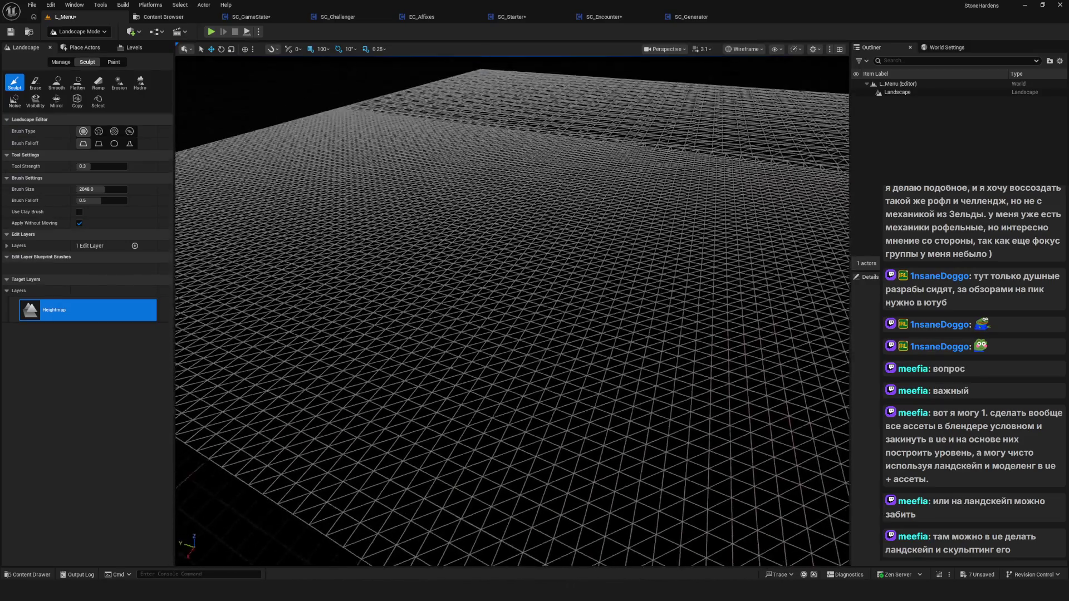
scroll(512, 312, "down", 4)
scroll(512, 311, "up", 5)
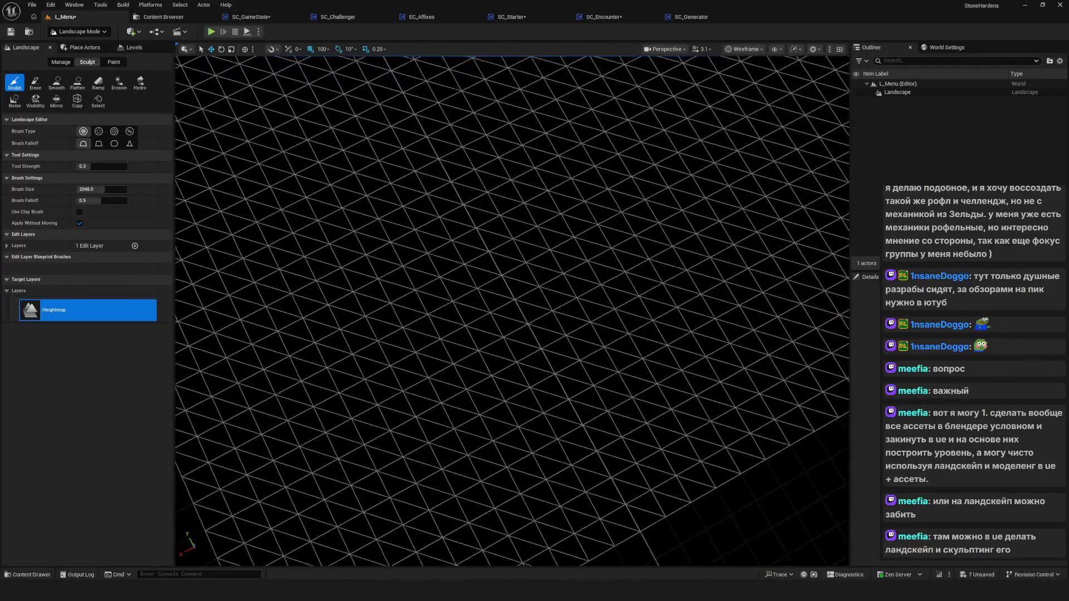
Sculpt a large rounded hill in the landscape's middle, orbiting to check it.
left_click_drag(512, 311, 512, 245)
left_click_drag(563, 311, 563, 352)
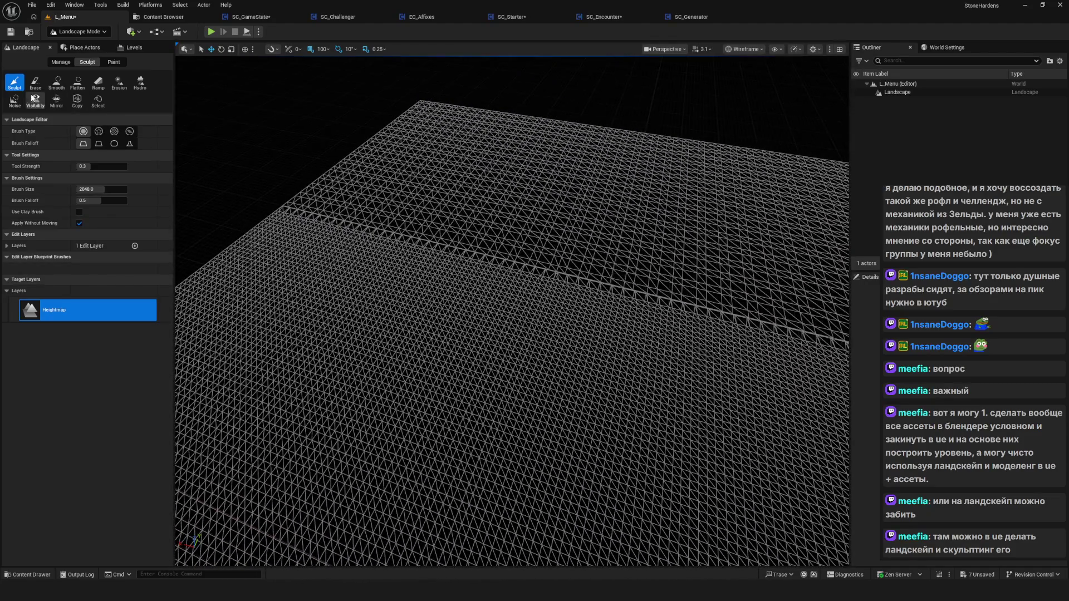
left_click_drag(811, 358, 812, 334)
left_click_drag(655, 240, 655, 214)
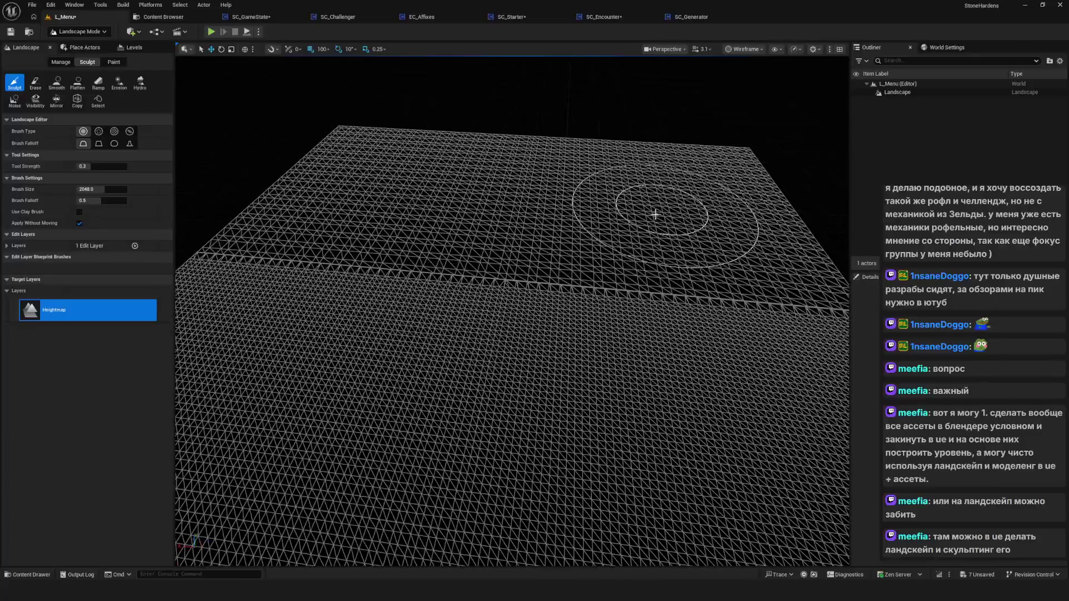
mouse_move(633, 264)
left_mouse_down()
mouse_move(634, 197)
mouse_move(633, 263)
mouse_move(690, 257)
mouse_move(635, 257)
left_mouse_up()
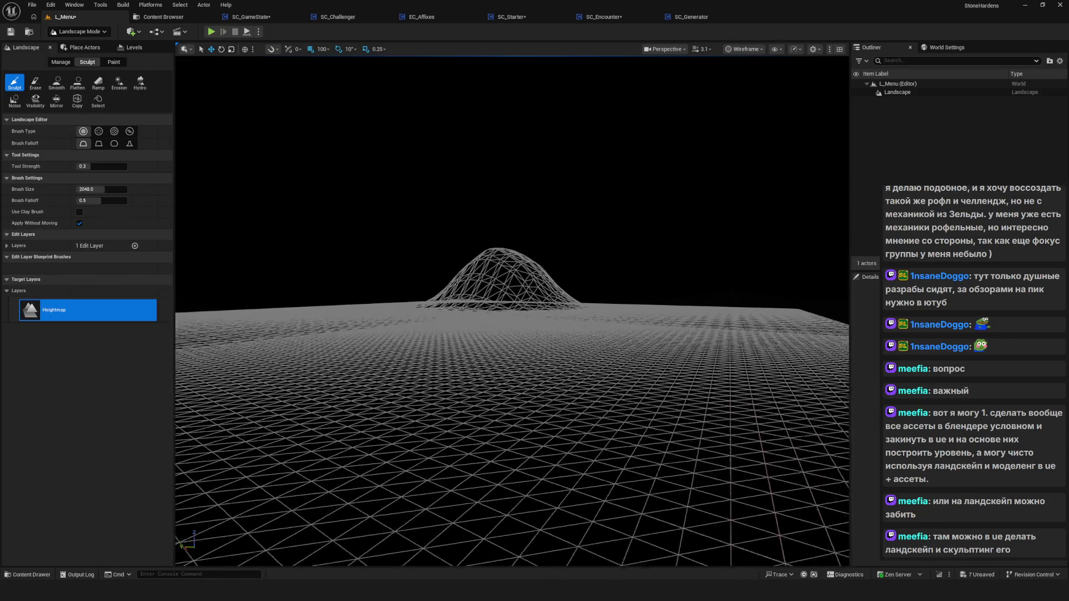
left_click_drag(634, 257, 634, 203)
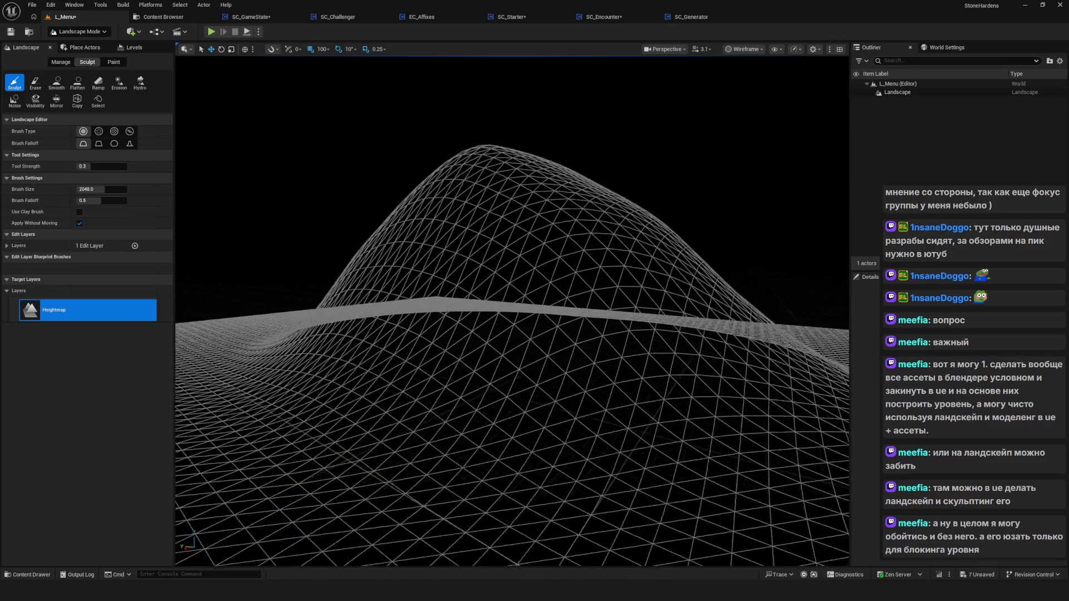
scroll(512, 312, "down", 3)
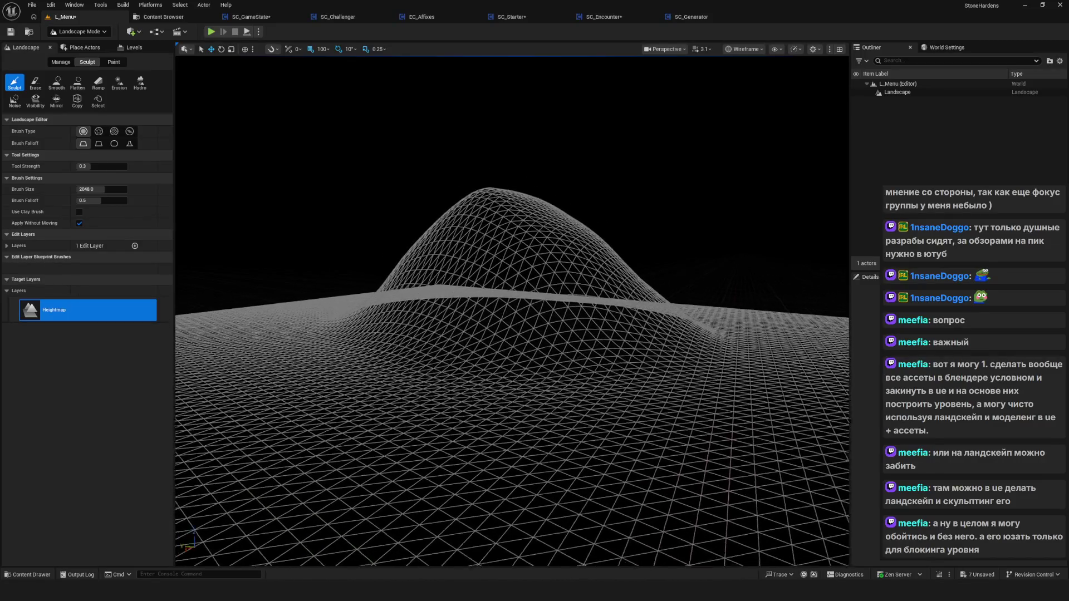
mouse_move(512, 312)
left_mouse_down()
mouse_move(512, 256)
mouse_move(656, 268)
mouse_move(554, 253)
left_mouse_up()
Shrink the sculpt brush from 2048 to about 728.69 using the [ key.
key("bracketleft")
key("bracketleft")
key("bracketleft")
key("bracketleft")
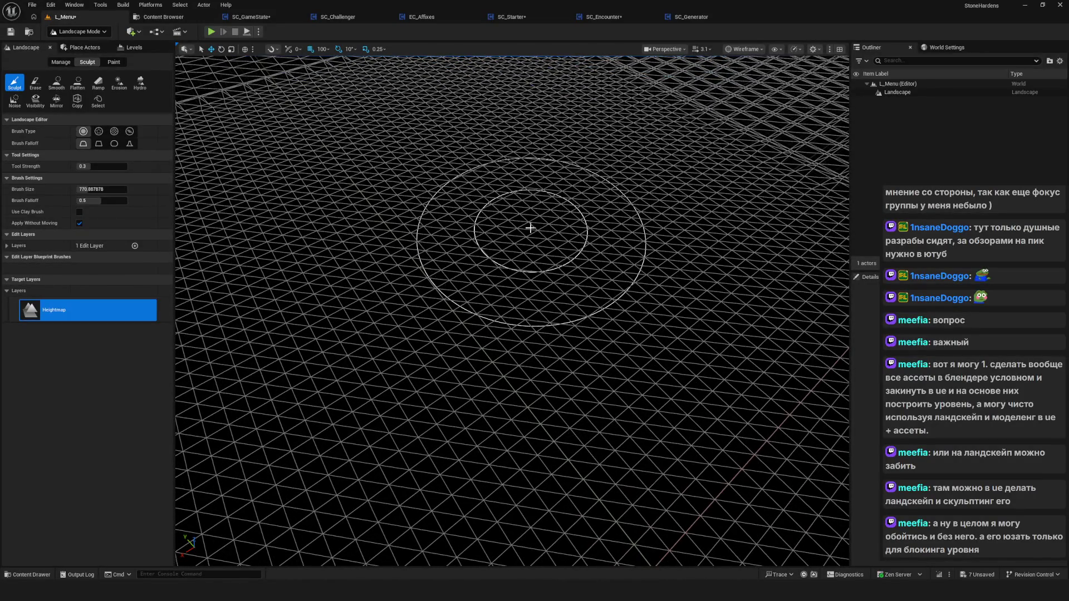
key("bracketleft")
key("bracketleft")
key("bracketleft")
mouse_move(554, 267)
left_mouse_down()
mouse_move(546, 215)
mouse_move(515, 269)
mouse_move(526, 240)
left_mouse_up()
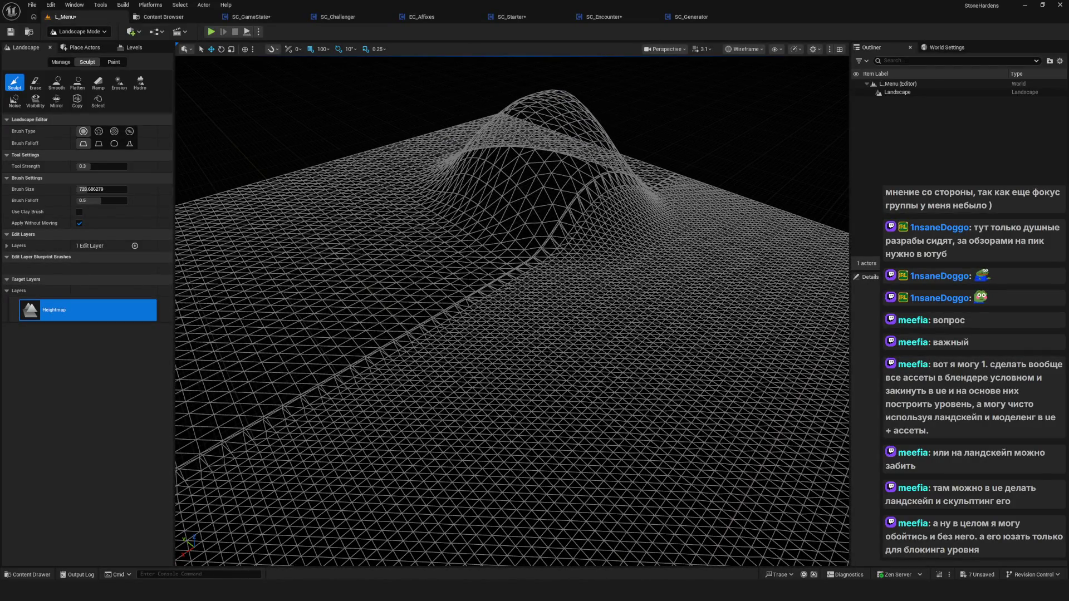
Sculpt a flat ledge across the hill's lower slope, orbiting around it.
left_click_drag(316, 316, 316, 317)
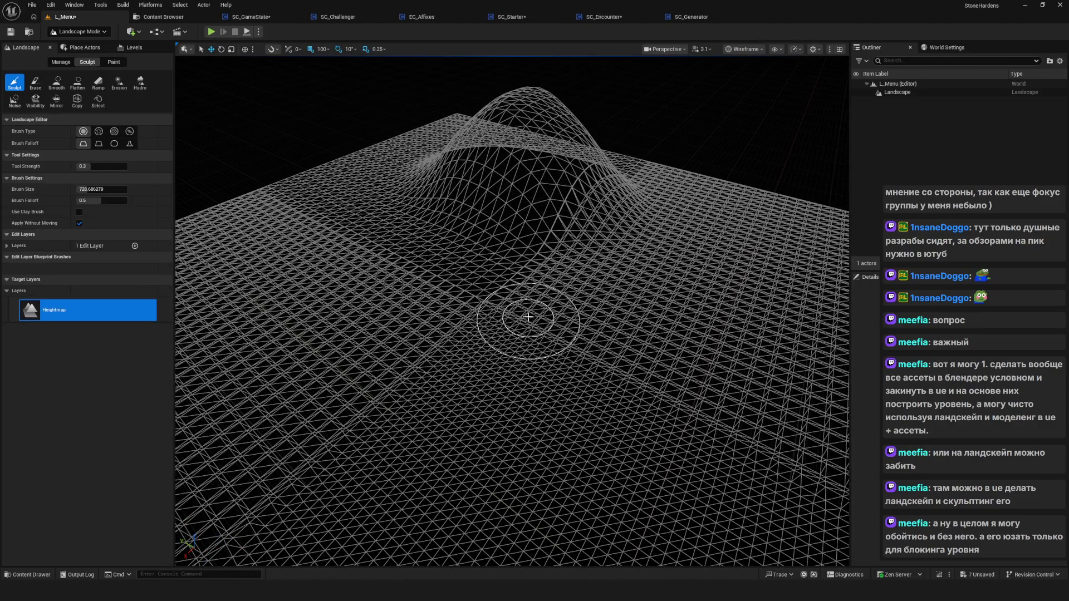
left_click_drag(529, 317, 453, 262)
left_click_drag(516, 271, 515, 271)
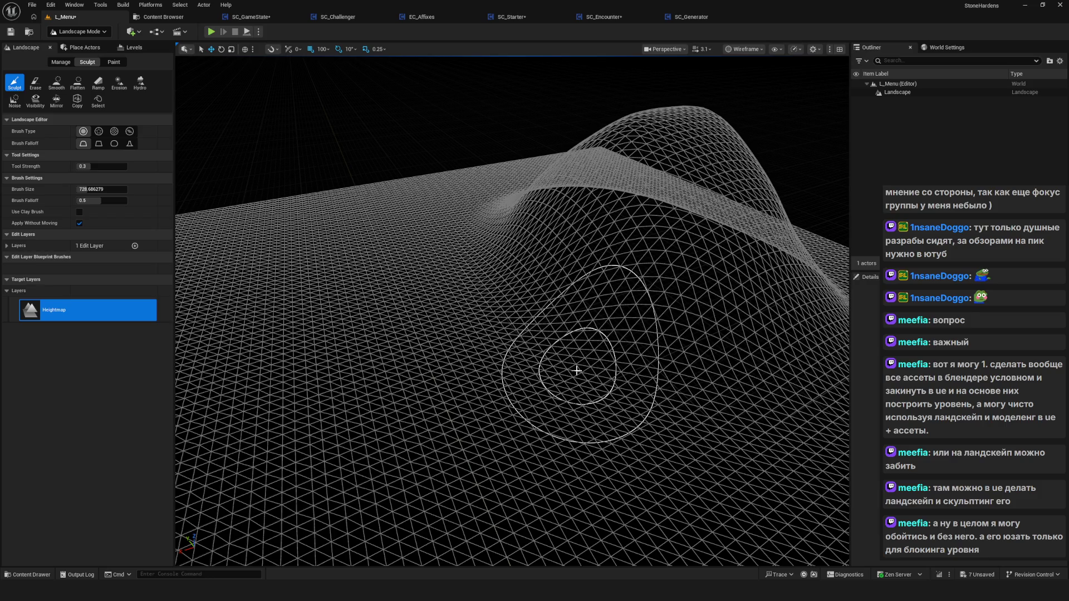
scroll(577, 370, "up", 5)
scroll(512, 311, "down", 5)
left_click_drag(512, 311, 596, 311)
scroll(512, 312, "up", 5)
key("d")
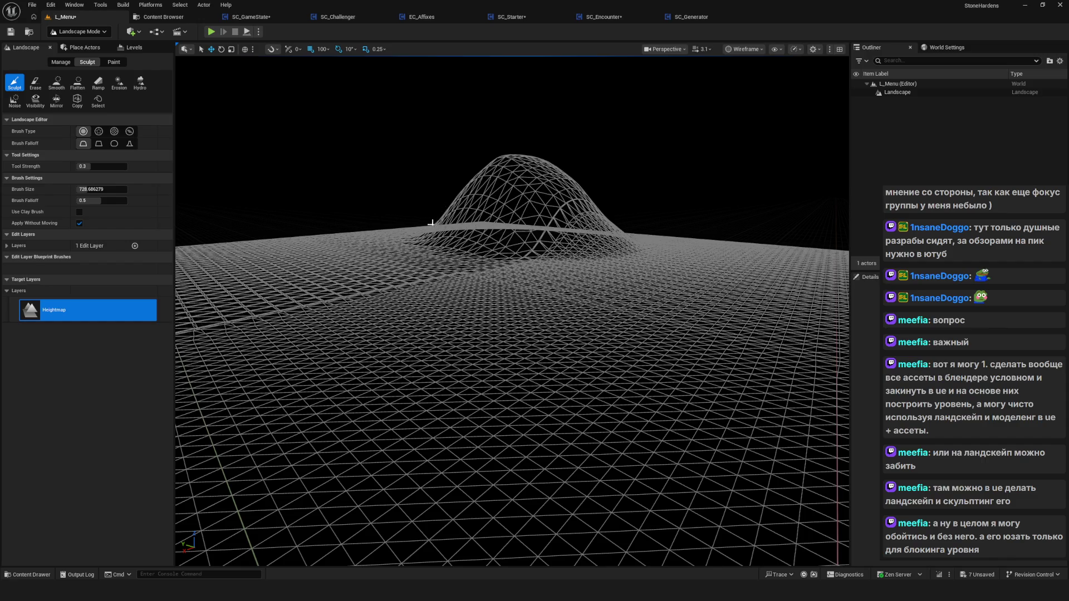
key("w")
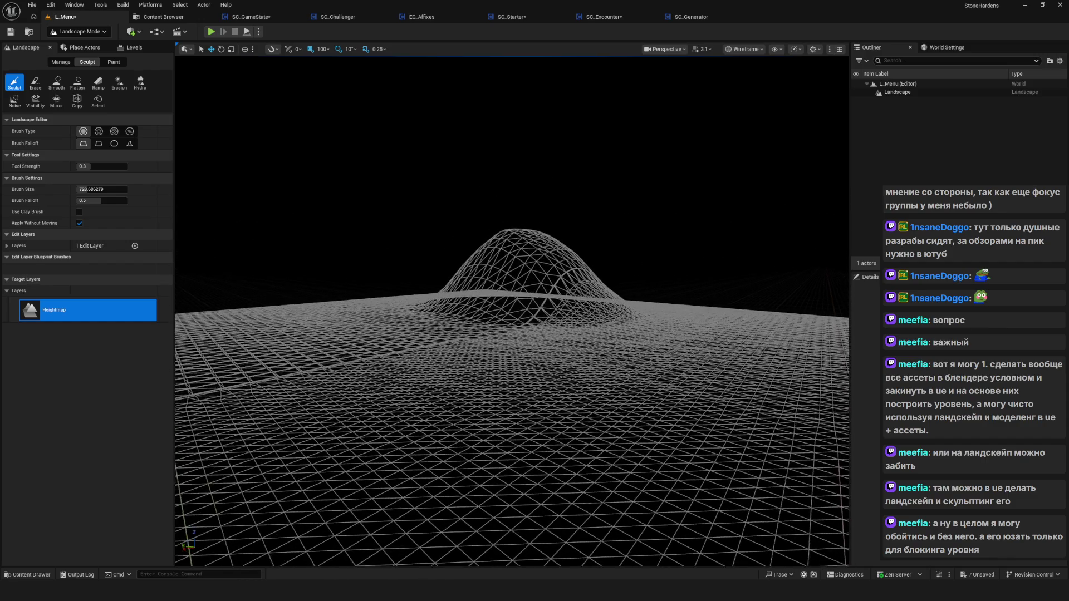
key("w")
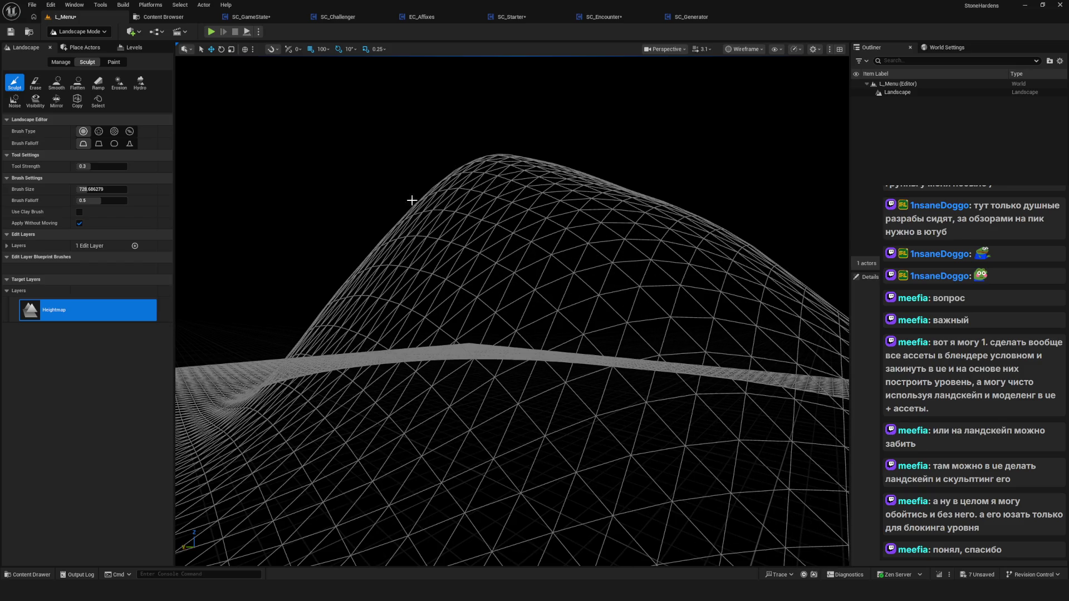
scroll(297, 337, "down", 8)
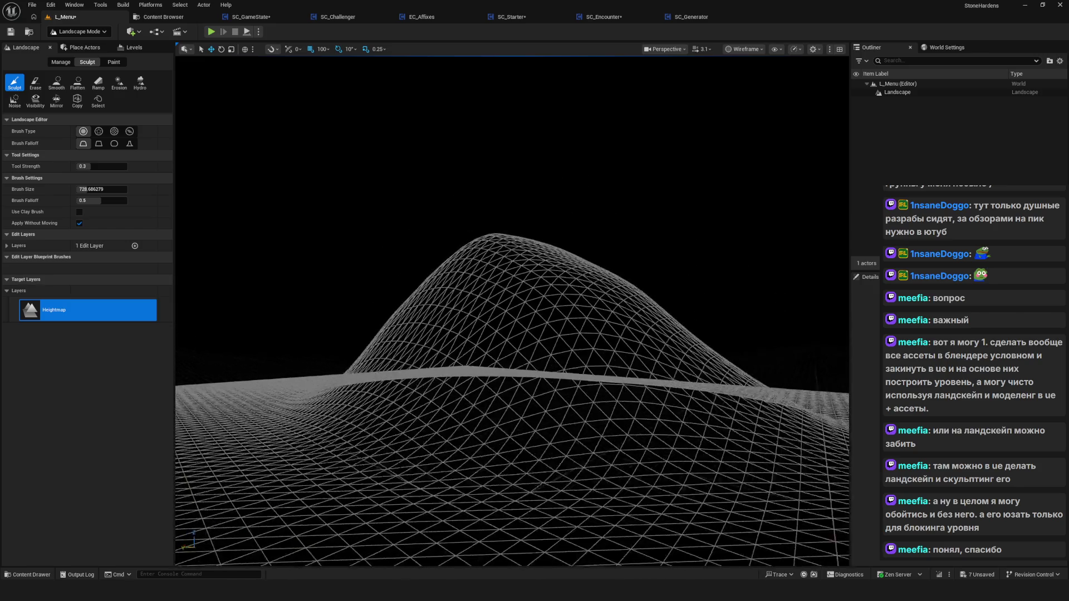
scroll(639, 298, "down", 5)
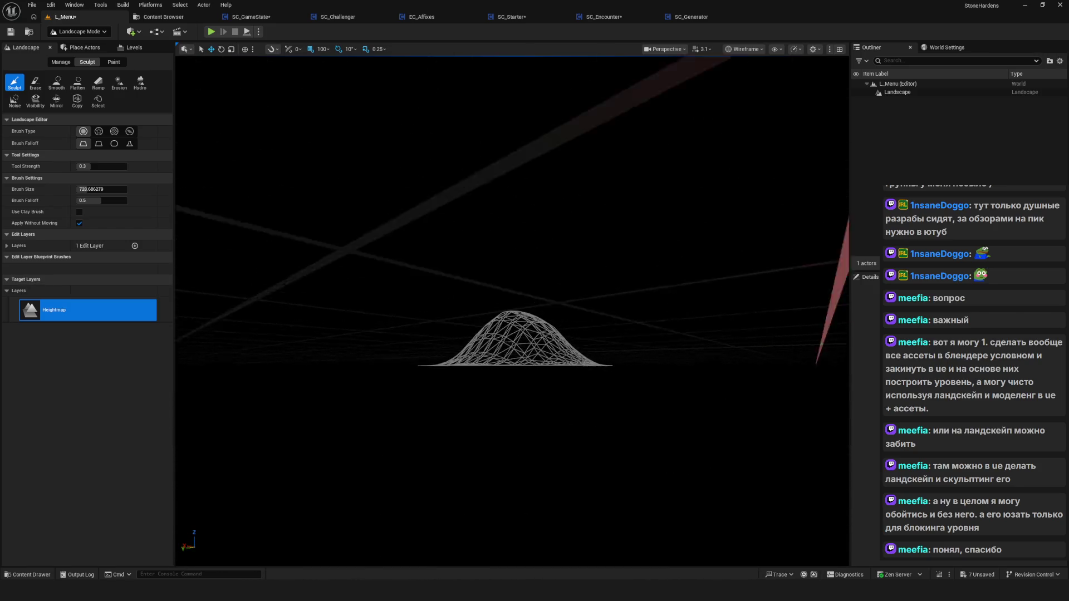
scroll(639, 297, "up", 3)
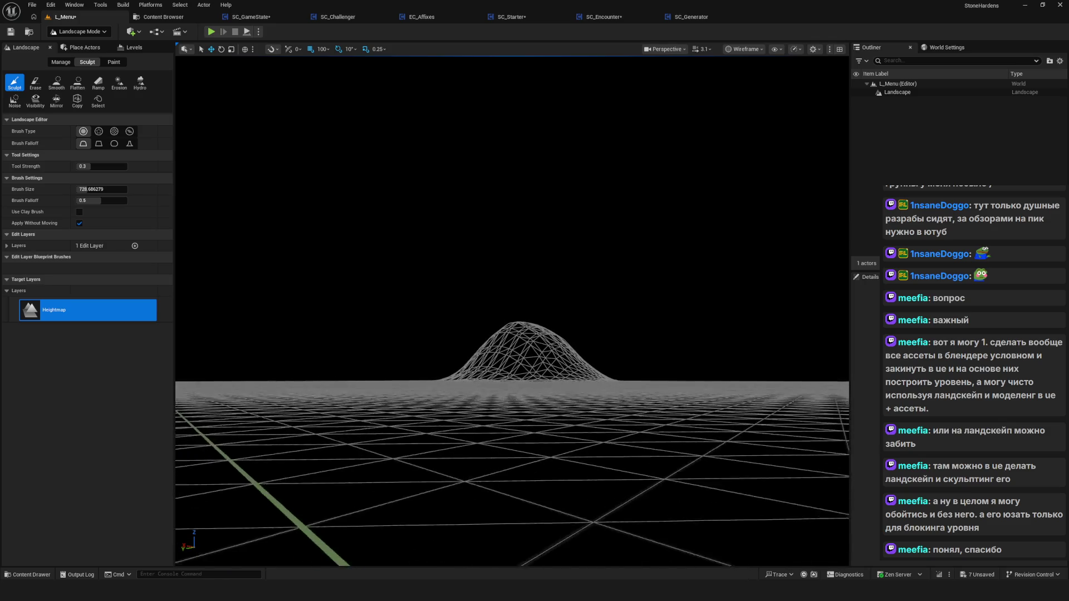
scroll(512, 312, "up", 1)
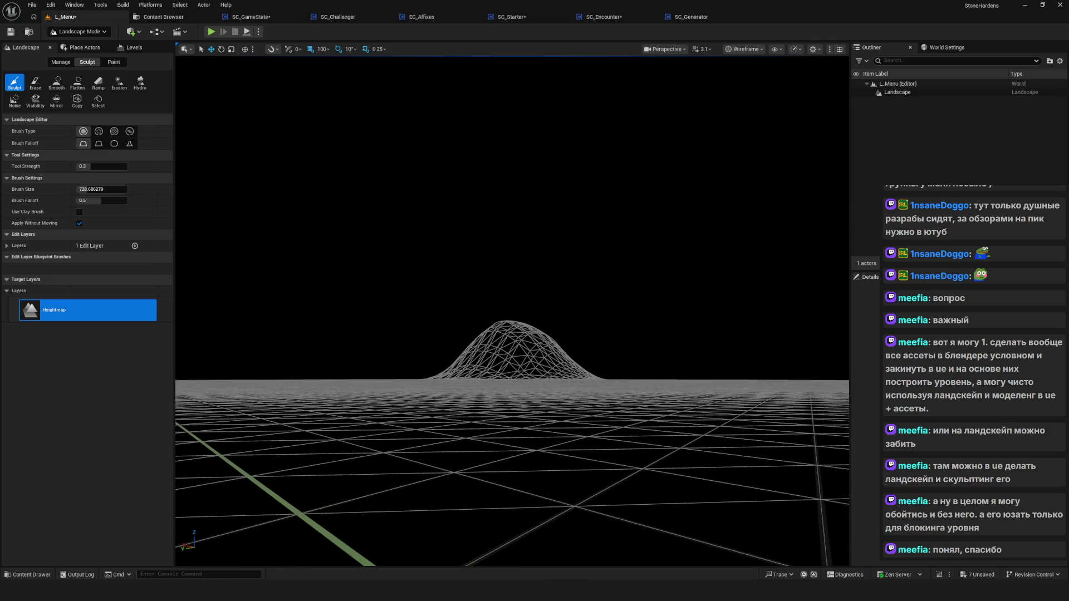
scroll(512, 312, "up", 5)
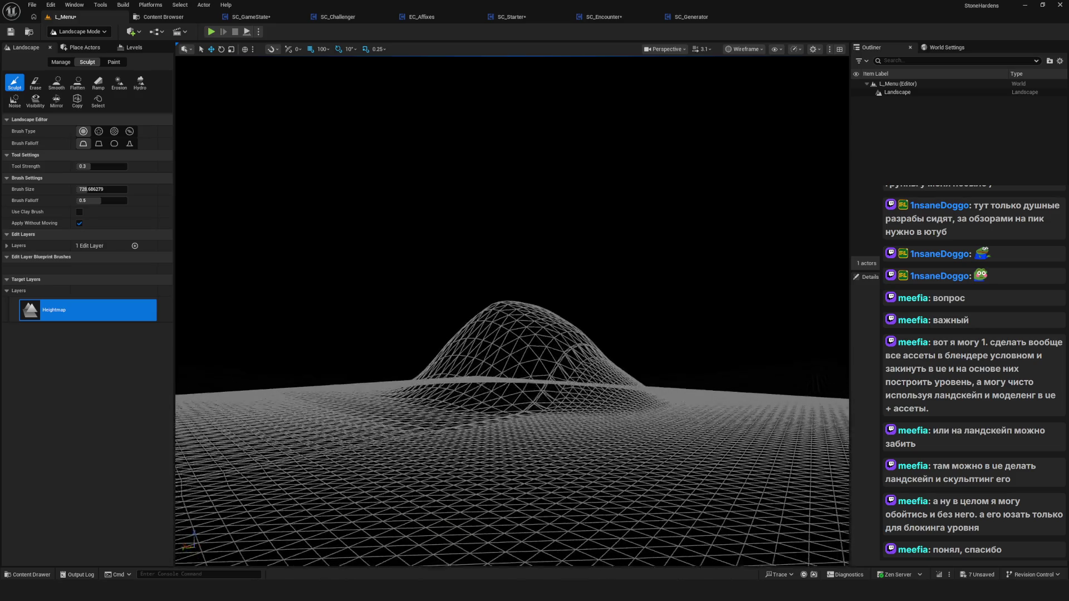
scroll(512, 311, "up", 5)
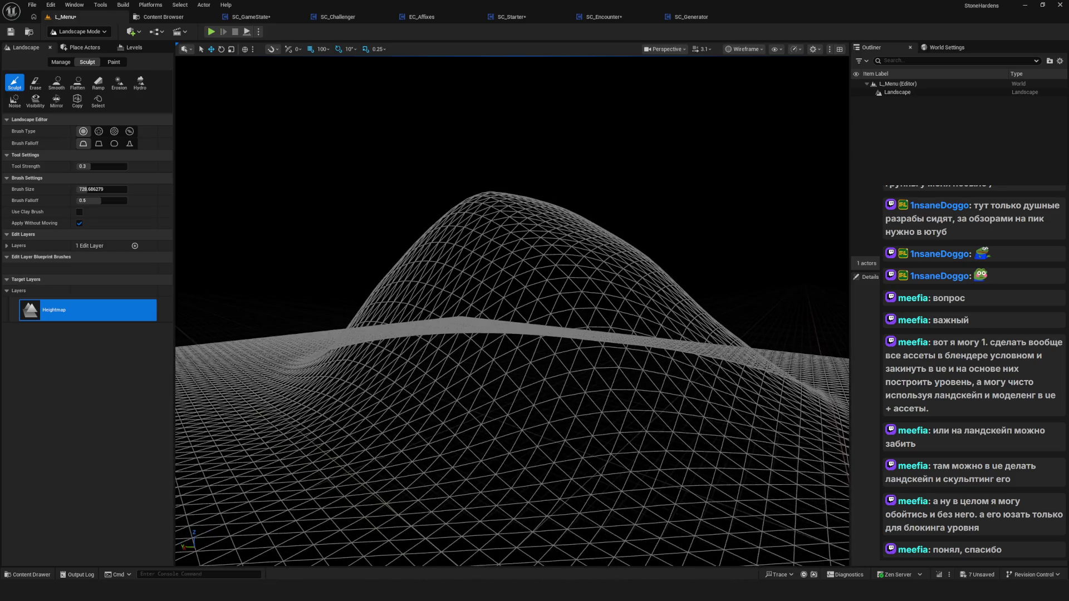
scroll(512, 311, "up", 2)
scroll(597, 310, "down", 4)
scroll(490, 382, "up", 3)
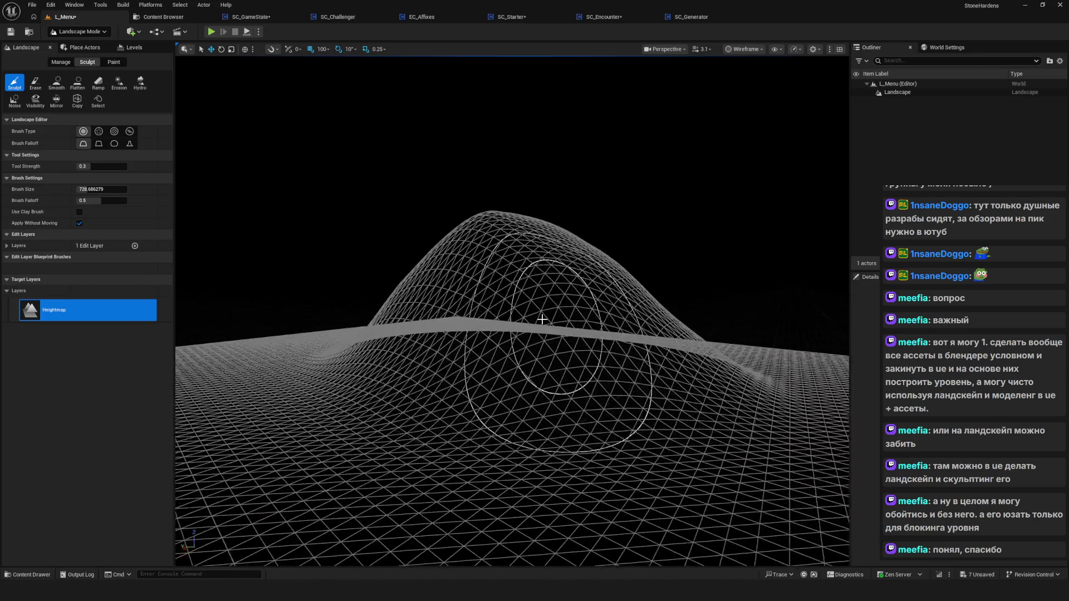
scroll(490, 382, "up", 4)
scroll(435, 232, "down", 5)
scroll(436, 233, "up", 1)
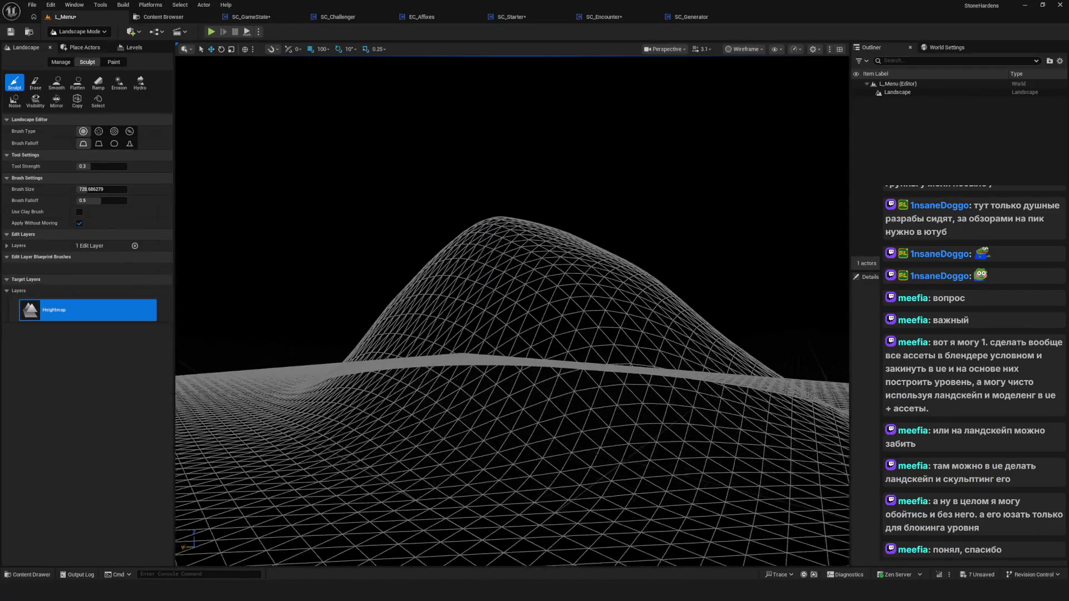
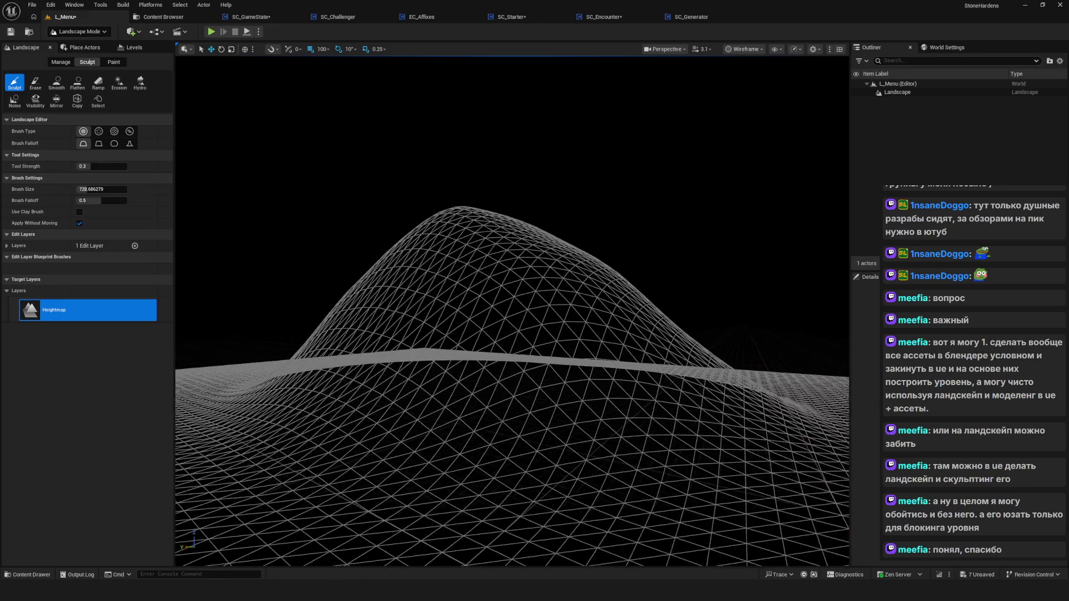
Fly the camera around the sculpted hill to inspect it up close, from above and afar.
key("d")
key("a")
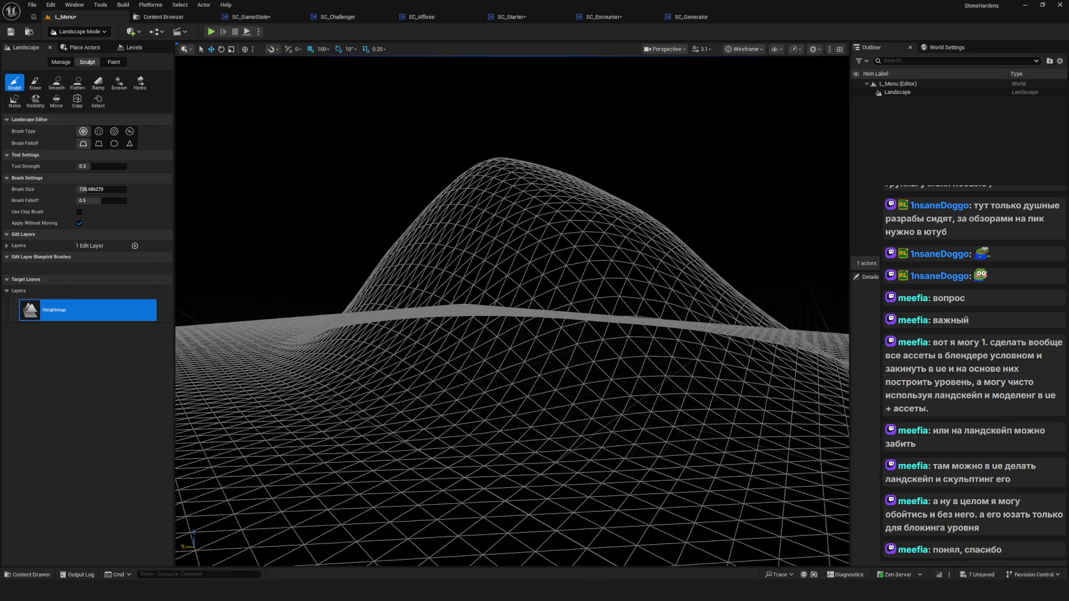
key("w")
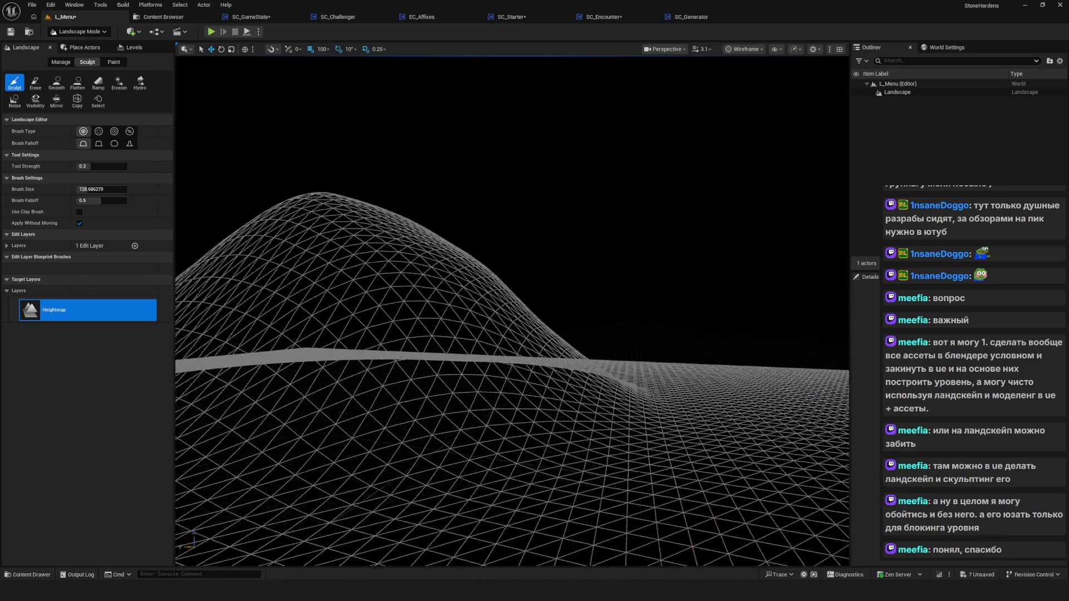
key("s")
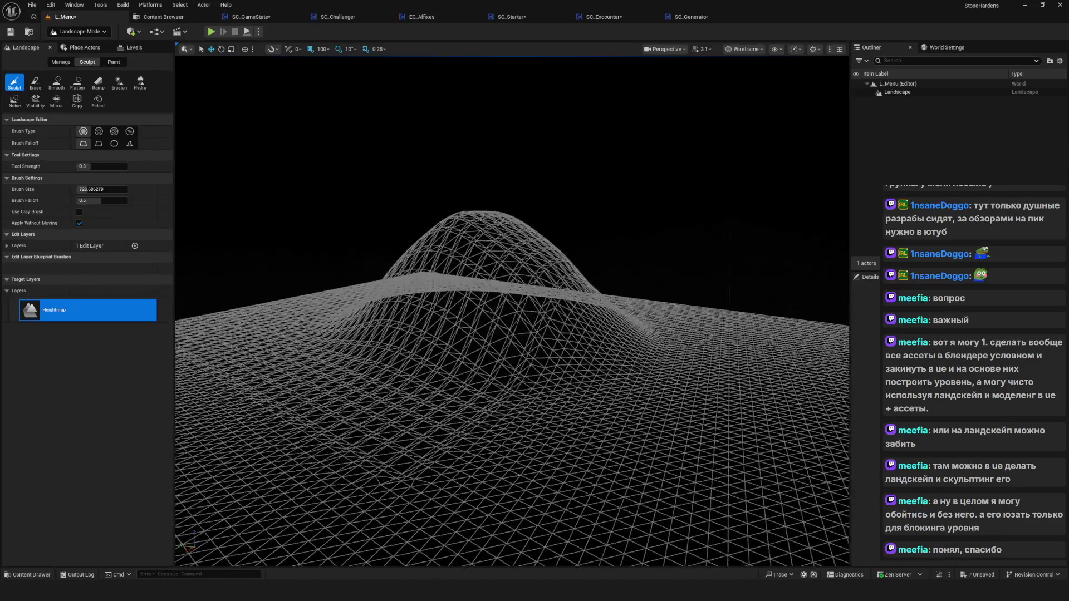
key("w")
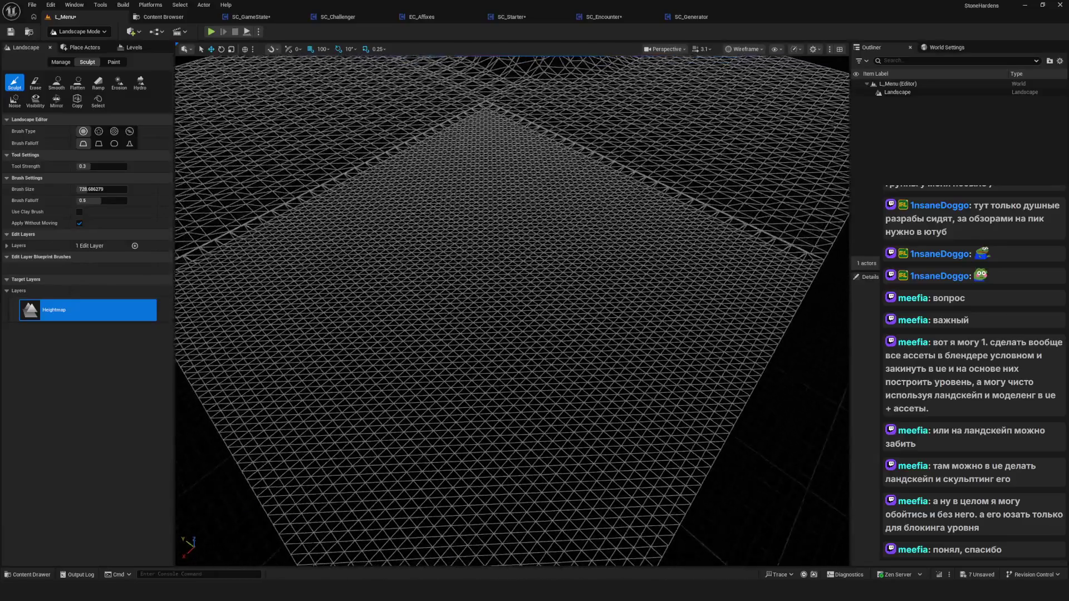
key("d")
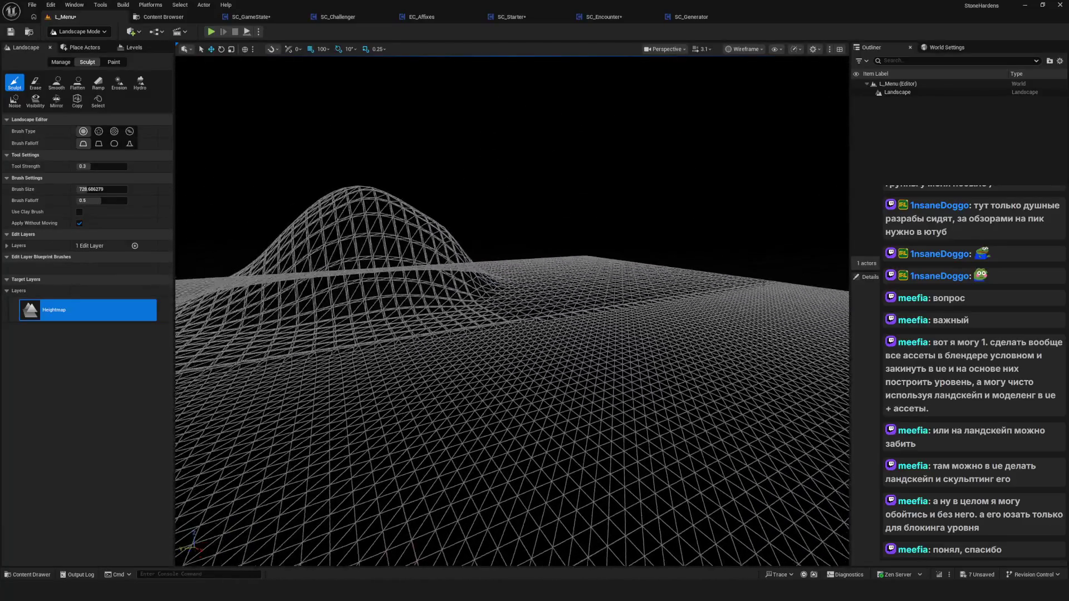
key("w")
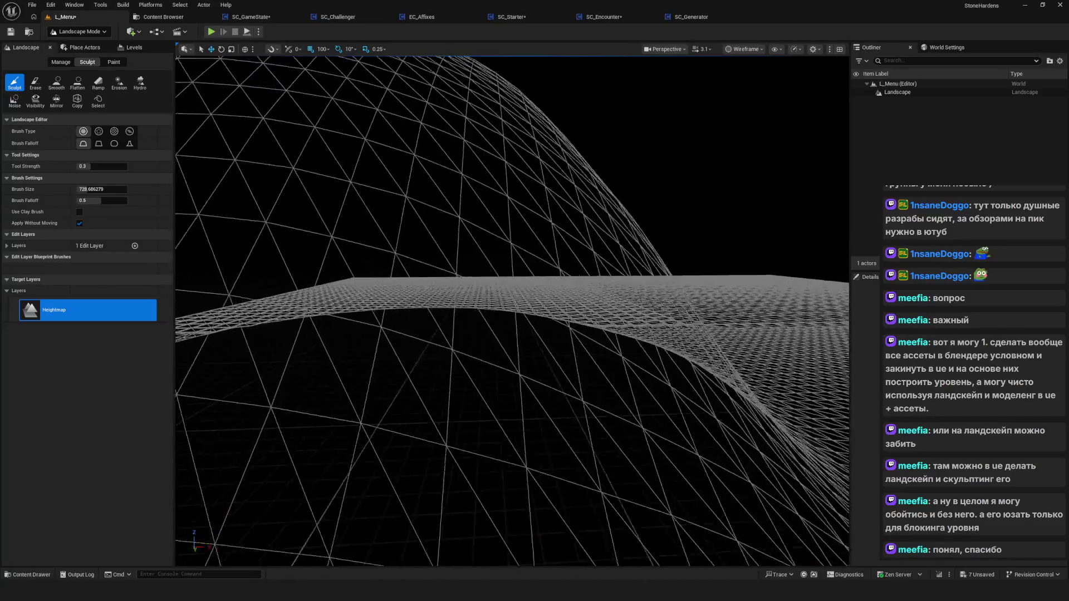
key("a")
key("e")
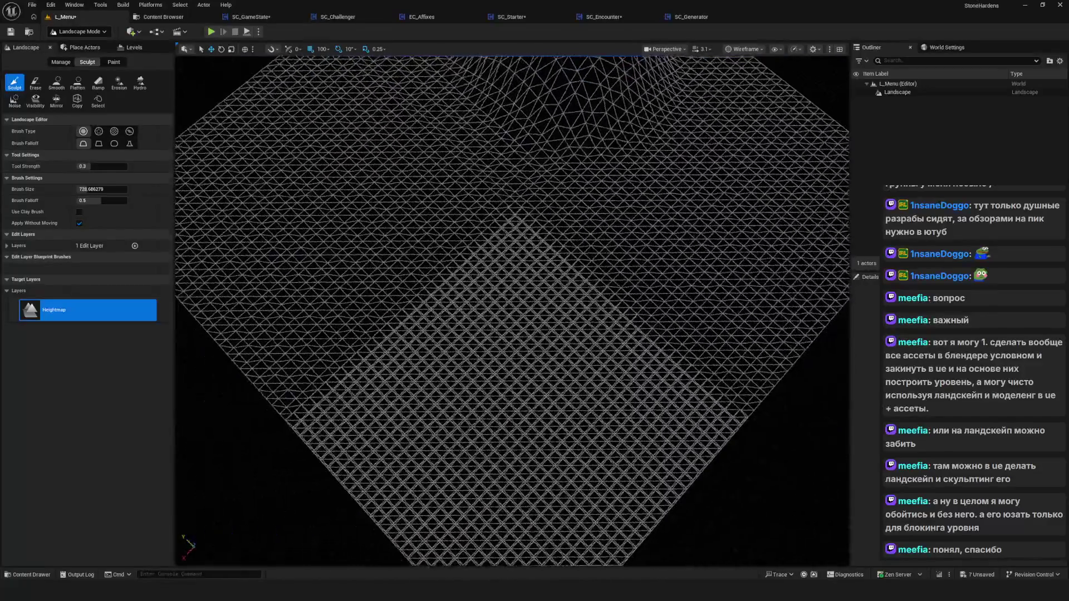
key("q")
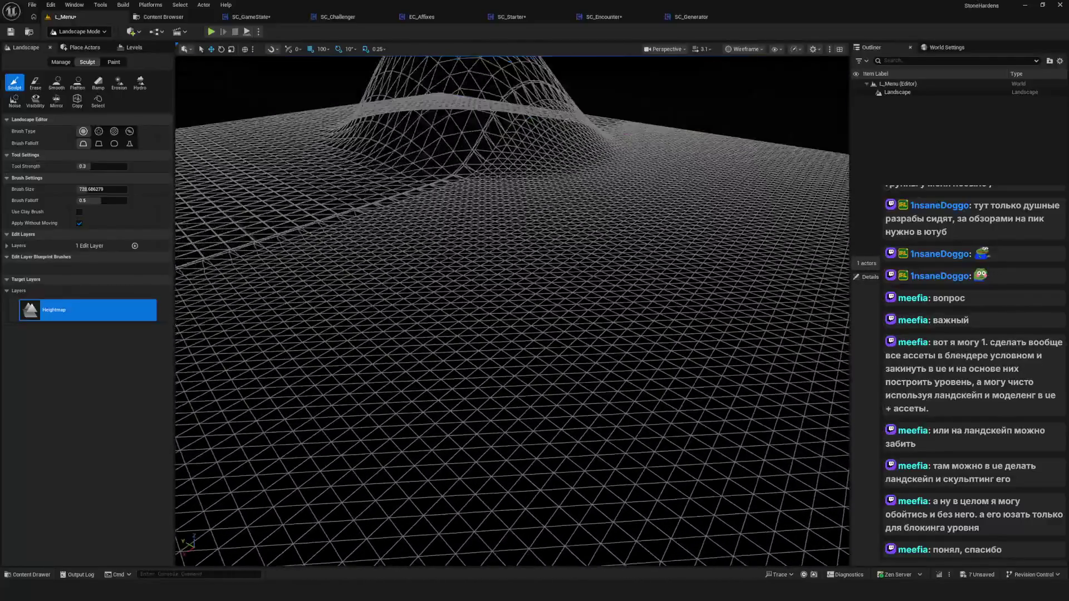
key("s")
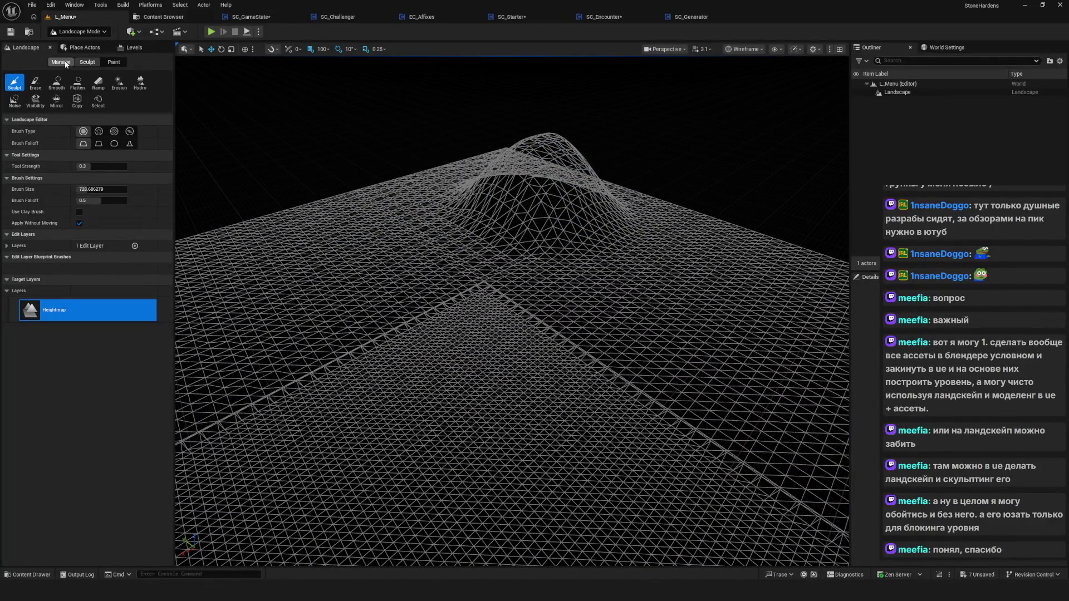
In Manage mode, select the Landscape actor in the Outliner and delete it from L_Menu.
left_click(61, 61)
left_click(650, 186)
scroll(529, 283, "down", 3)
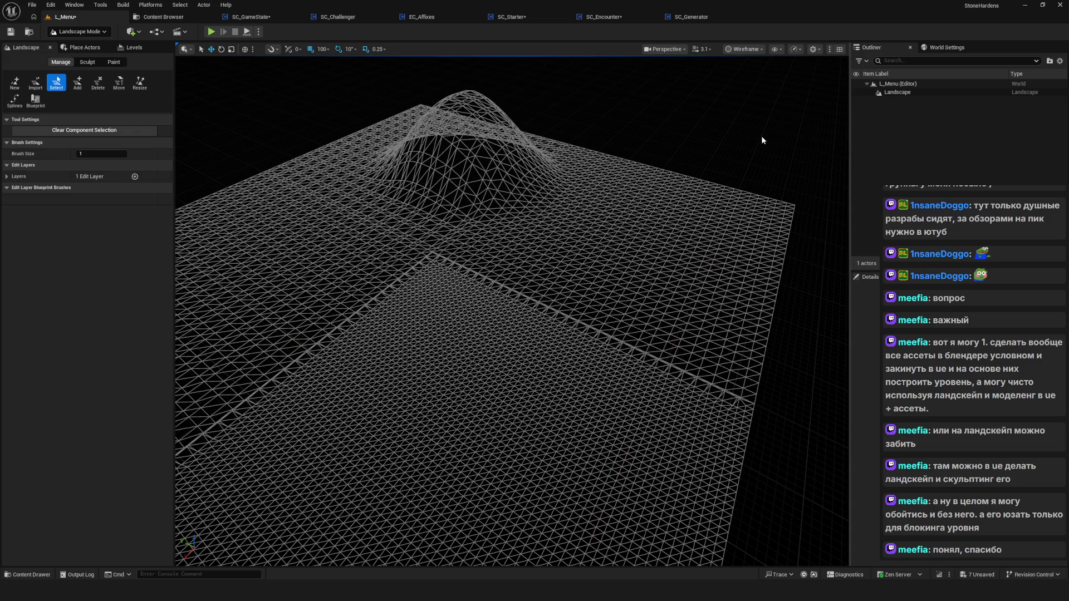
left_click(941, 93)
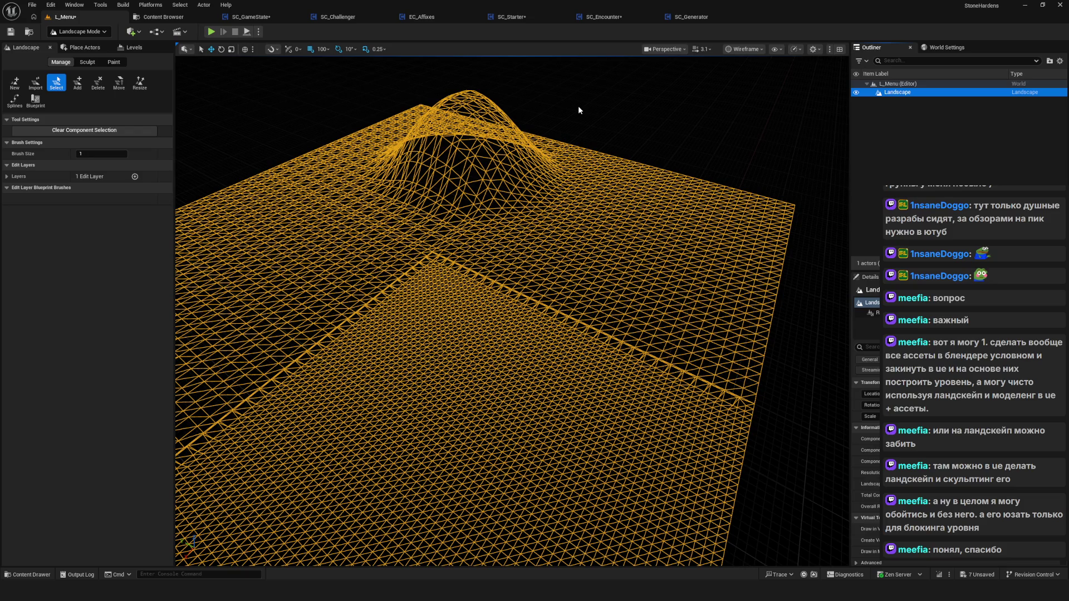
key("Delete")
Return to Selection Mode and save the emptied L_Menu level with Ctrl+S.
left_click(85, 34)
left_click(78, 45)
key("ctrl+s")
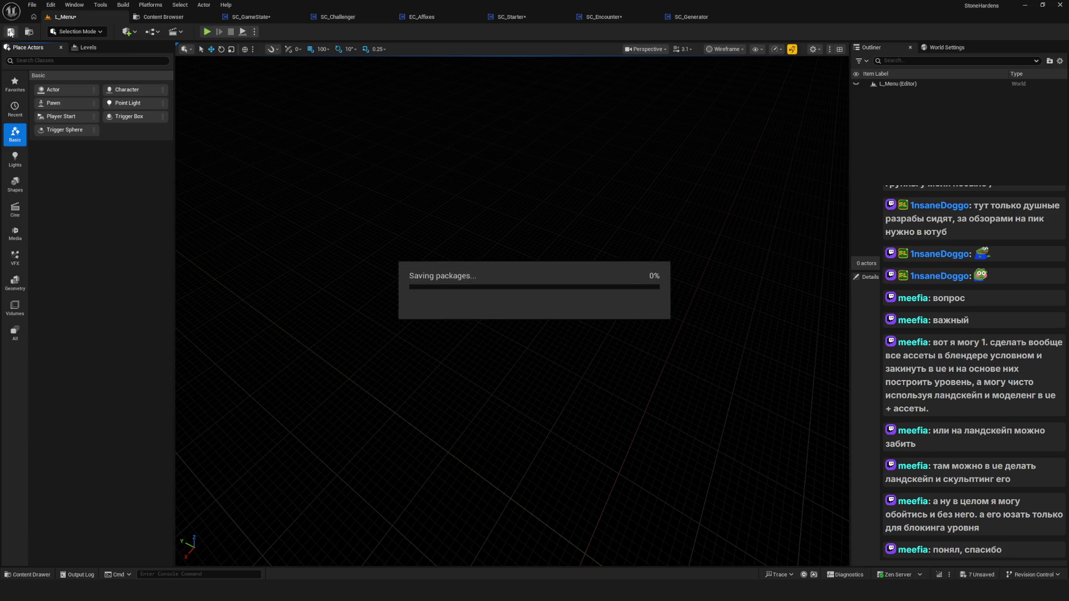
left_click_drag(523, 275, 525, 175)
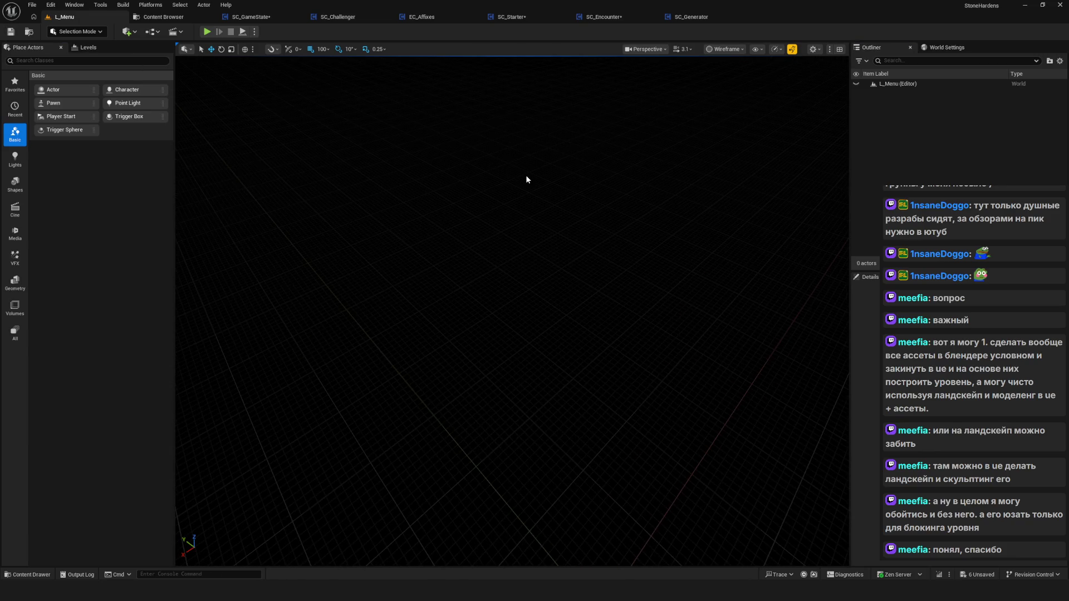
Bring up the SC_GameState Blueprint on its SnapshotGameStateData graph and save it.
left_click(250, 17)
key("ctrl+s")
scroll(501, 143, "down", 8)
scroll(550, 235, "up", 5)
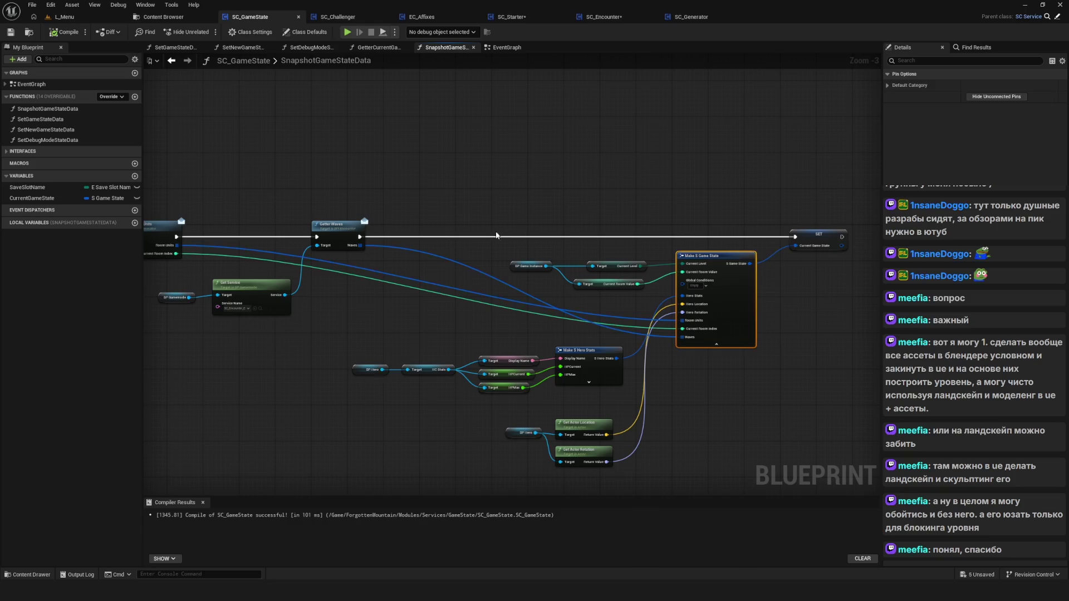
Switch to the SC_Encounter Blueprint and compile and save it.
scroll(496, 235, "down", 9)
scroll(579, 239, "up", 6)
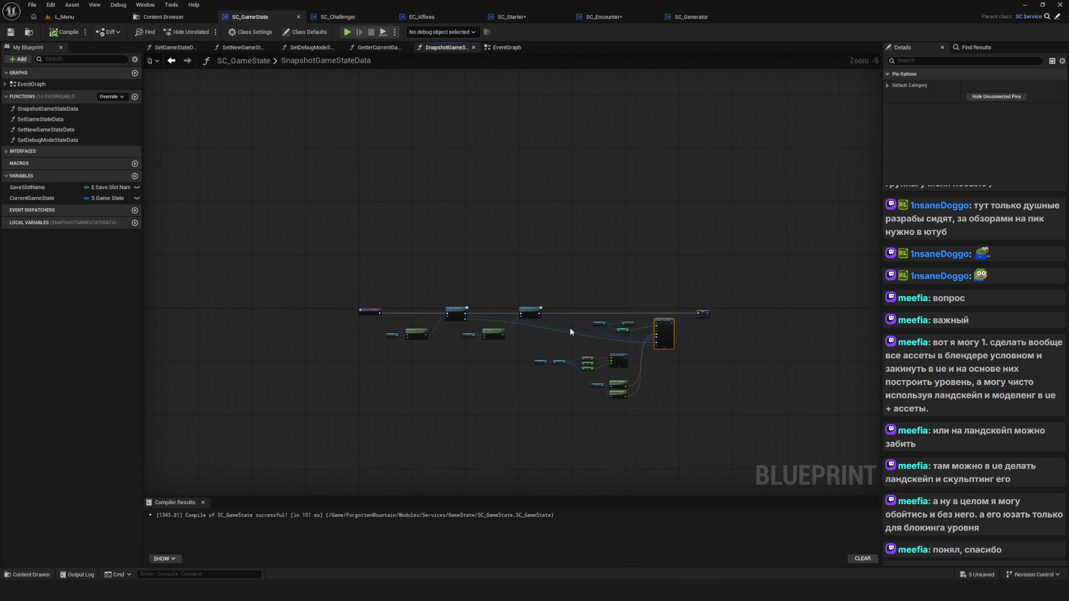
left_click_drag(568, 339, 583, 345)
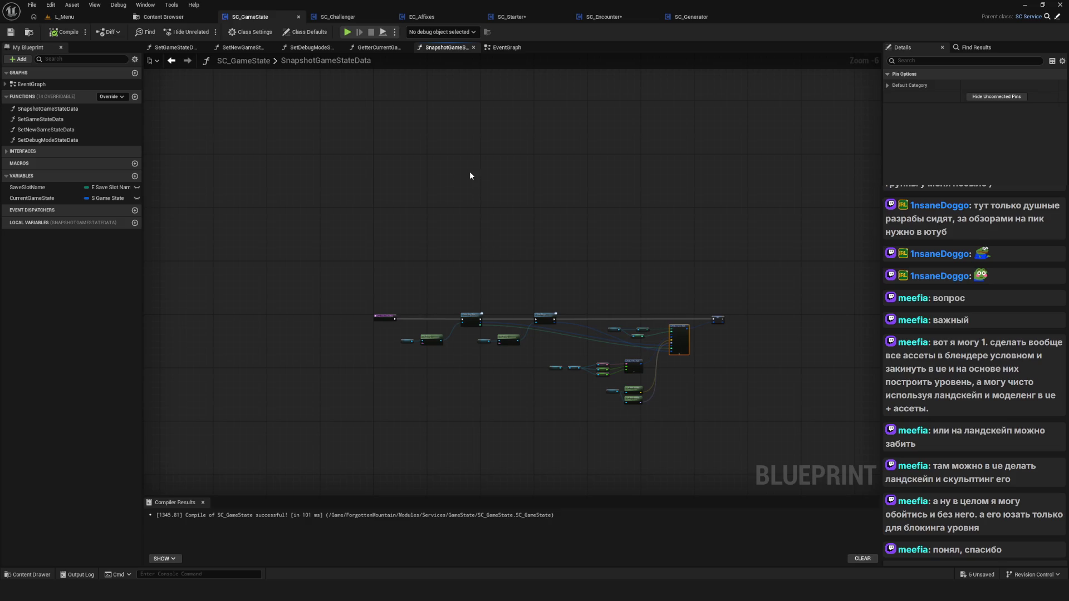
left_click(607, 17)
scroll(499, 232, "down", 3)
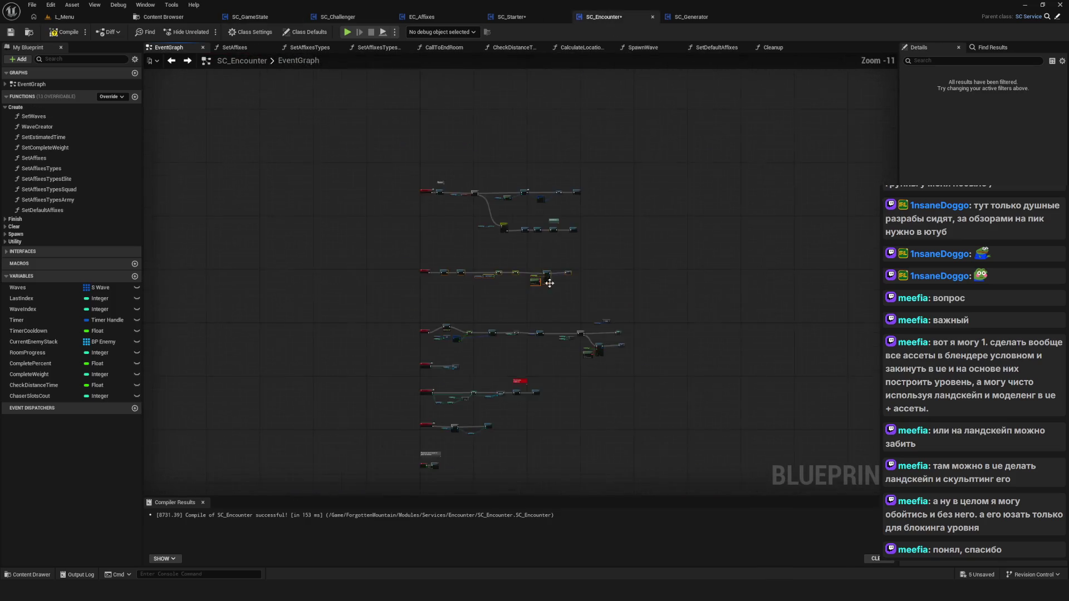
scroll(499, 231, "up", 7)
left_click(67, 33)
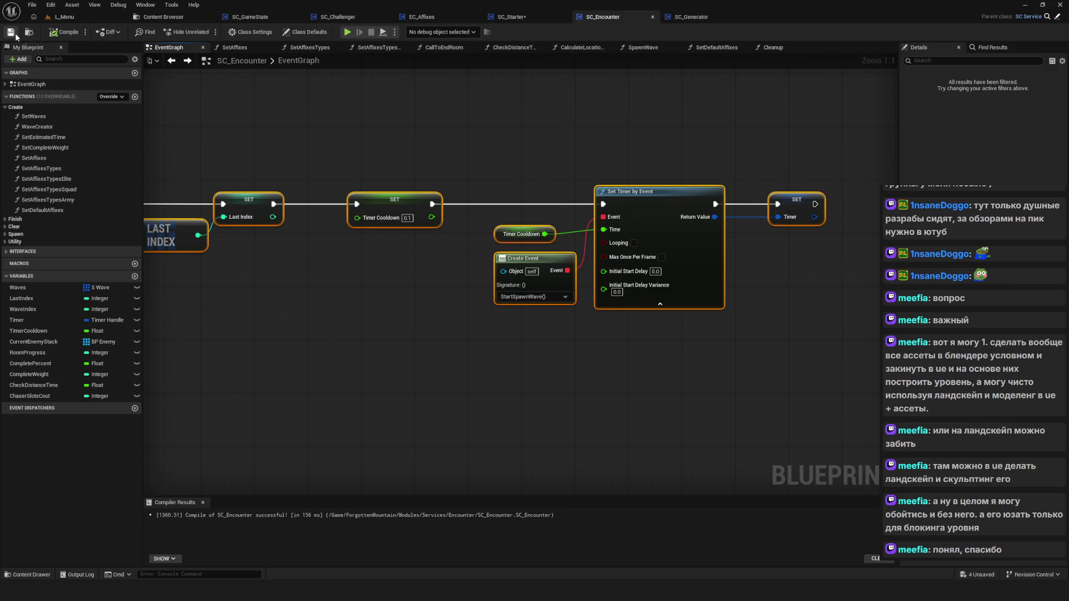
Pan the EventGraph to the Set Timer by Event nodes and start a test play session.
scroll(534, 206, "down", 5)
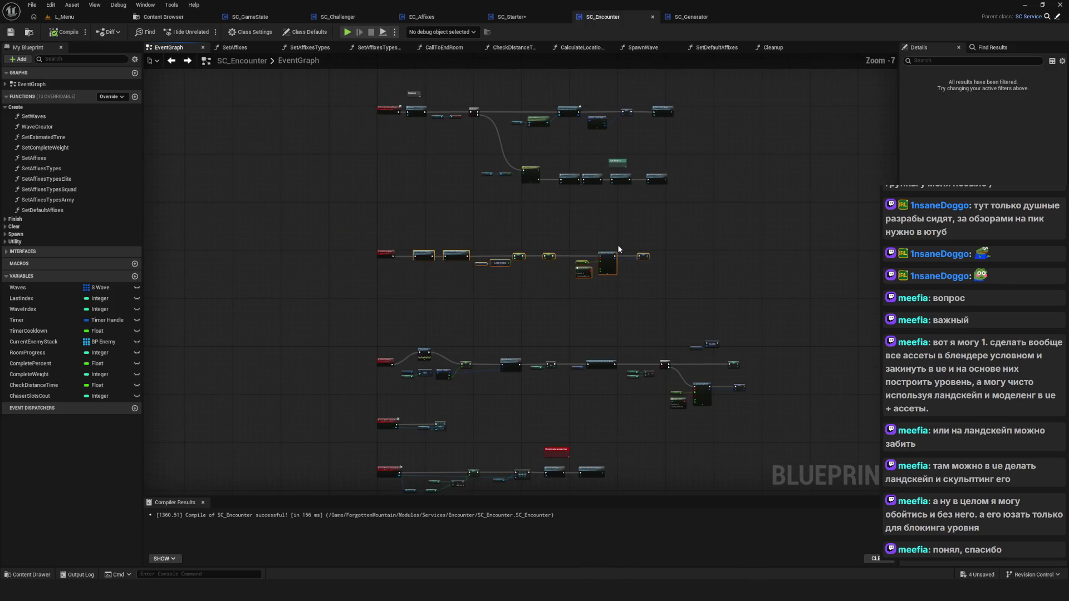
scroll(427, 270, "up", 4)
mouse_move(441, 274)
left_mouse_down()
mouse_move(468, 280)
mouse_move(348, 271)
left_mouse_up()
scroll(558, 282, "up", 2)
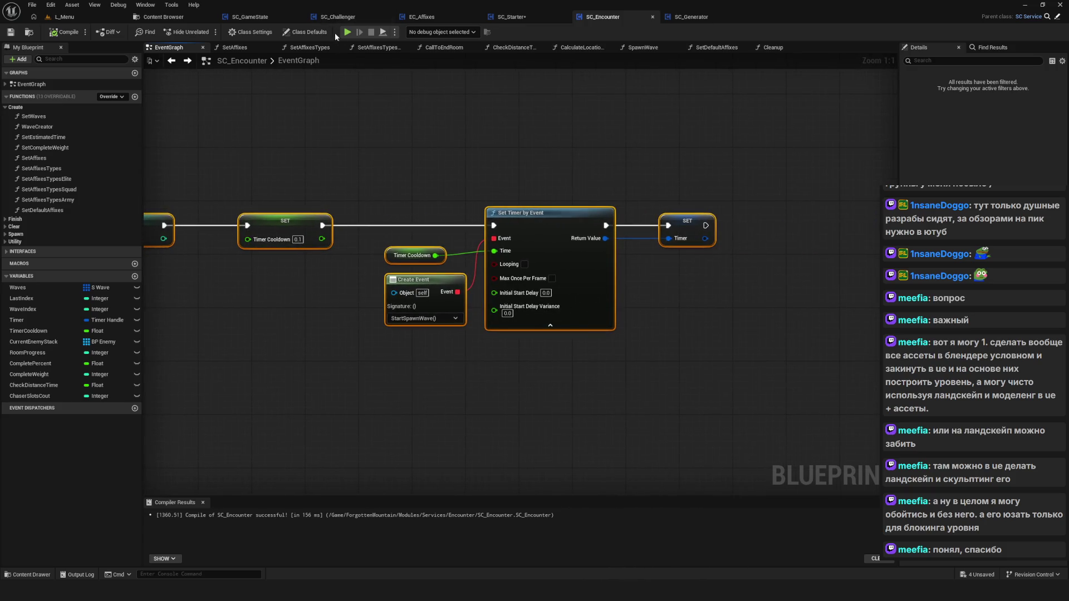
key("alt+p")
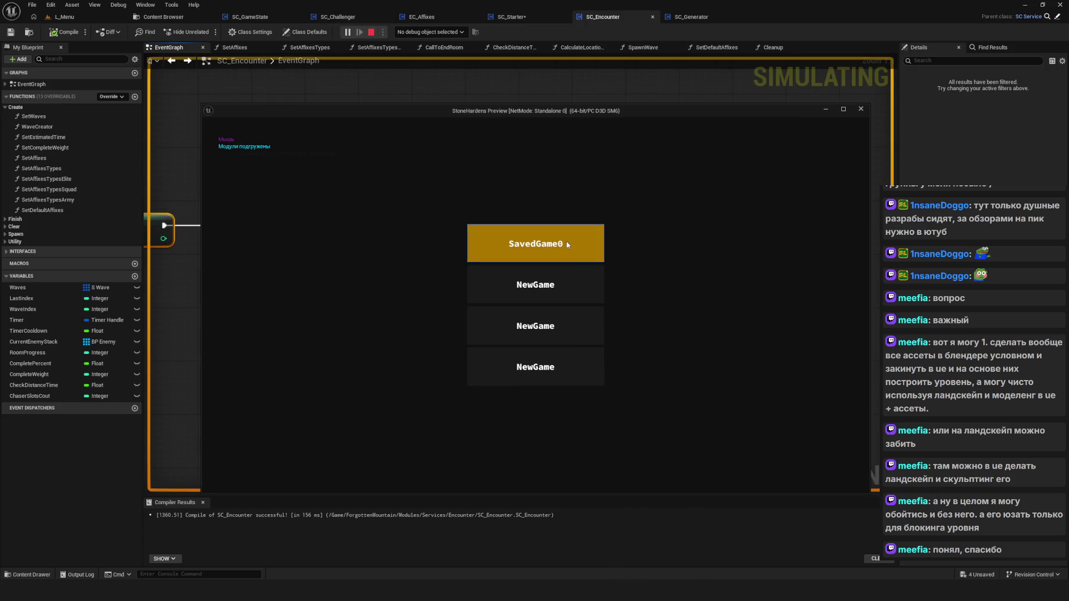
Delete the SavedGame0 slot, confirming Yes, and start a new game from it.
left_click(564, 243)
left_click(529, 327)
left_click(569, 246)
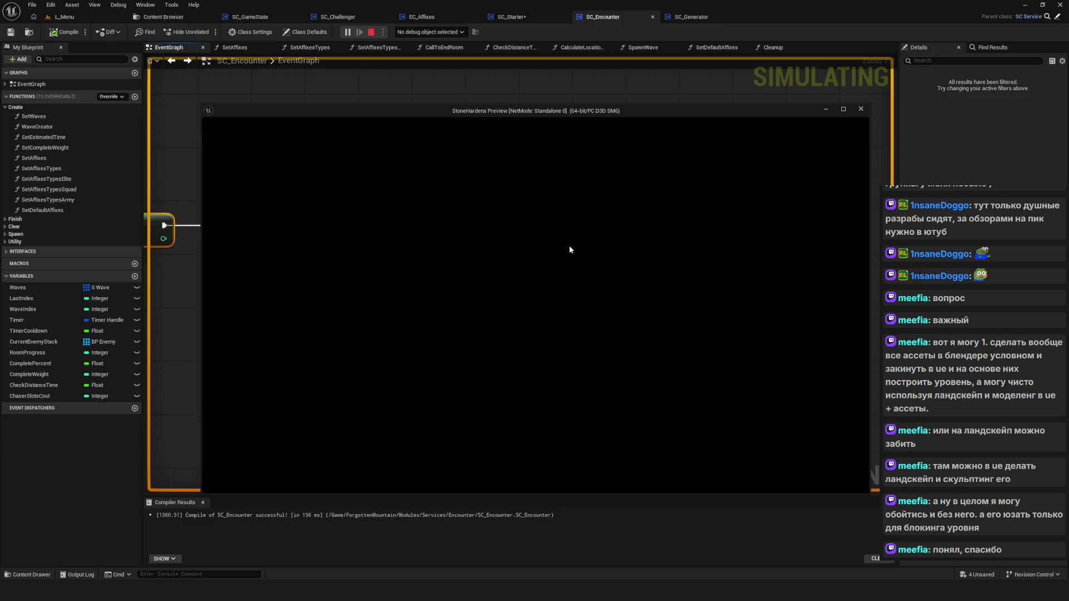
Walk the character around with WASD, then stop the play session with Esc.
key("w")
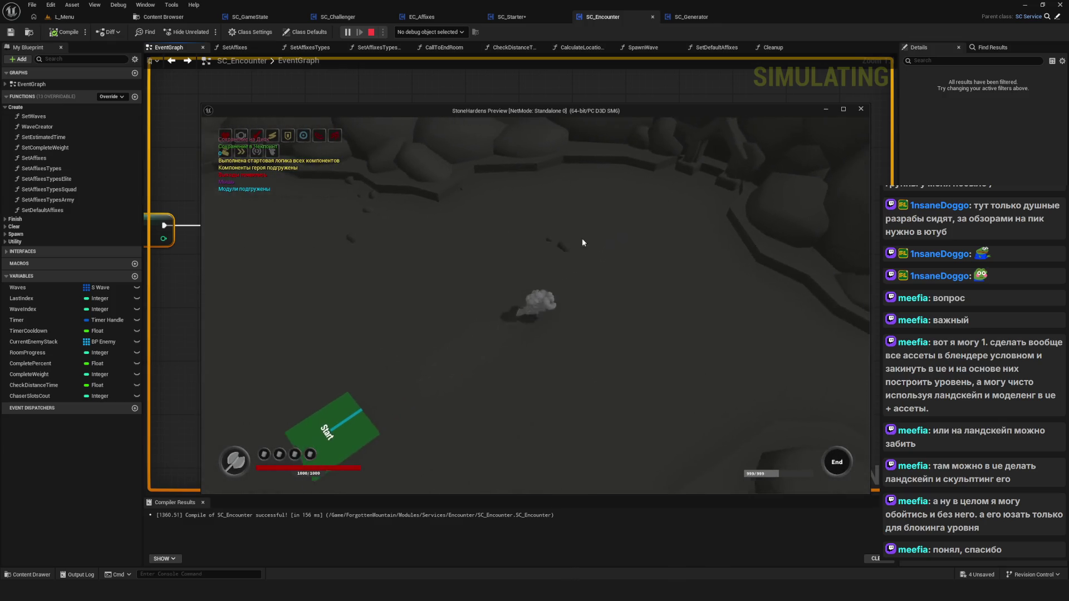
key("d")
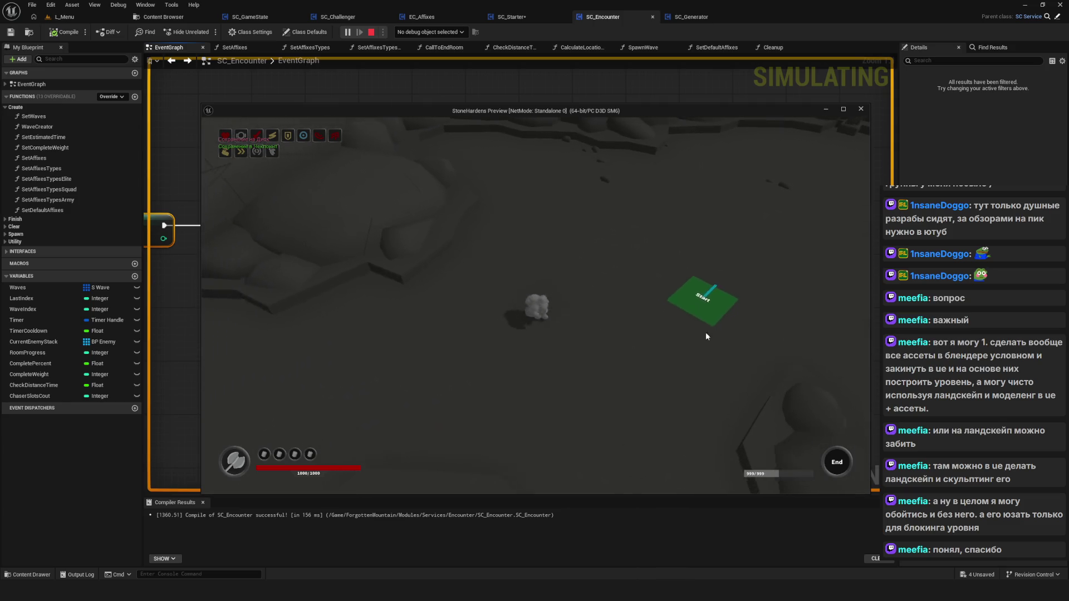
key("d")
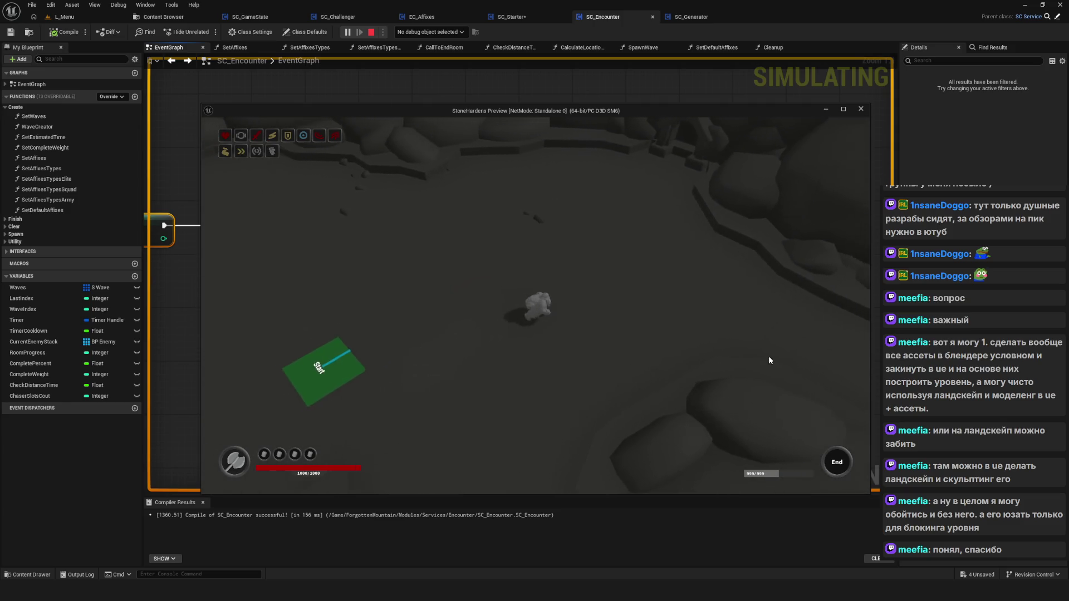
key("a")
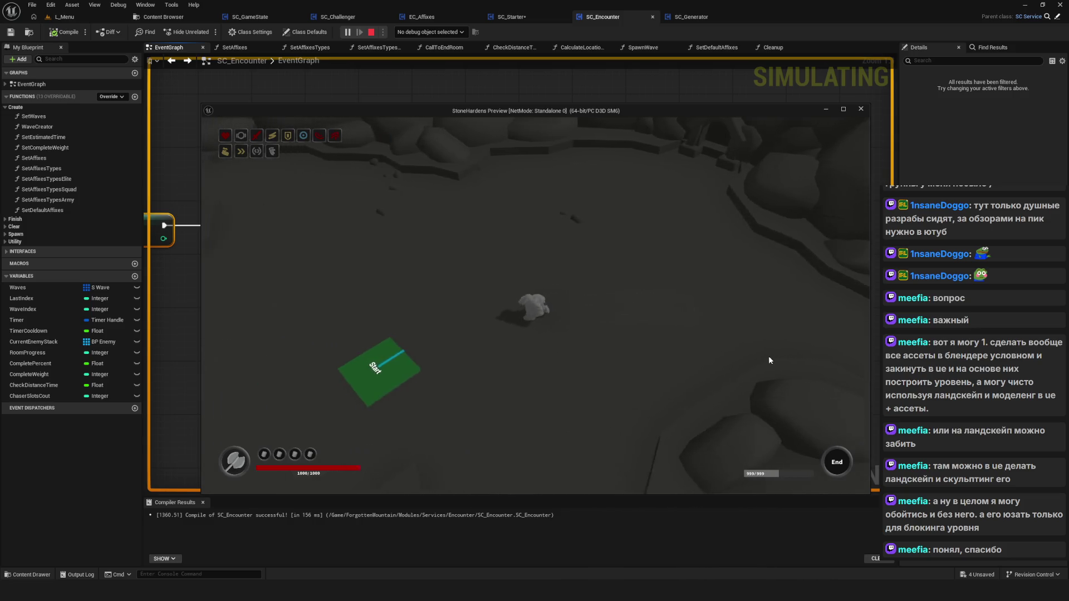
key("d")
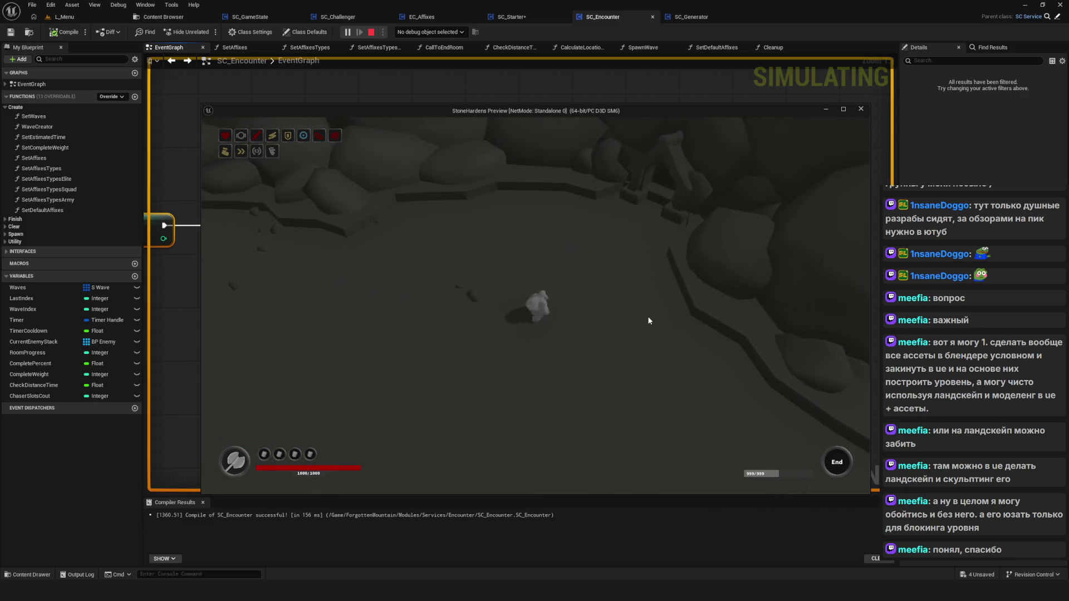
key("Escape")
left_click_drag(466, 237, 483, 255)
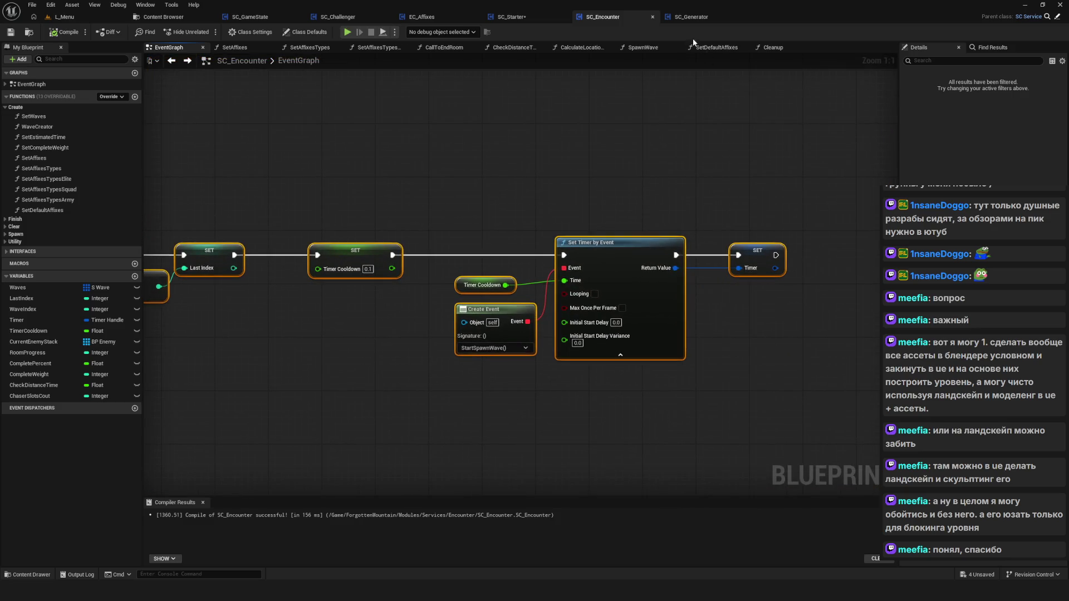
Browse the SC_Challenger, SC_GameState, SC_Starter and SC_Encounter tabs, ending on SC_Generator's Save graph.
left_click(990, 50)
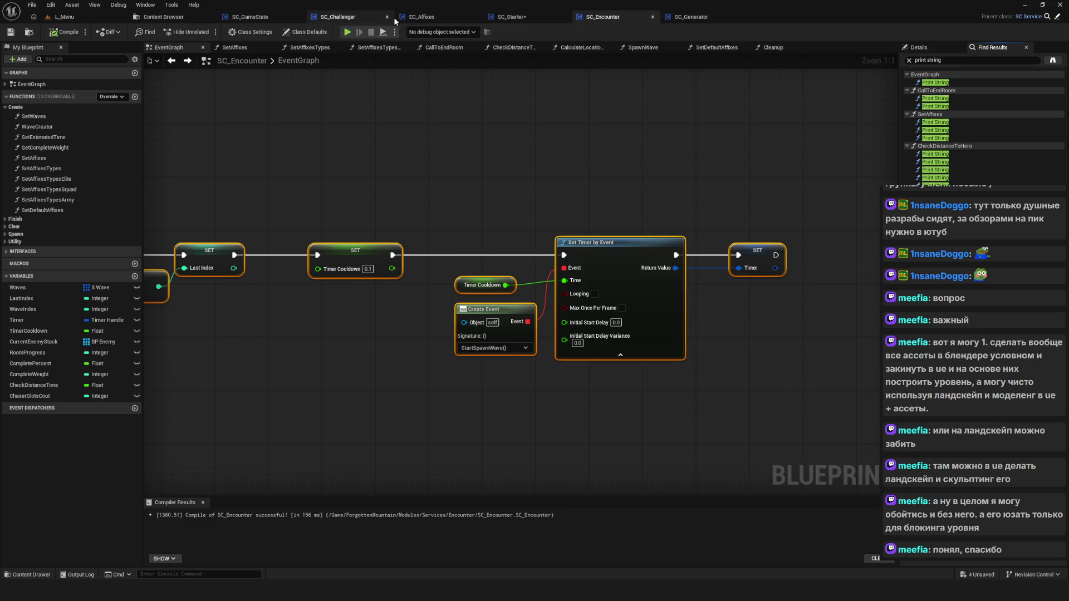
left_click(335, 18)
left_click(259, 17)
left_click(521, 17)
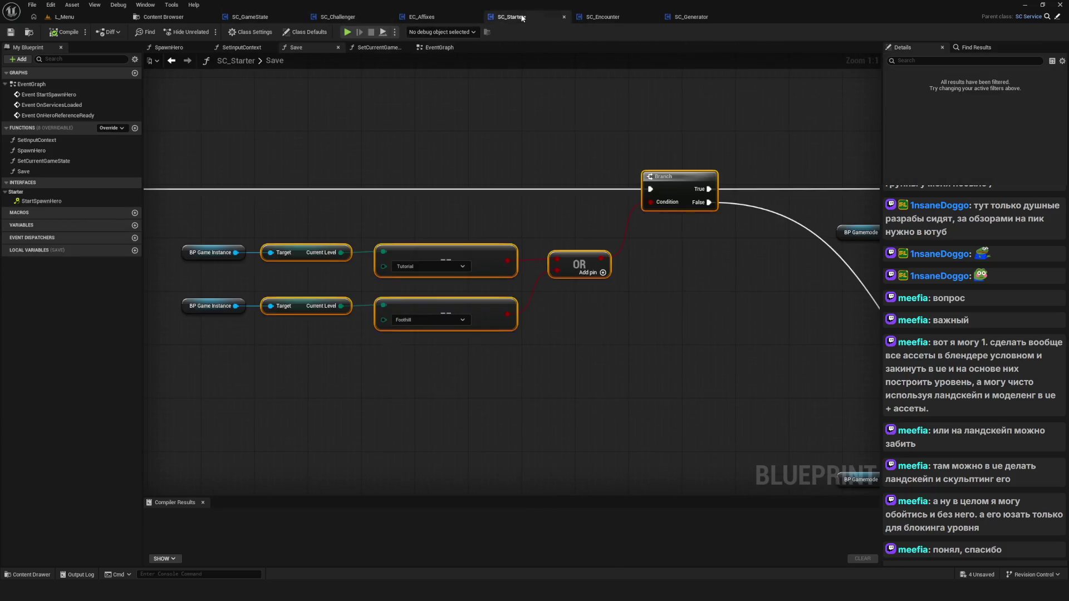
scroll(407, 264, "down", 8)
scroll(545, 248, "up", 4)
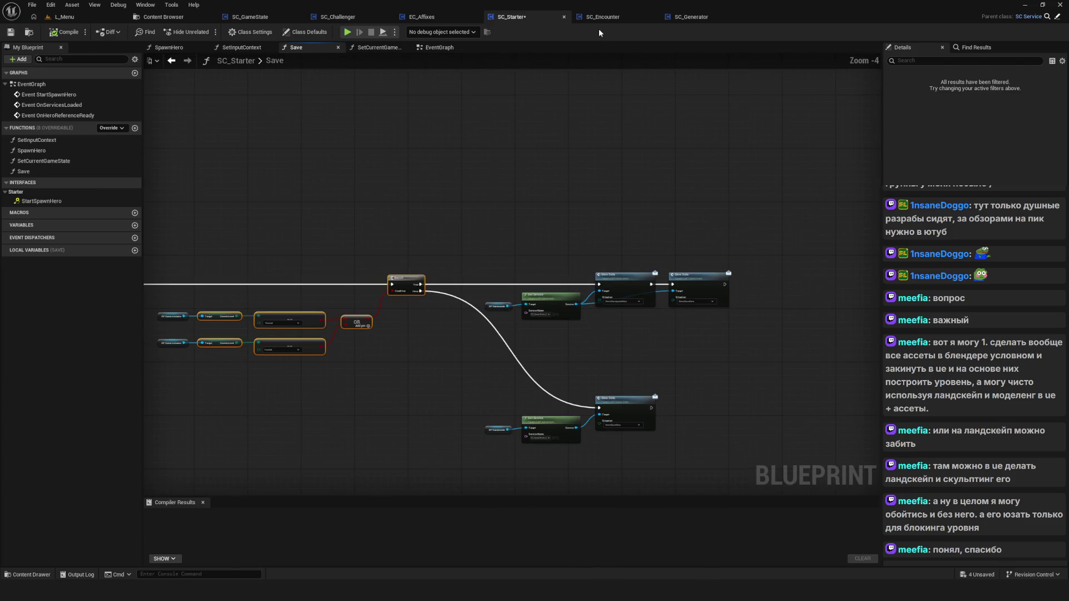
left_click(605, 20)
scroll(585, 167, "up", 2)
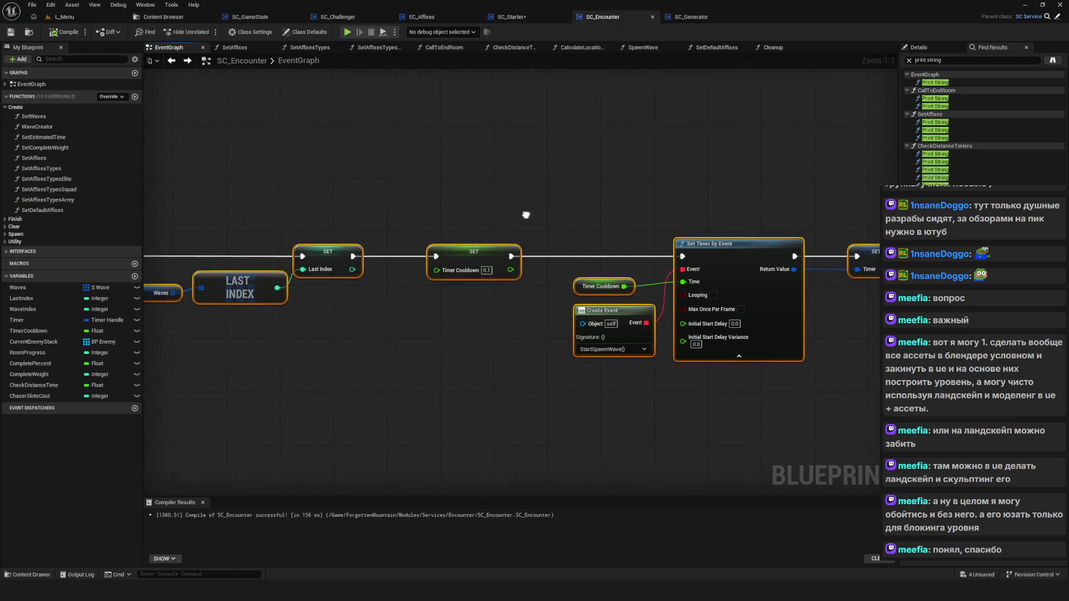
scroll(538, 222, "down", 8)
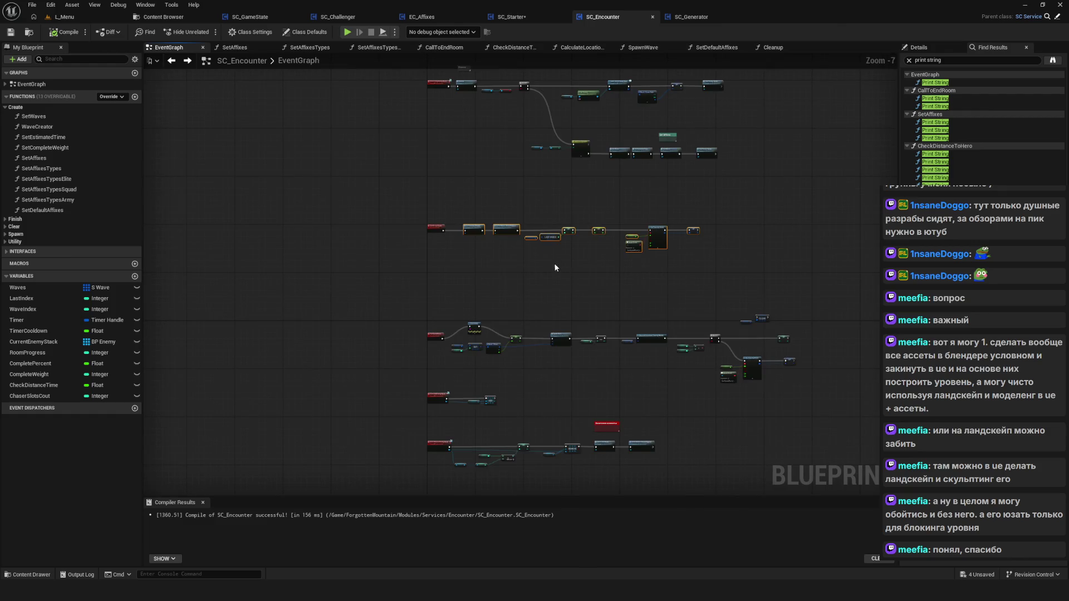
scroll(554, 268, "up", 1)
left_click(691, 17)
scroll(529, 223, "up", 2)
Find all references to the Current Room Value node by name across all blueprints.
right_click(494, 222)
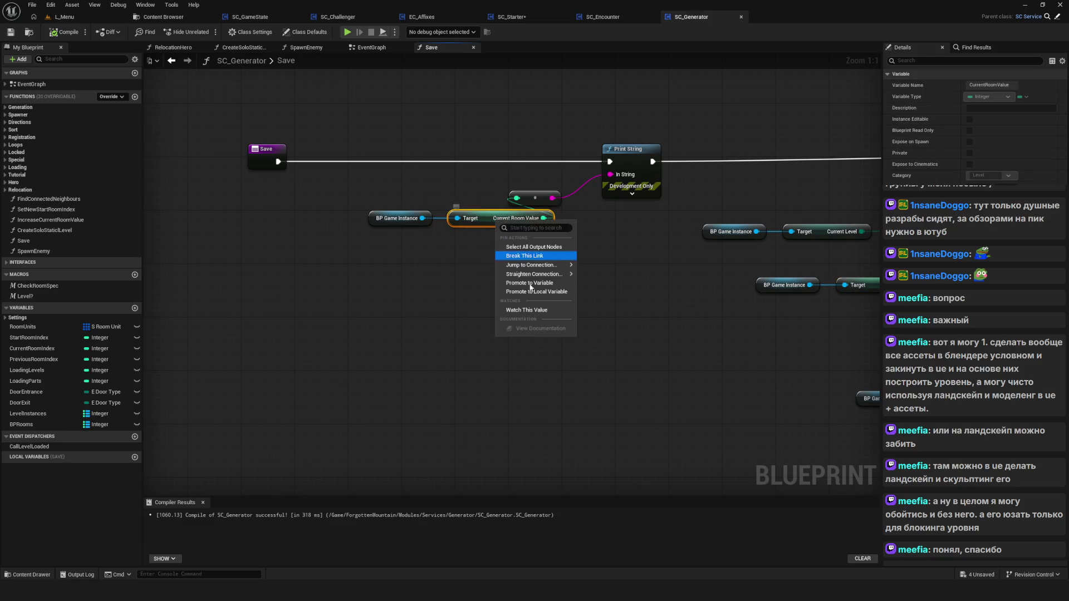
left_click(455, 264)
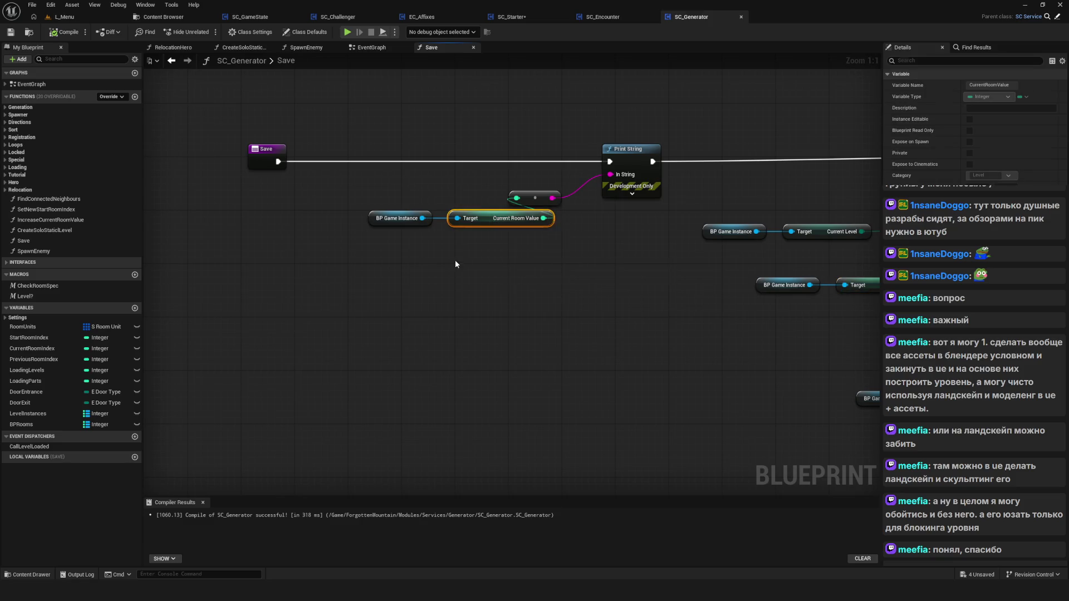
right_click(489, 222)
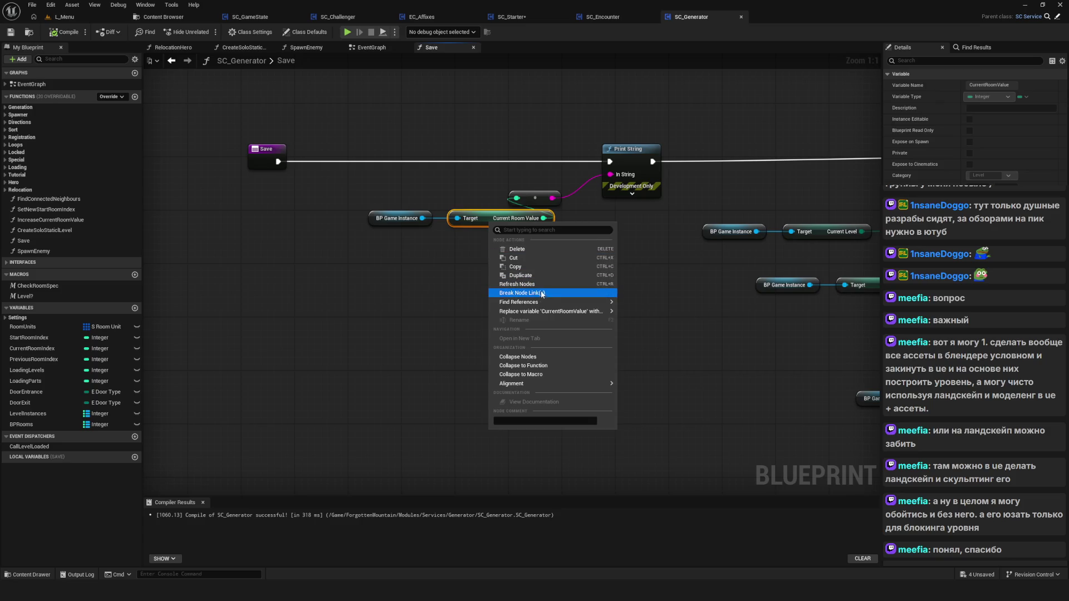
mouse_move(553, 304)
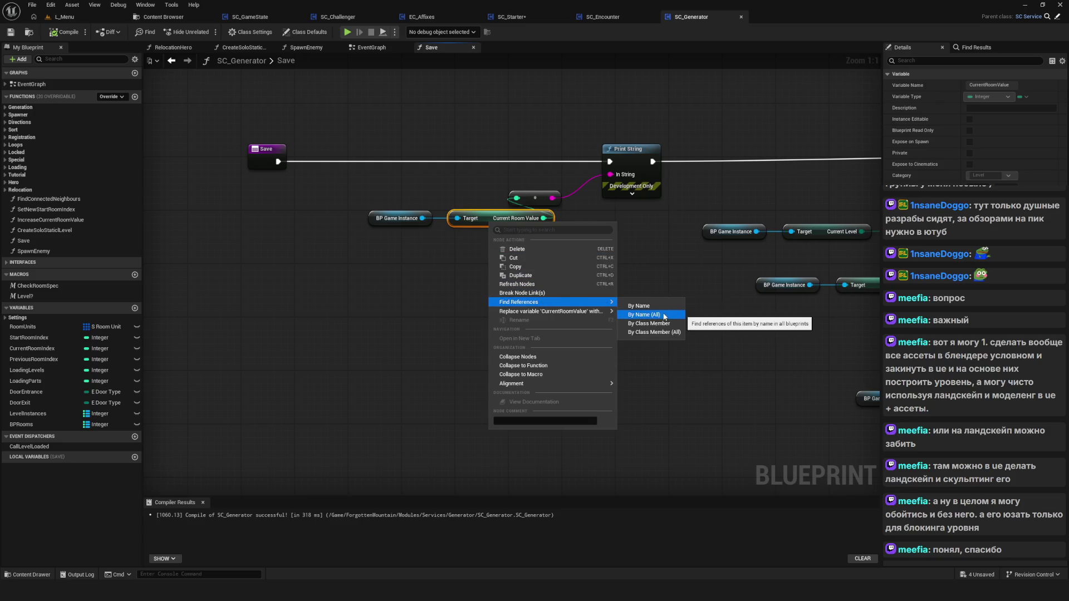
left_click(667, 316)
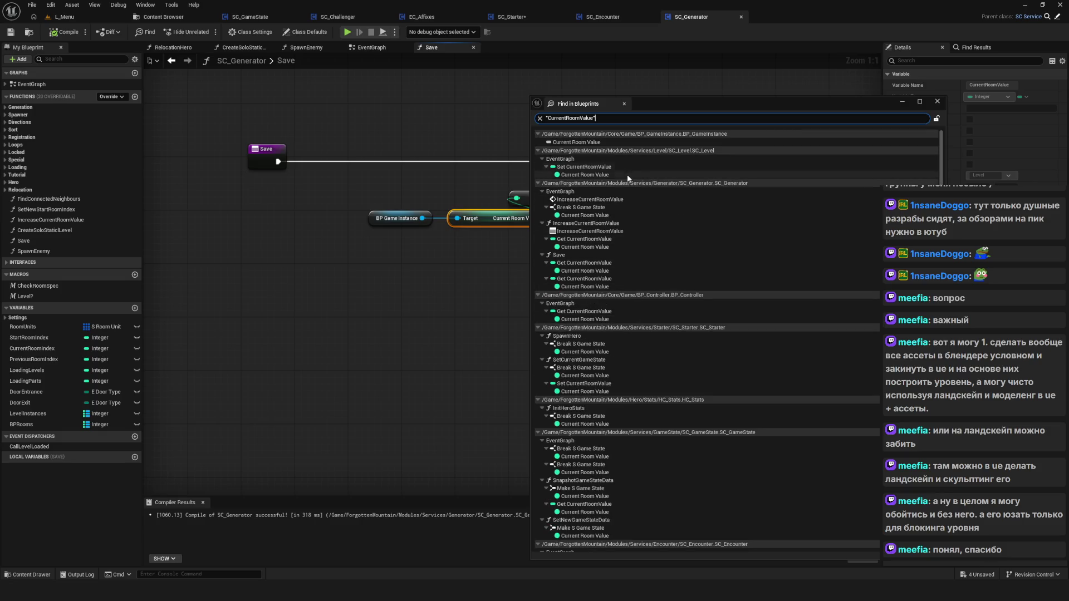
Jump to the CurrentRoomValue results in SC_Level and SC_Starter from Find in Blueprints.
left_click(592, 168)
double_click(592, 168)
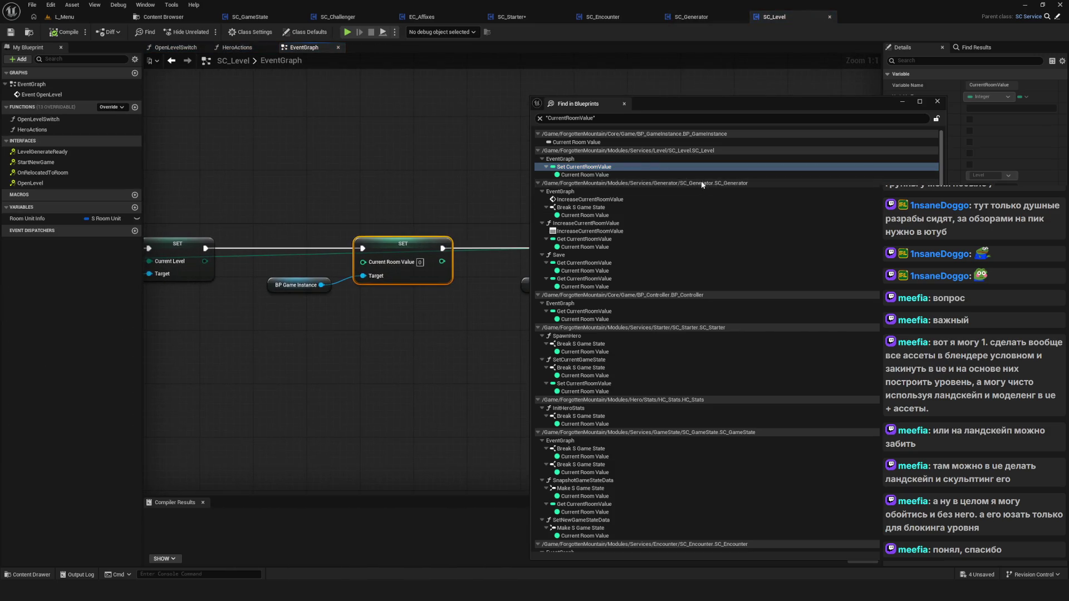
double_click(589, 216)
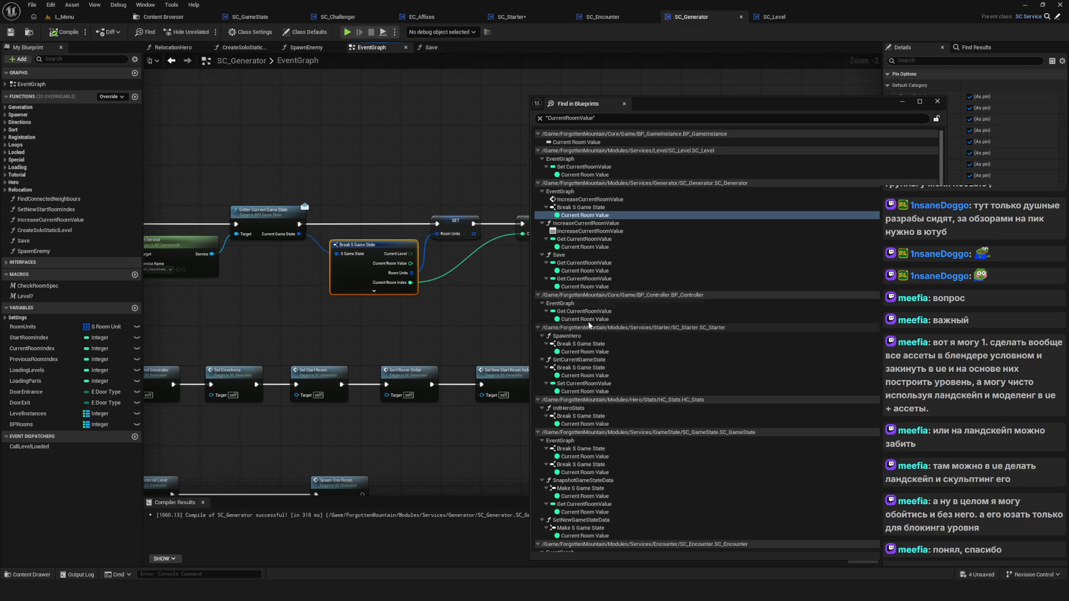
left_click(583, 167)
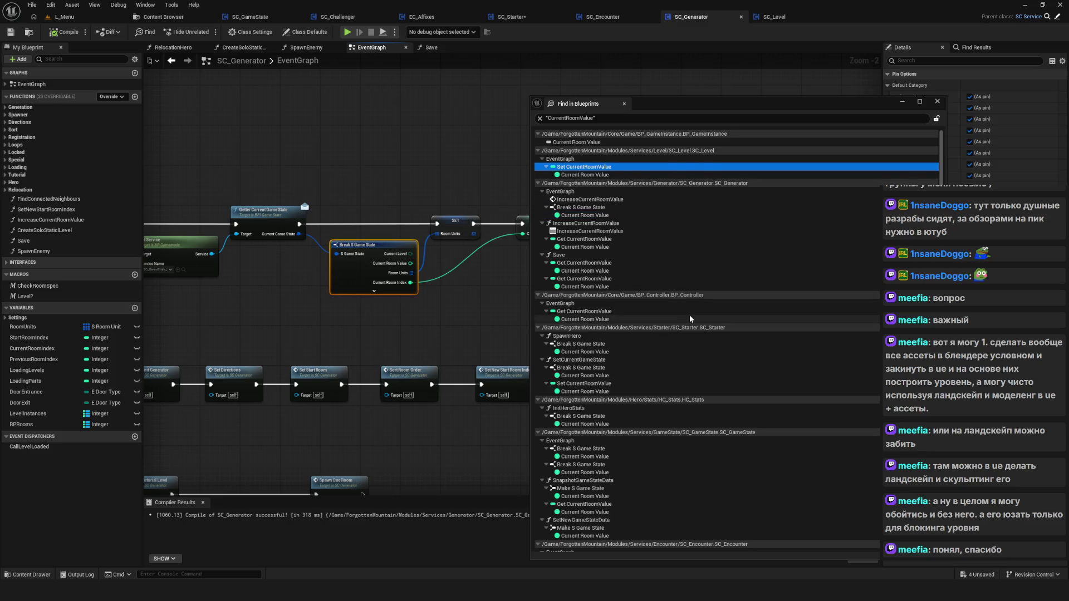
scroll(690, 315, "down", 1)
double_click(584, 370)
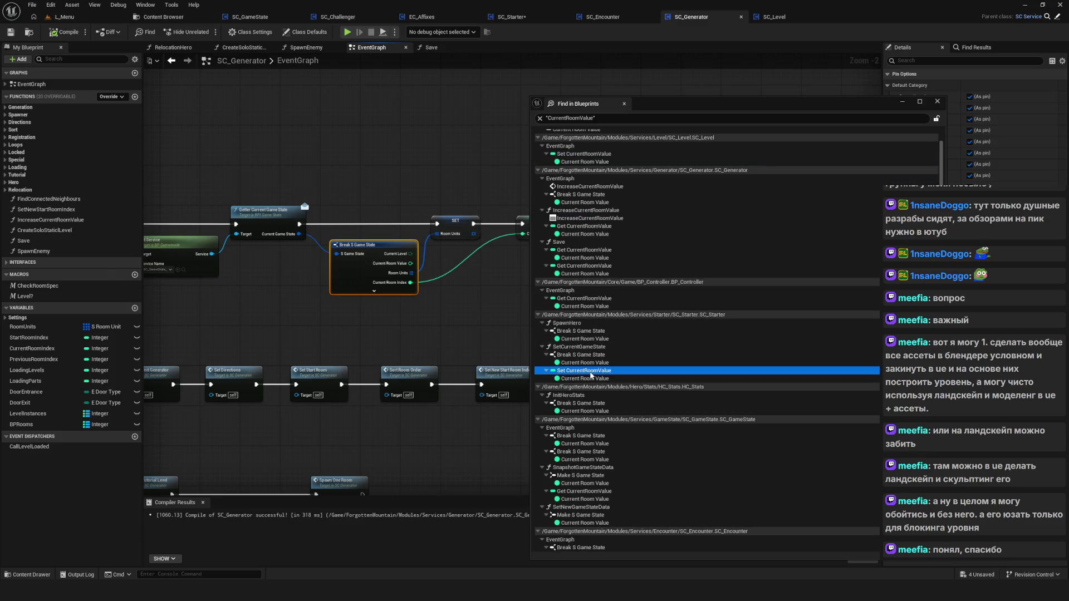
scroll(359, 316, "down", 12)
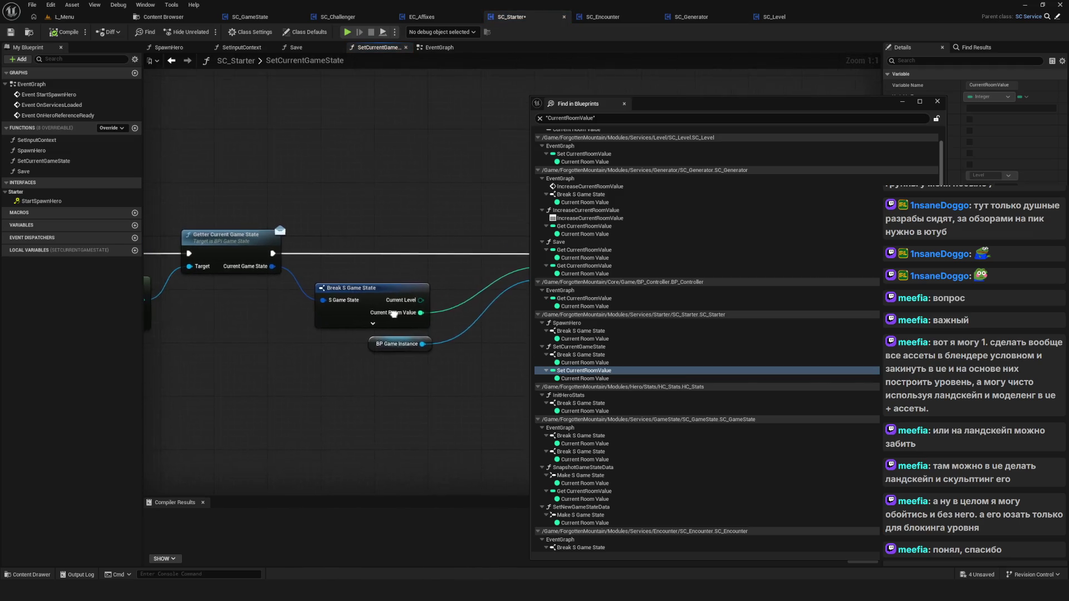
scroll(418, 309, "up", 9)
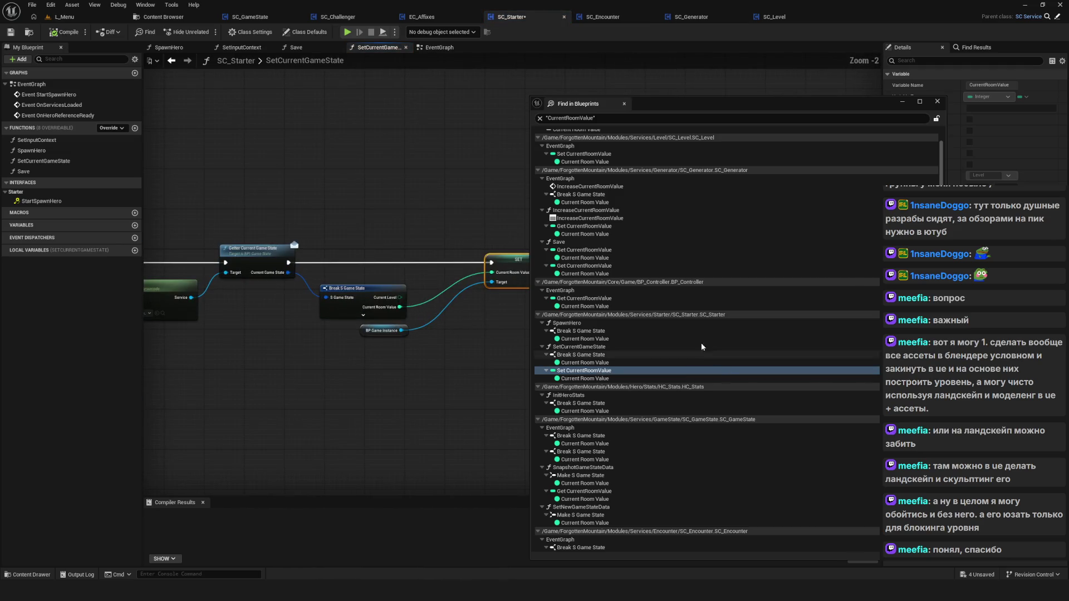
scroll(683, 342, "down", 4)
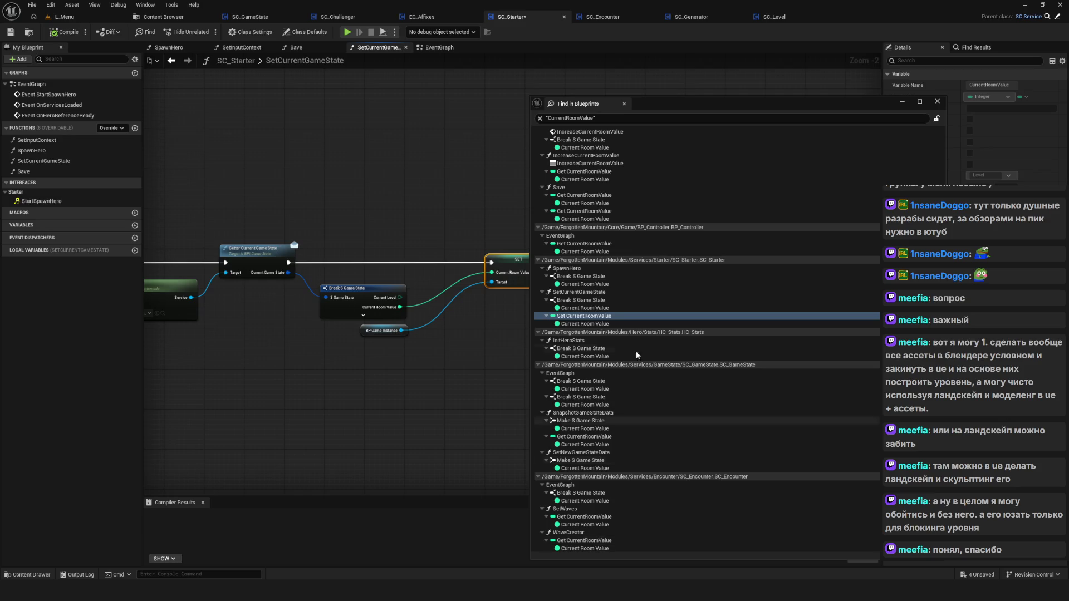
scroll(655, 329, "up", 5)
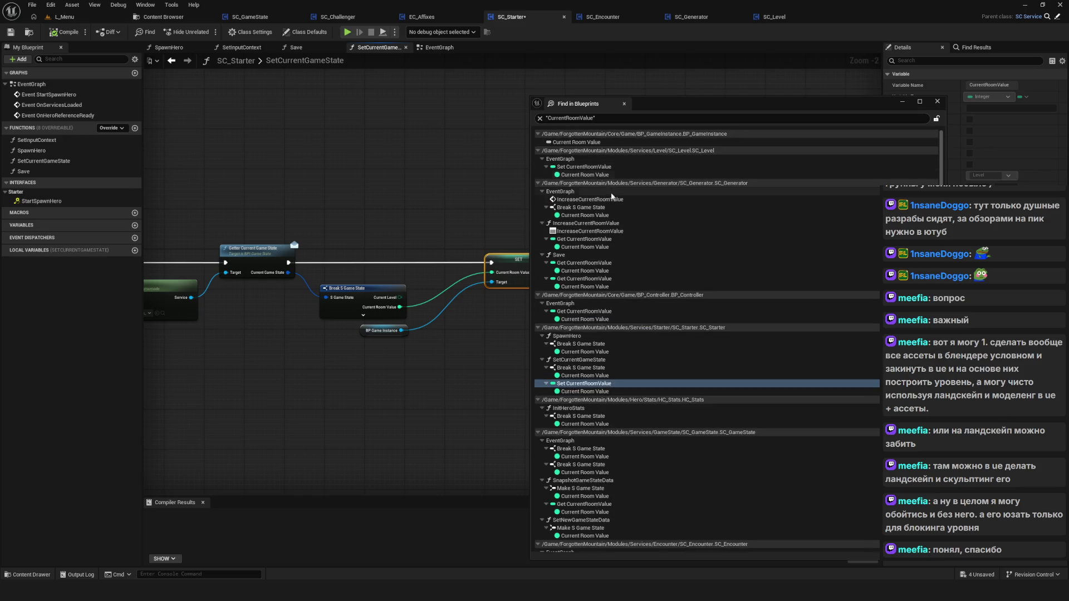
Open the reference inside SC_Generator's IncreaseCurrentRoomValue and frame its entry and room-check nodes.
left_click(587, 214)
left_click(639, 247)
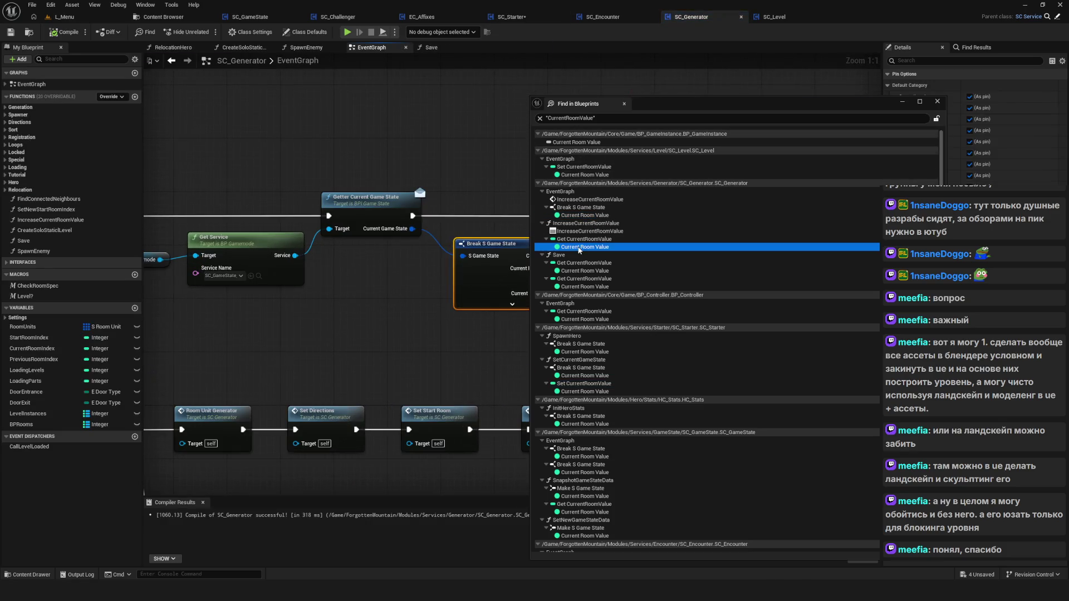
scroll(330, 253, "down", 4)
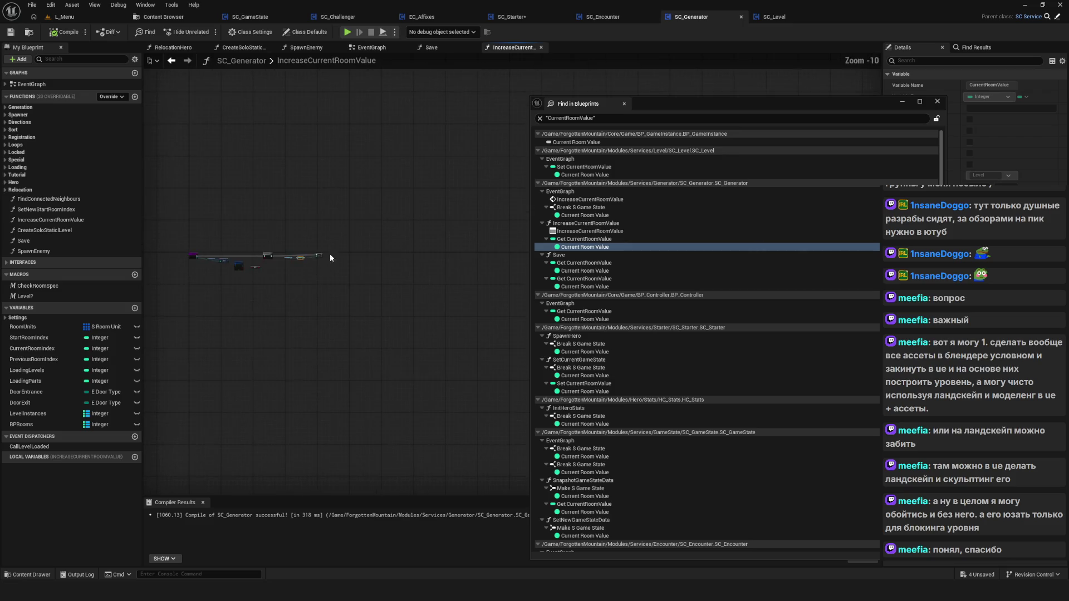
mouse_move(657, 109)
left_mouse_down()
mouse_move(799, 121)
mouse_move(726, 185)
mouse_move(745, 167)
left_mouse_up()
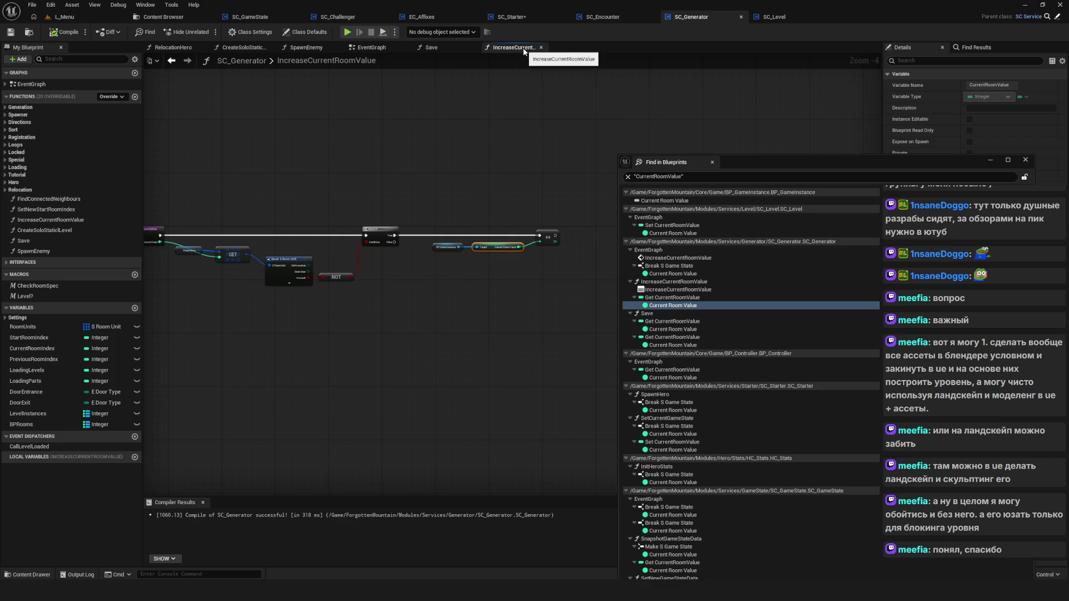
left_click_drag(345, 201, 409, 240)
scroll(409, 240, "up", 5)
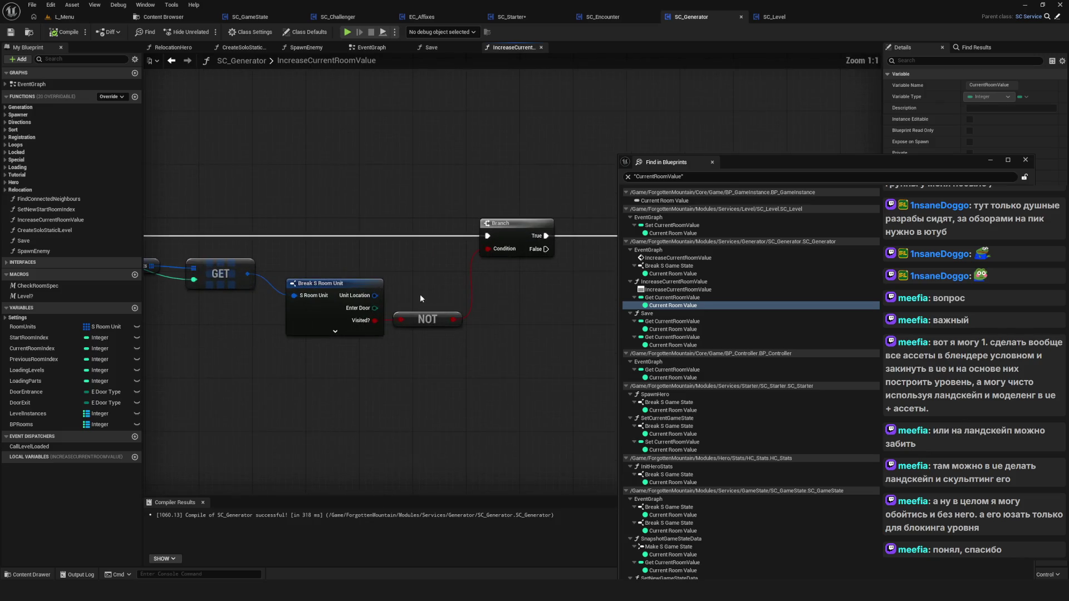
left_click_drag(324, 257, 496, 267)
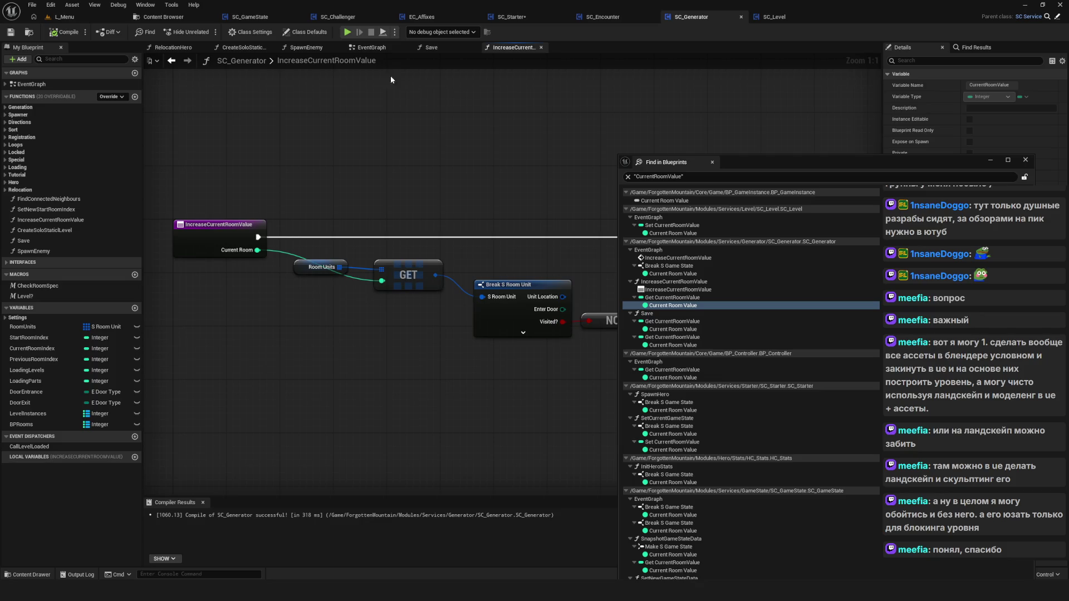
right_click(516, 48)
right_click(211, 230)
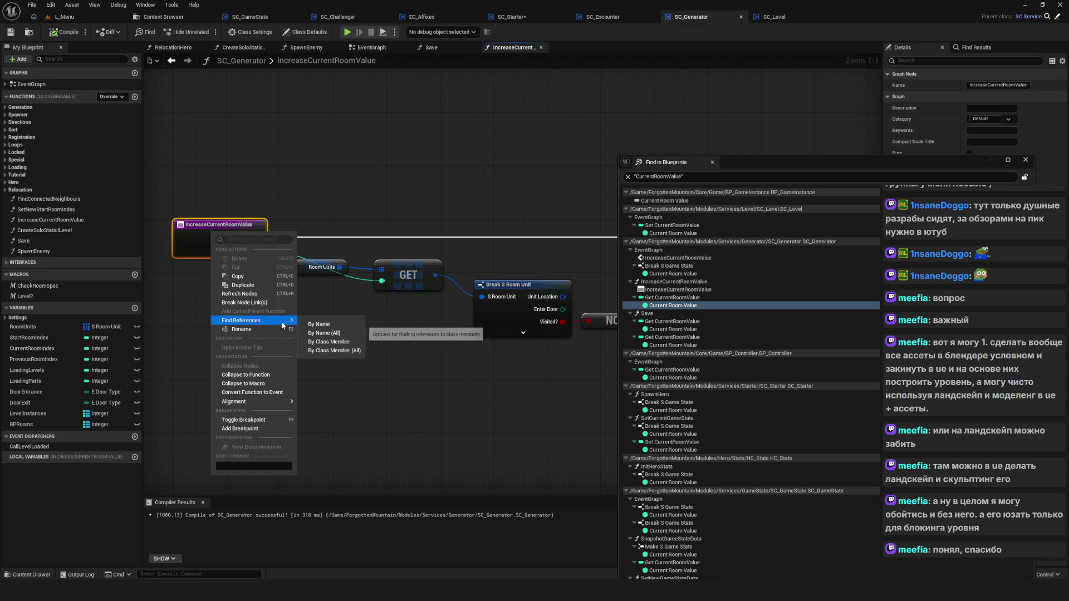
Find references to IncreaseCurrentRoomValue and jump to its call in the EventGraph.
left_click(329, 326)
left_click(938, 82)
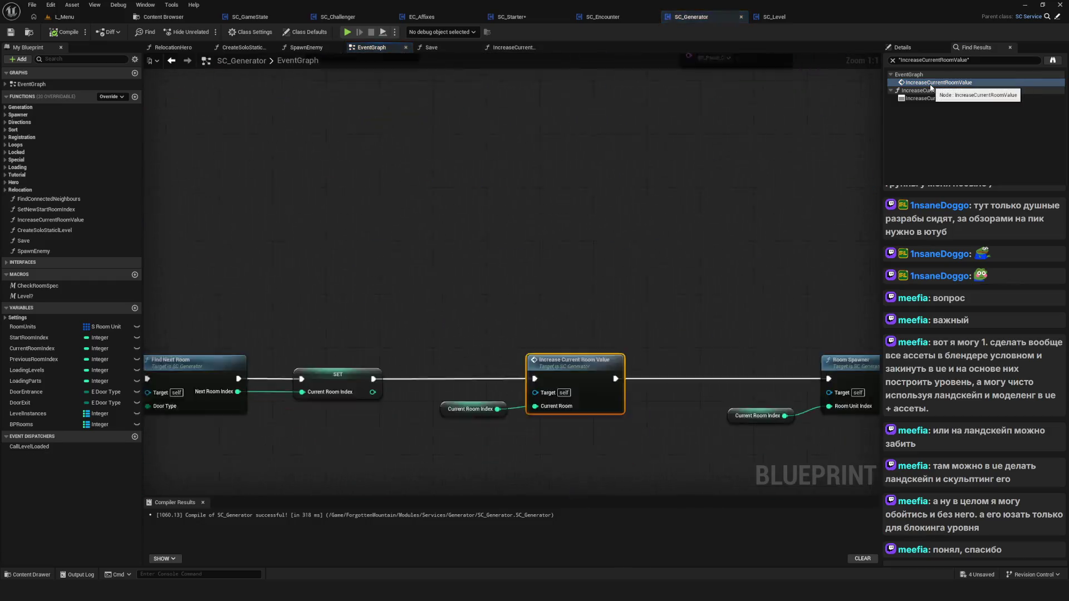
scroll(498, 294, "down", 10)
scroll(309, 295, "up", 10)
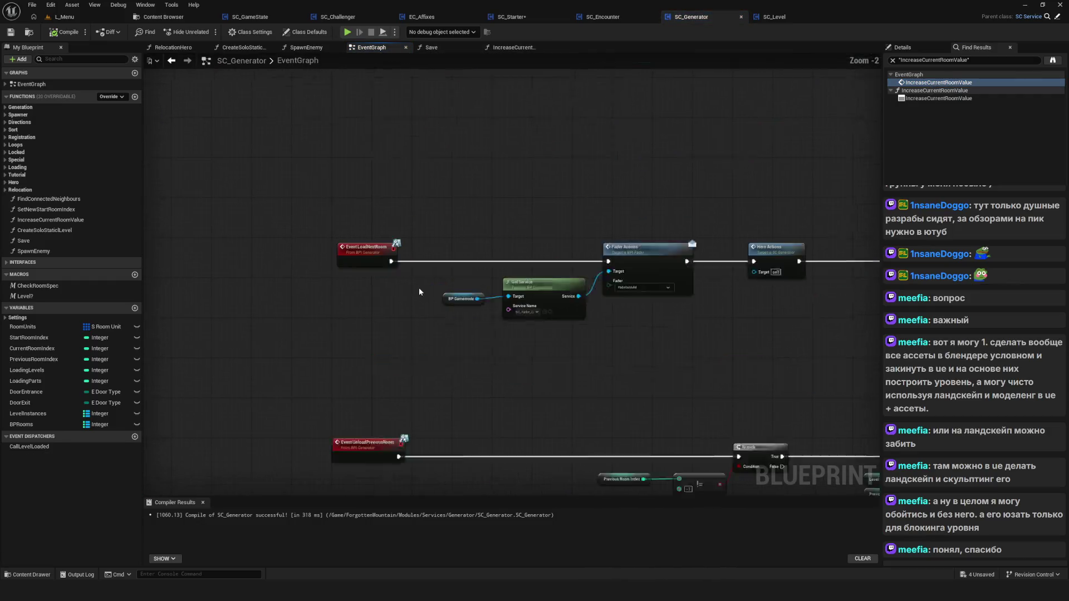
mouse_move(761, 320)
left_mouse_down()
mouse_move(659, 326)
mouse_move(700, 325)
mouse_move(341, 295)
mouse_move(668, 280)
mouse_move(1, 293)
left_mouse_up()
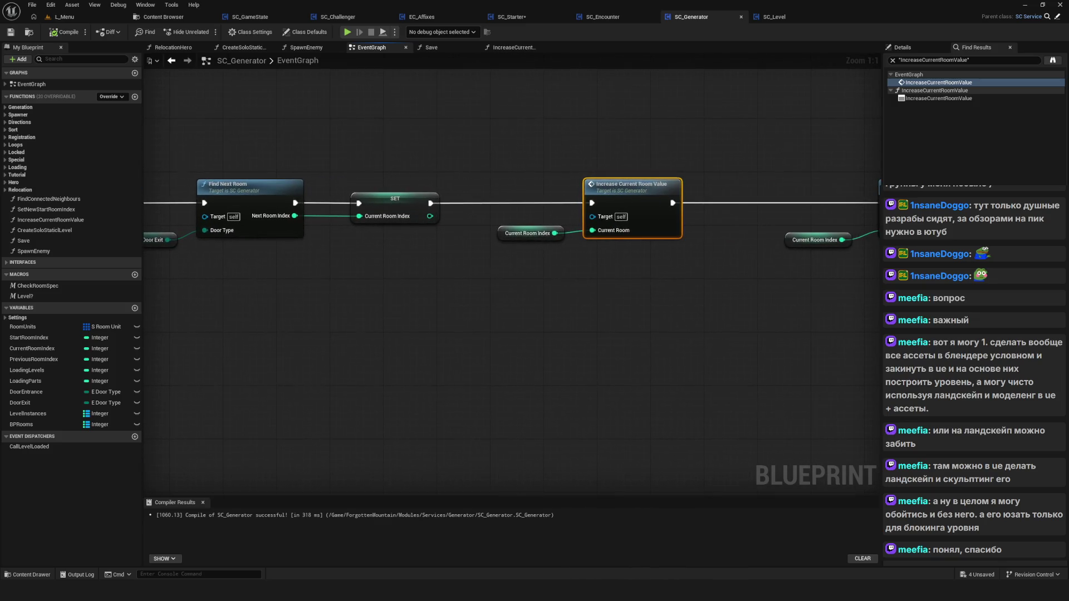
Open the Increase Current Room Value function graph and pan through its nodes after the Branch.
double_click(629, 189)
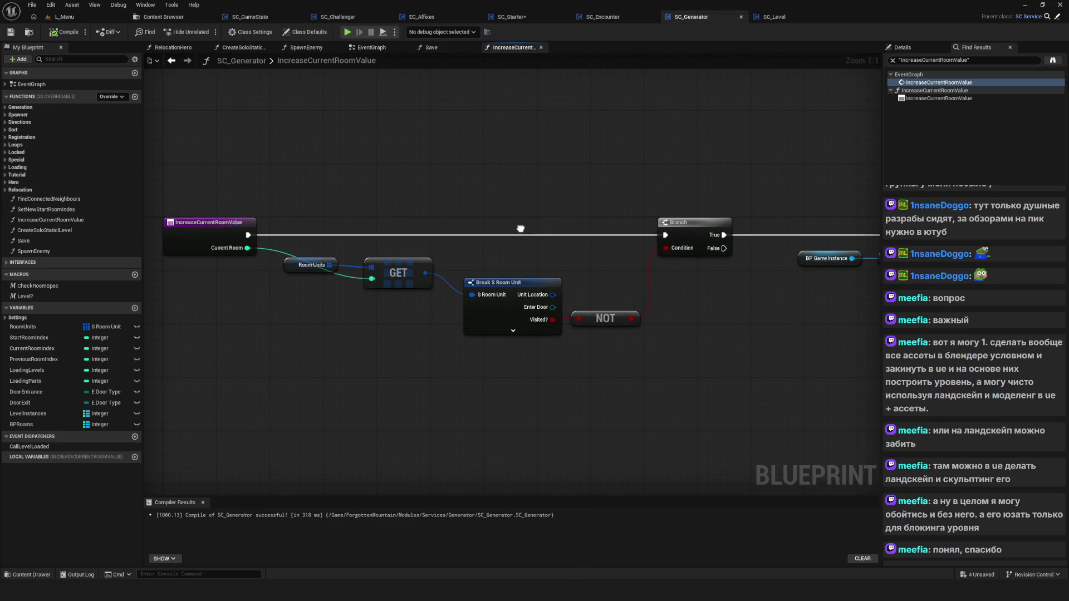
left_click_drag(520, 228, 513, 223)
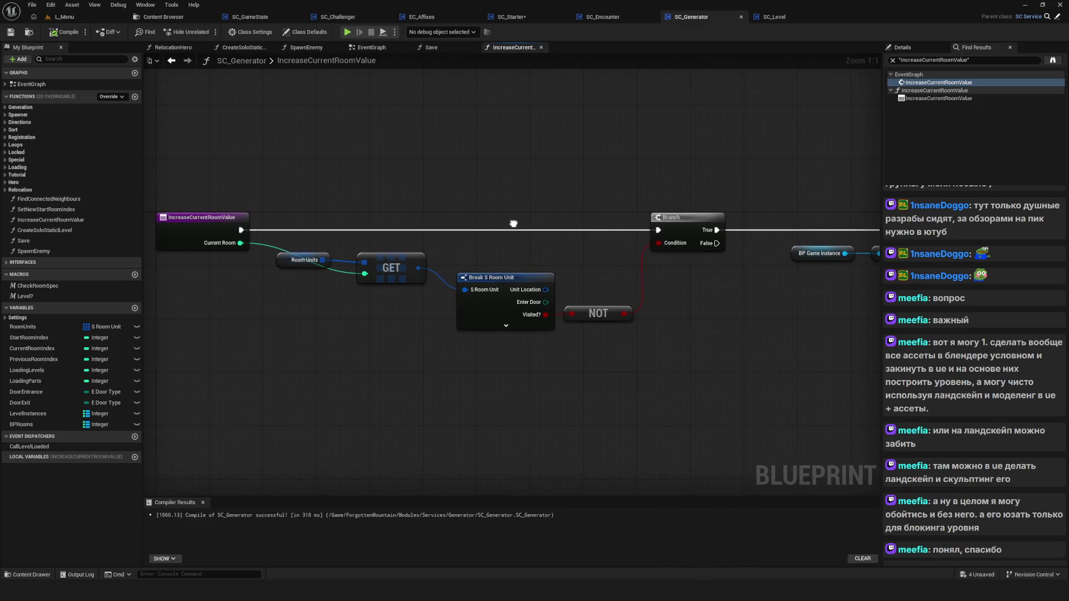
left_click_drag(606, 287, 517, 271)
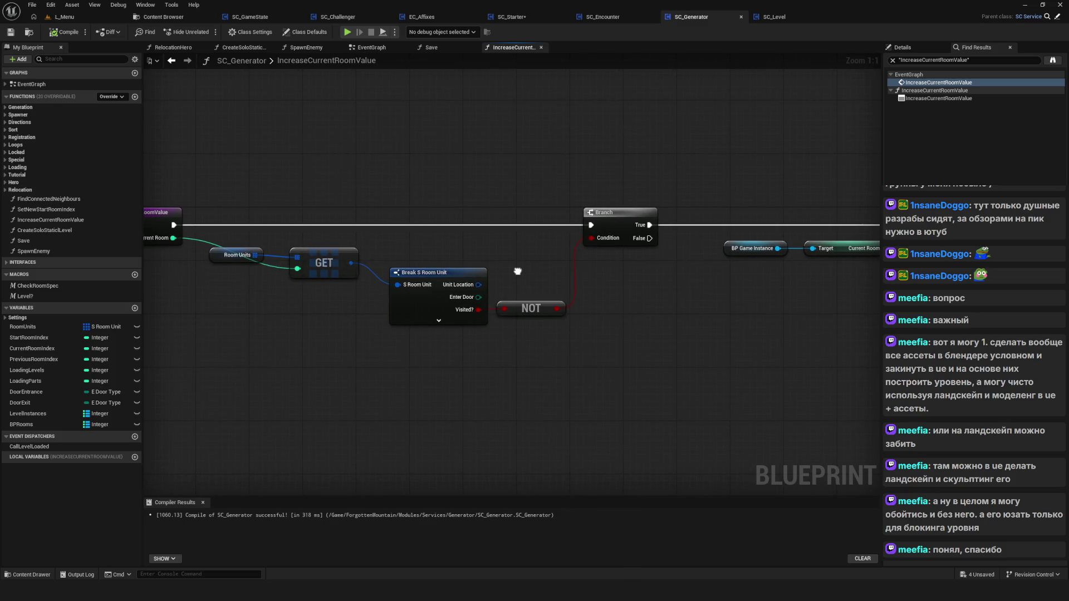
scroll(539, 262, "down", 2)
scroll(577, 310, "down", 2)
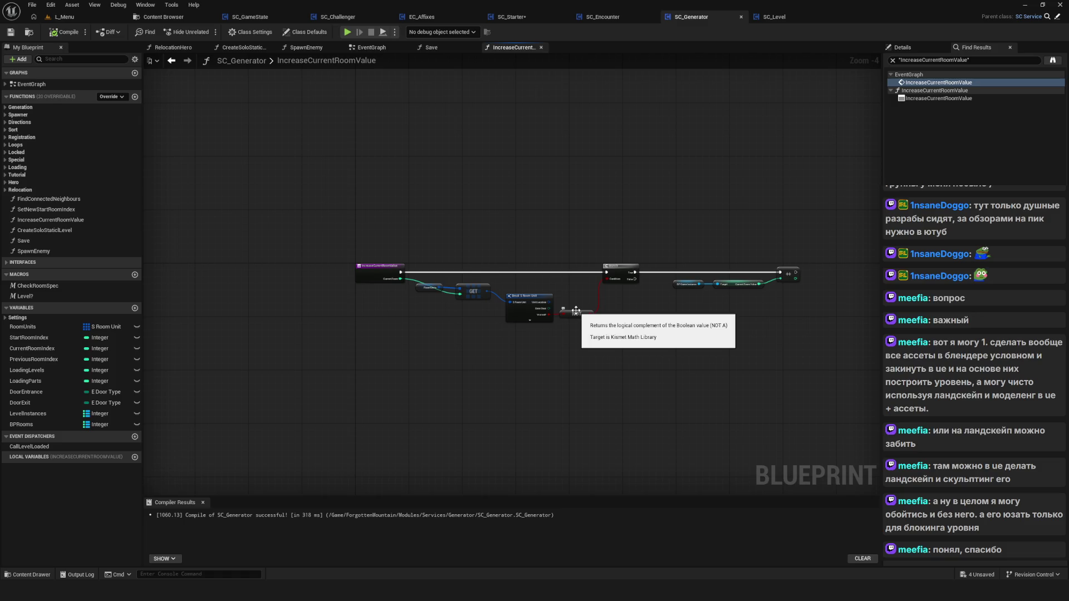
left_click_drag(401, 210, 395, 228)
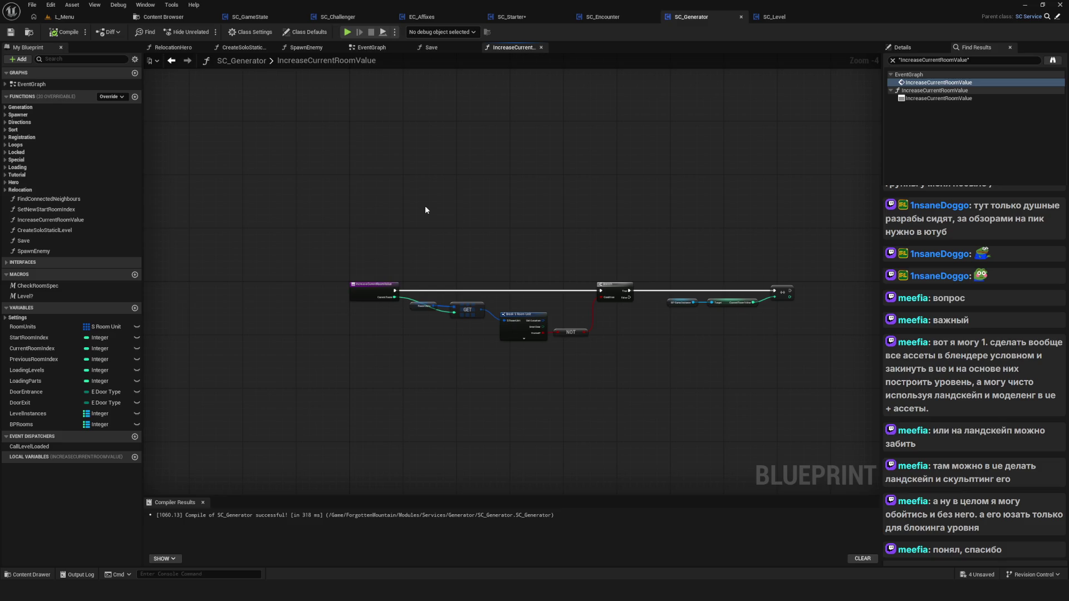
mouse_move(489, 229)
left_mouse_down()
mouse_move(504, 259)
mouse_move(500, 368)
left_mouse_up()
scroll(503, 264, "down", 2)
Return to SC_Generator's EventGraph showing the Level? macro branches.
left_click(370, 47)
scroll(539, 363, "down", 8)
scroll(422, 199, "up", 8)
scroll(559, 288, "up", 2)
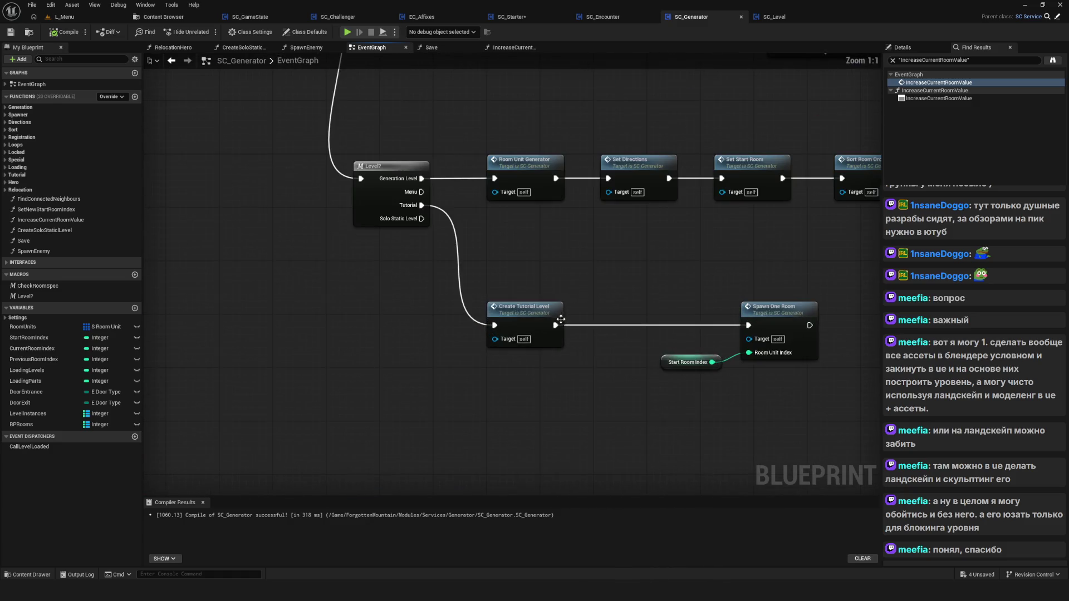
Open Create Tutorial Level and pan along its six Make S Room Unit entries.
double_click(573, 332)
scroll(466, 352, "up", 5)
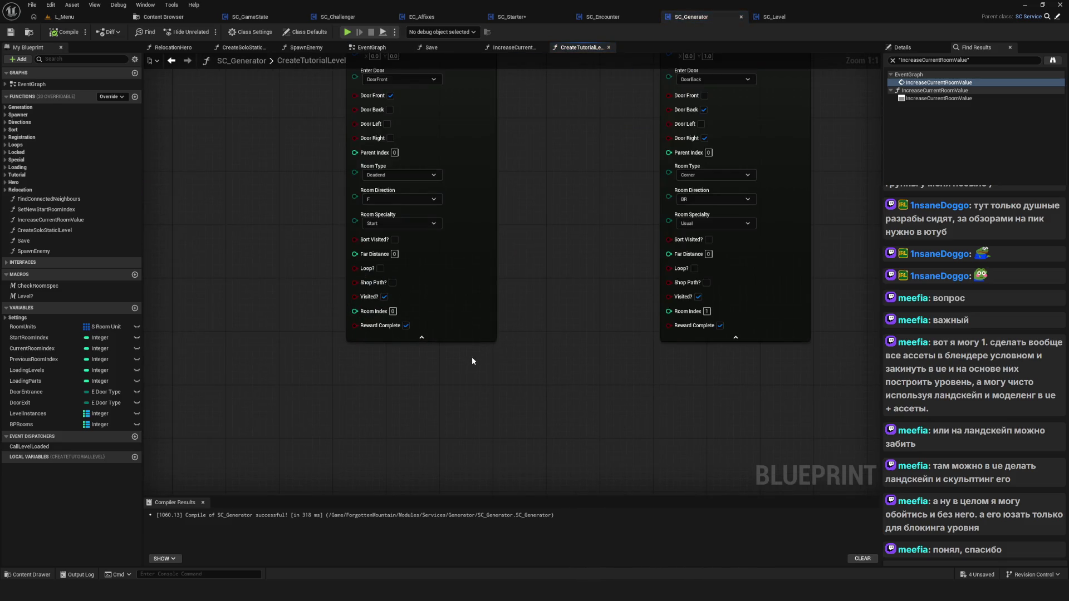
left_click_drag(394, 225, 374, 262)
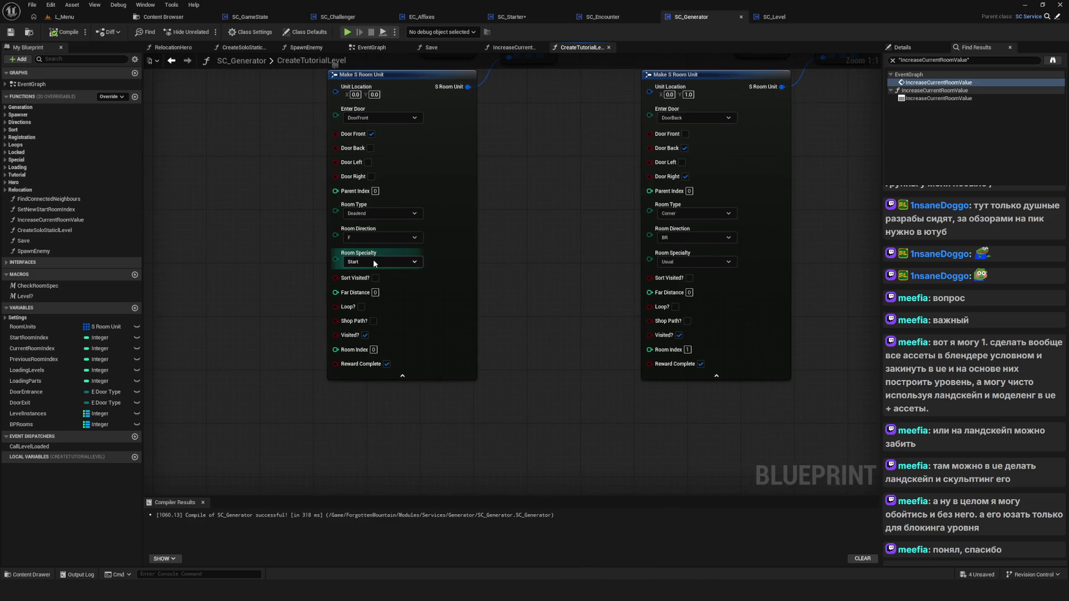
left_click_drag(588, 291, 339, 279)
left_click_drag(624, 286, 369, 284)
left_click_drag(586, 269, 326, 273)
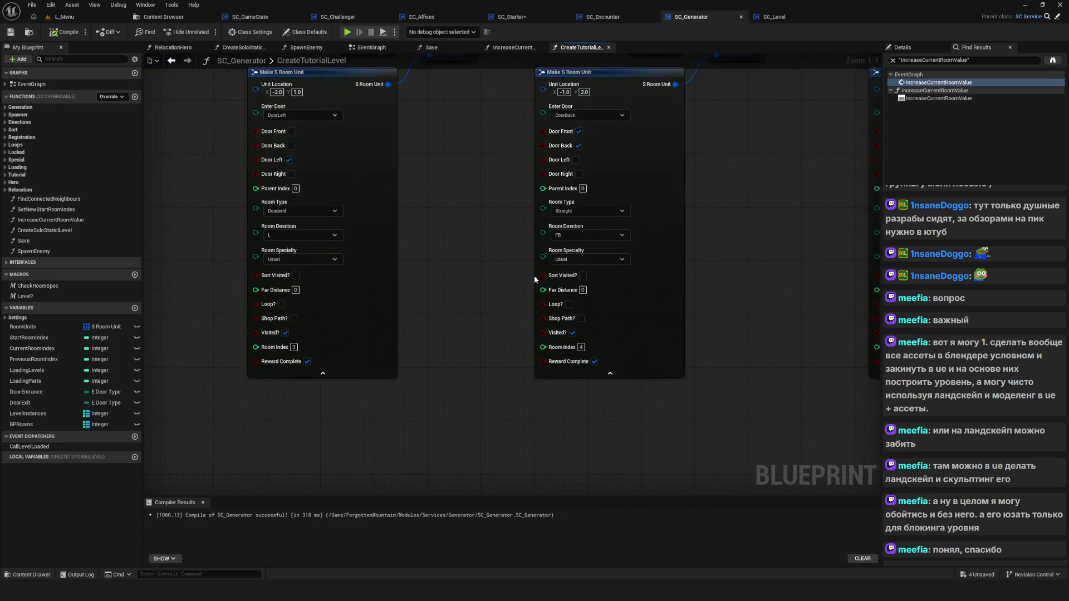
left_click_drag(535, 279, 440, 279)
left_click_drag(661, 267, 455, 261)
scroll(590, 267, "down", 10)
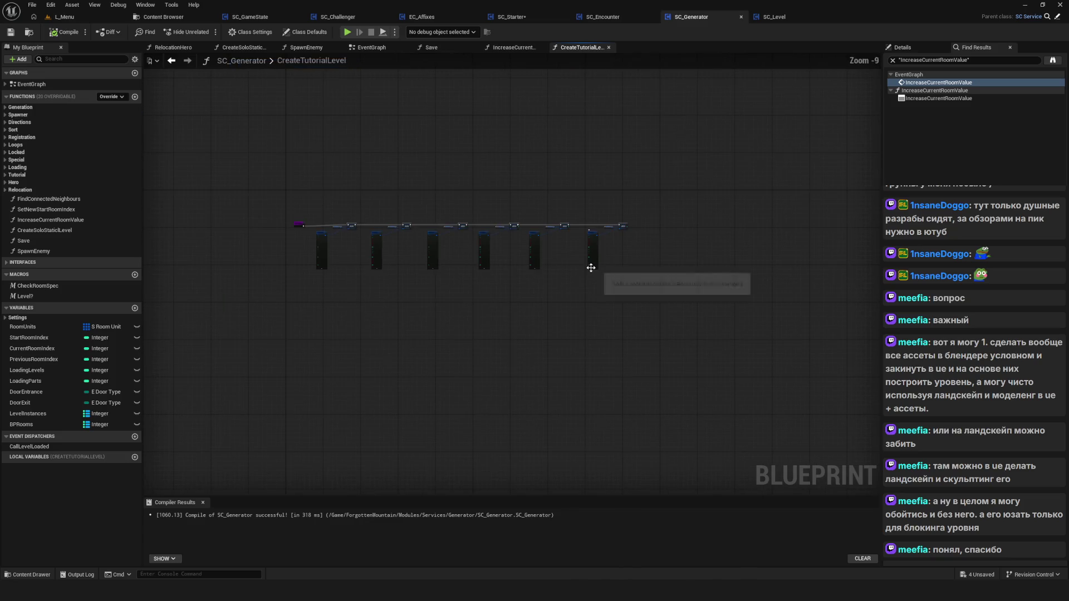
scroll(594, 263, "up", 10)
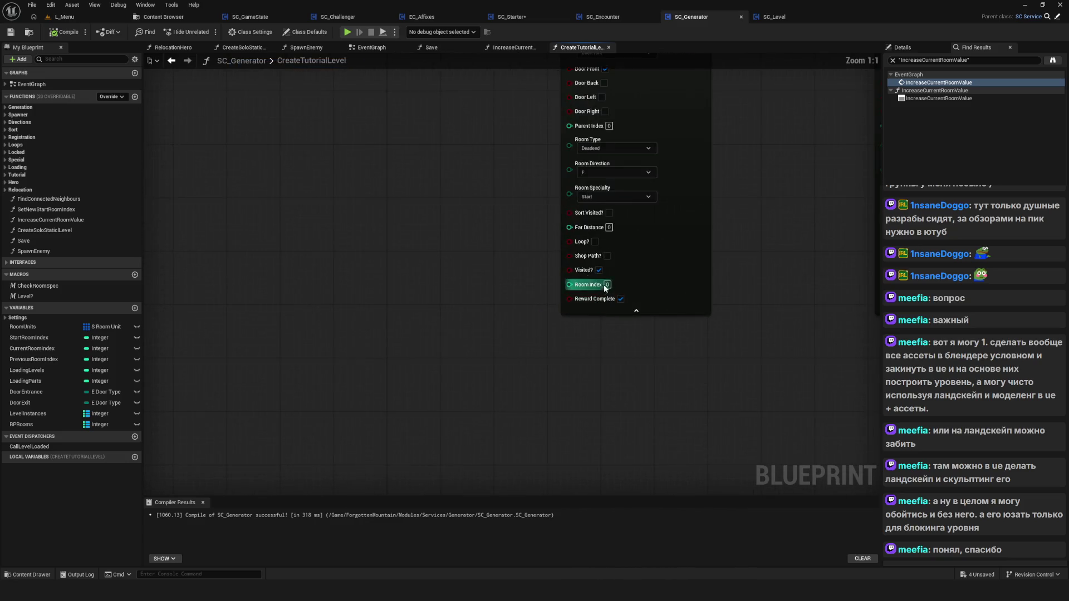
left_click_drag(605, 287, 495, 334)
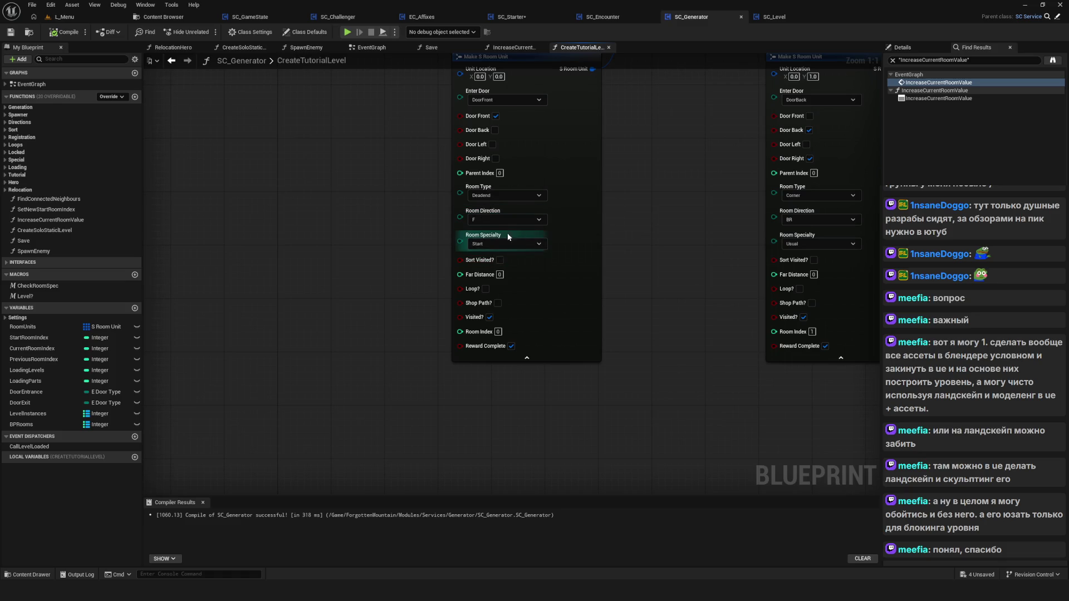
scroll(409, 306, "down", 3)
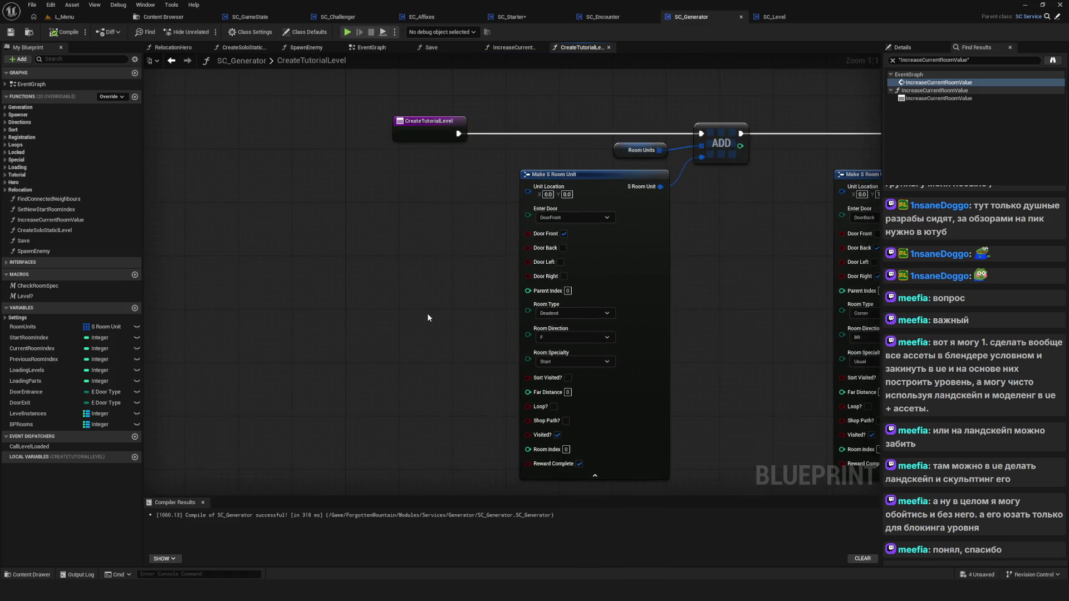
Go back to the EventGraph and bring its lower node rows into view.
left_click(171, 60)
scroll(472, 301, "down", 5)
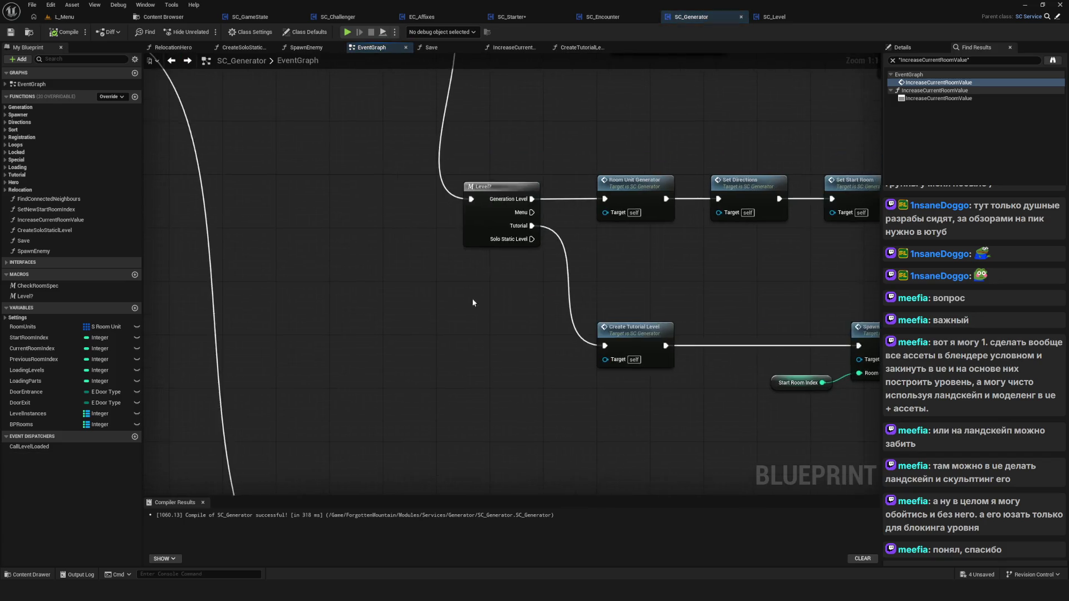
left_click_drag(519, 322, 462, 184)
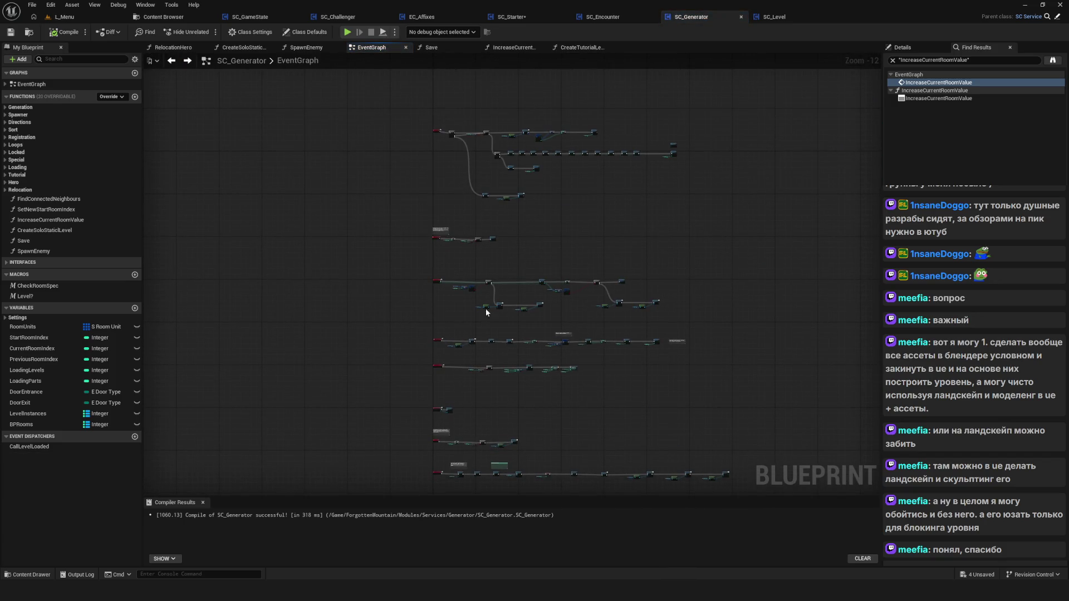
In the Save function, delete the Print String debug nodes and wire the entry straight to Branch.
scroll(507, 370, "up", 6)
scroll(617, 330, "down", 5)
scroll(618, 333, "up", 5)
left_click_drag(484, 275, 484, 319)
scroll(483, 318, "down", 2)
scroll(454, 332, "up", 8)
double_click(267, 278)
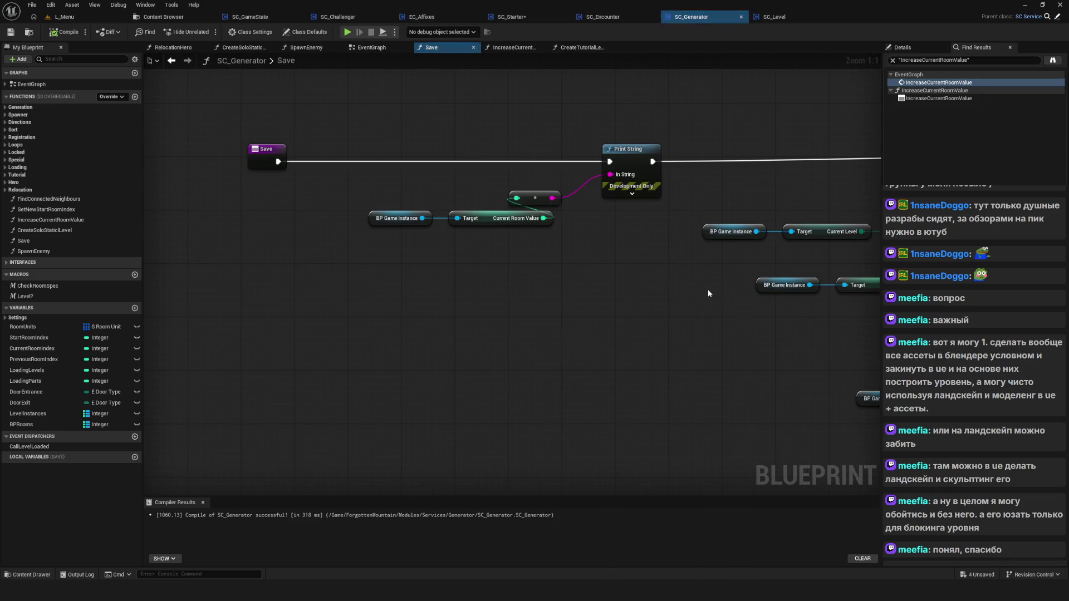
mouse_move(277, 111)
left_mouse_down()
mouse_move(561, 304)
mouse_move(800, 327)
left_mouse_up()
scroll(560, 293, "down", 5)
scroll(553, 300, "up", 4)
key("Delete")
mouse_move(287, 176)
left_mouse_down()
mouse_move(835, 178)
mouse_move(676, 182)
left_mouse_up()
Delete the old Current Room Value condition nodes.
left_click_drag(163, 317, 418, 296)
scroll(417, 296, "up", 1)
mouse_move(401, 242)
left_mouse_down()
mouse_move(589, 303)
mouse_move(546, 309)
left_mouse_up()
key("Delete")
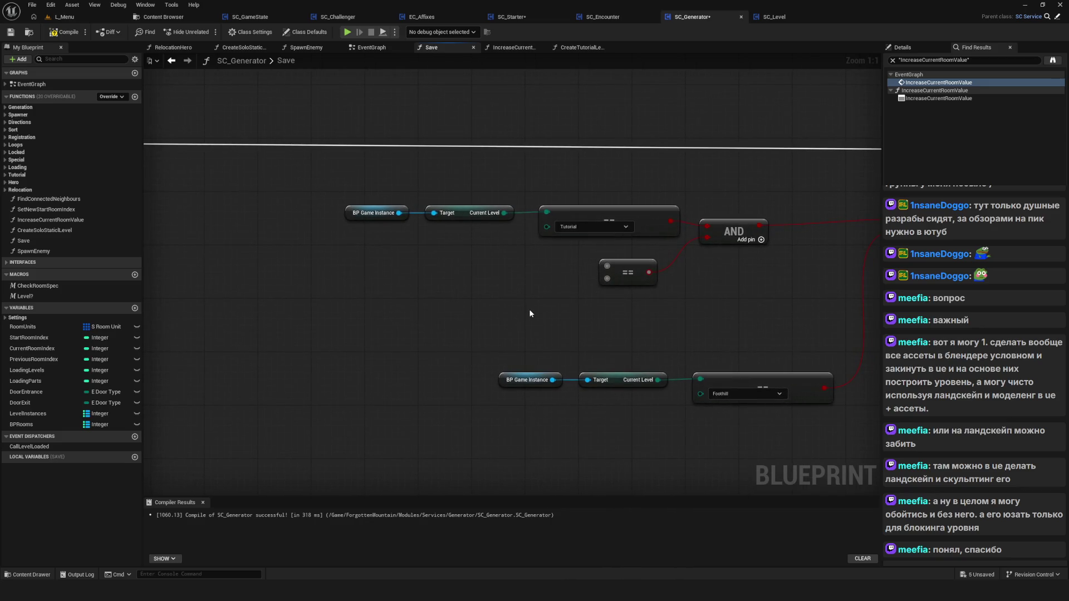
Add a Room Units GET (by ref) indexed by Current Room Index.
left_click_drag(52, 327, 458, 285)
type("get")
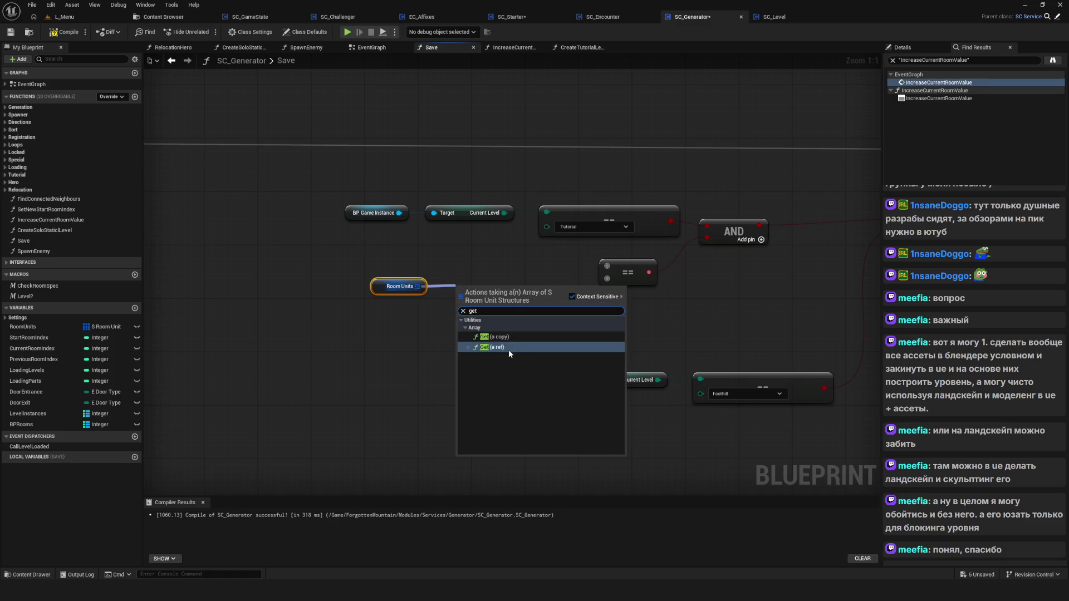
left_click(493, 348)
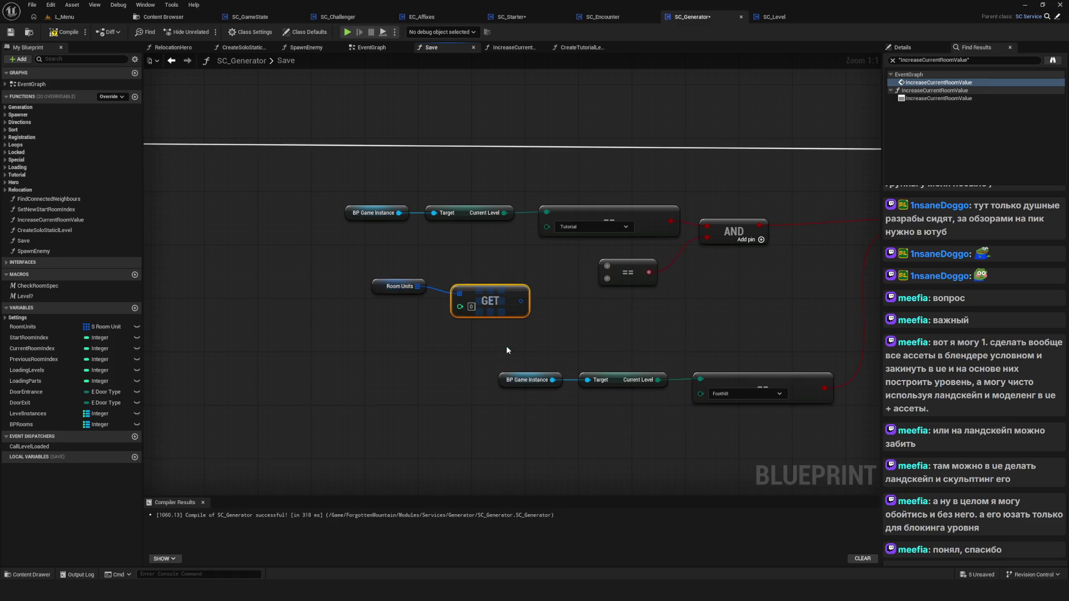
left_click_drag(504, 312, 423, 299)
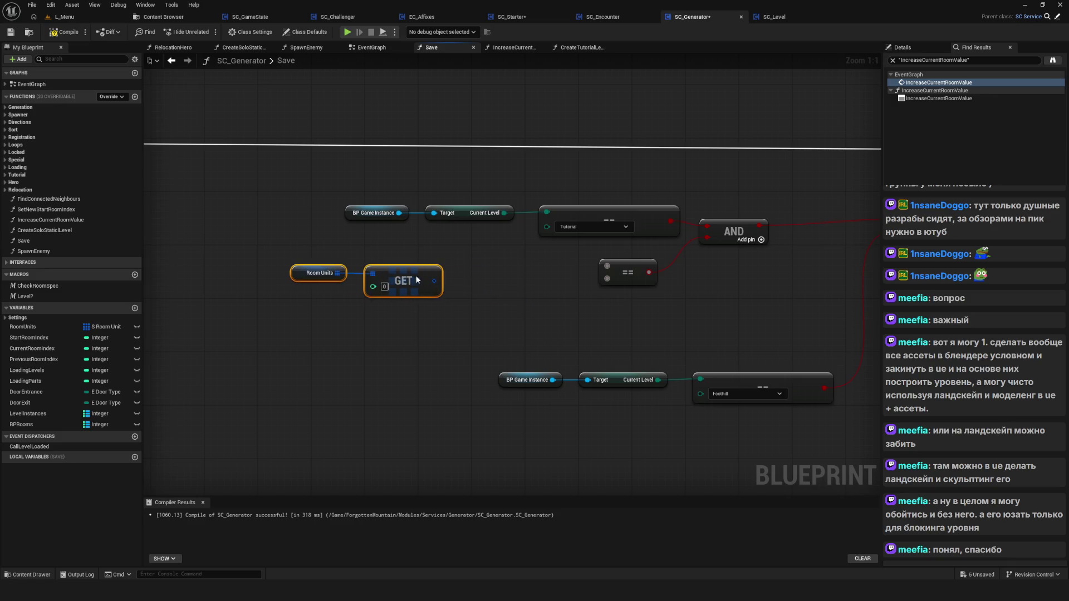
left_click(118, 345)
mouse_move(118, 343)
left_mouse_down()
mouse_move(295, 292)
mouse_move(430, 283)
left_mouse_up()
left_click_drag(217, 262, 427, 287)
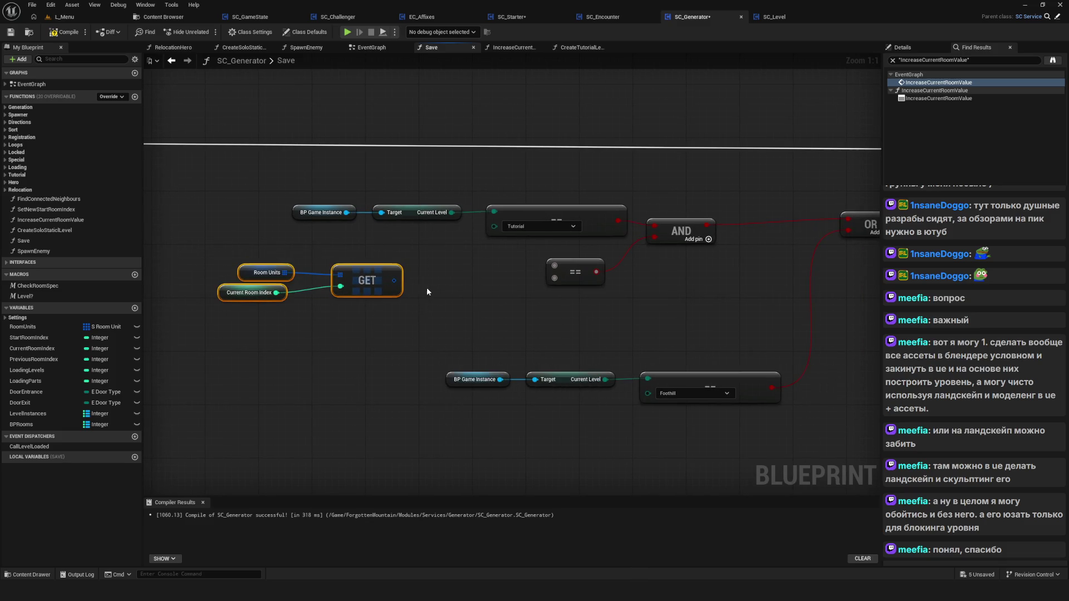
scroll(427, 287, "down", 1)
mouse_move(597, 286)
left_mouse_down()
mouse_move(430, 286)
mouse_move(465, 333)
left_mouse_up()
Break the S Room Unit and compare its Room Specialty == Start.
type("break")
key("Return")
left_click(452, 328)
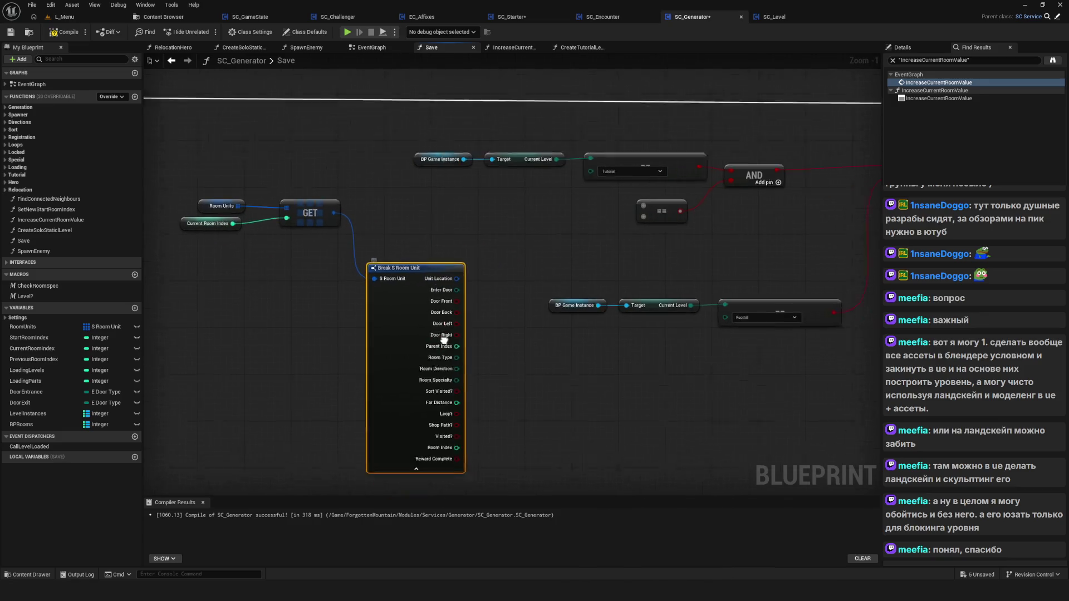
left_click_drag(423, 345, 499, 204)
type("==")
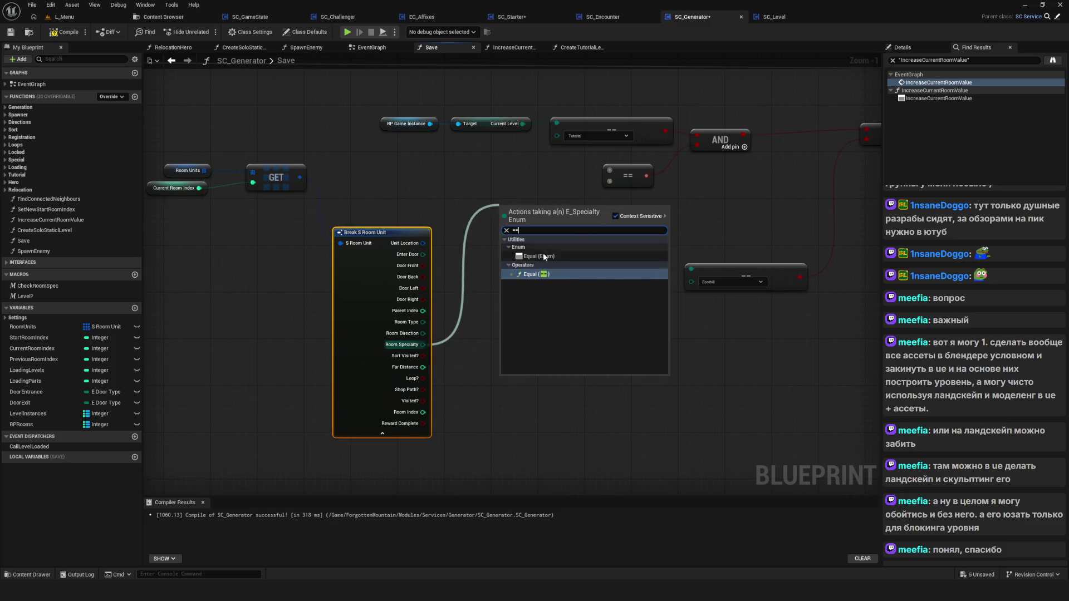
key("Return")
left_click(382, 433)
scroll(407, 234, "up", 1)
mouse_move(407, 234)
left_mouse_down()
mouse_move(363, 192)
mouse_move(357, 153)
left_mouse_up()
left_click(503, 177)
left_click_drag(502, 177, 514, 190)
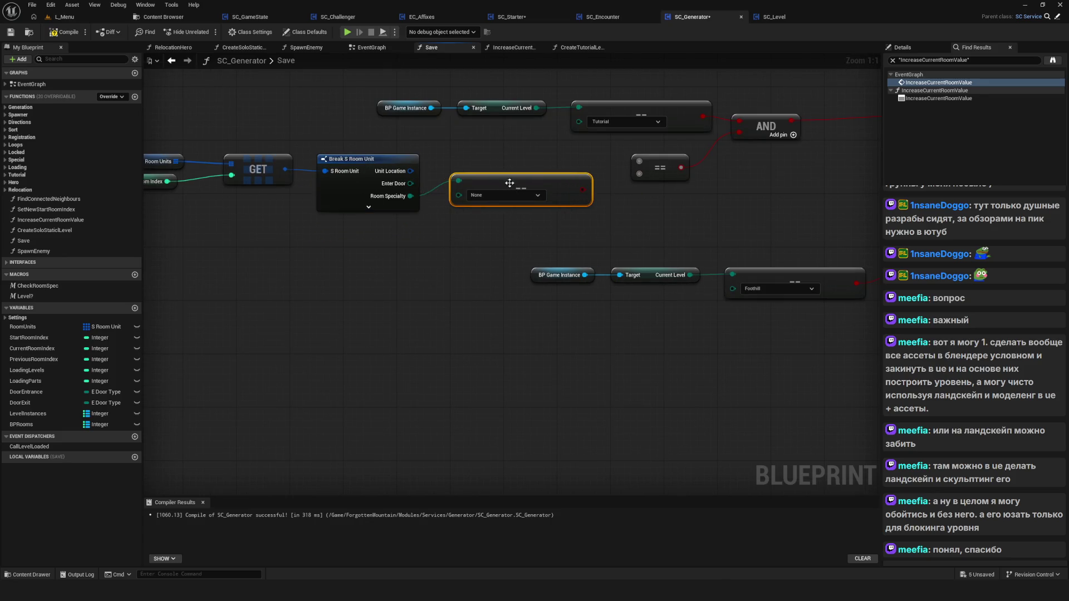
left_click(515, 195)
left_click(483, 224)
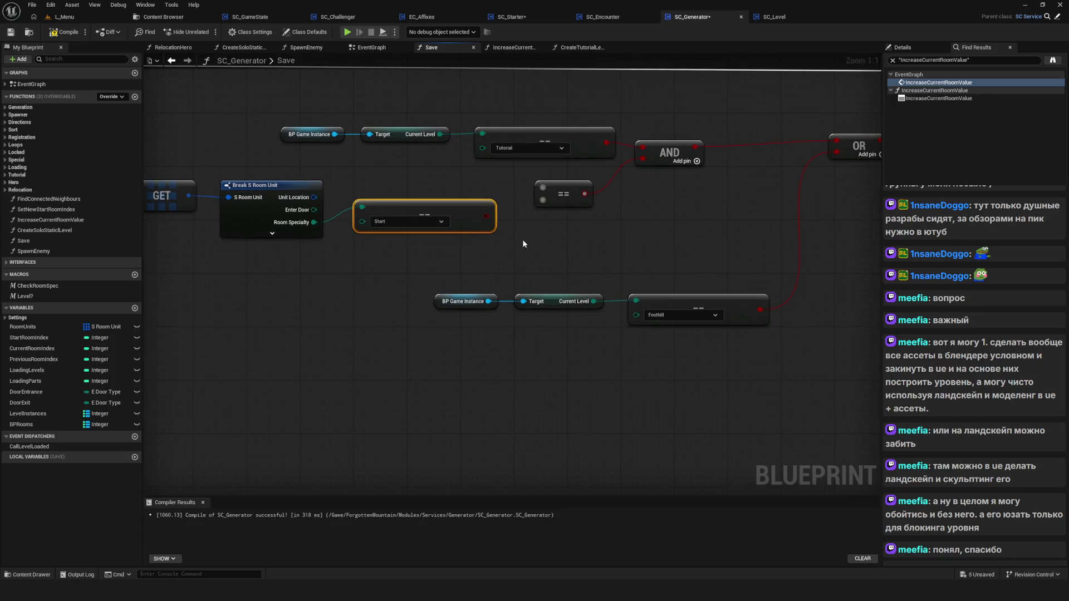
Remove the unused boolean == node, wire the Start comparison into AND, and compile.
left_click_drag(545, 189, 567, 212)
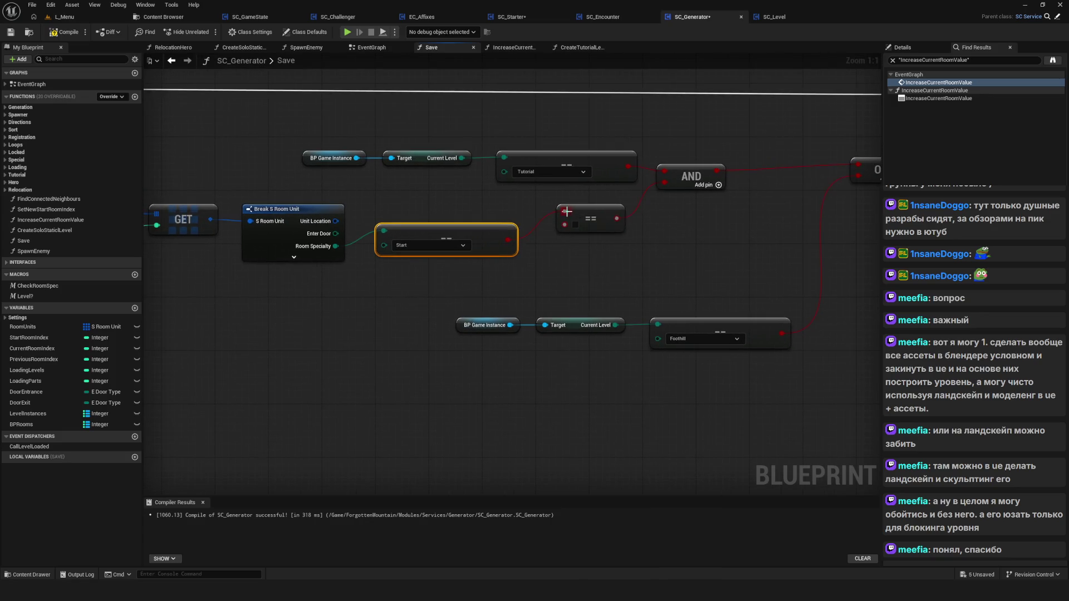
left_click(590, 222)
key("Delete")
left_click_drag(508, 252, 671, 195)
left_click_drag(234, 231, 425, 239)
mouse_move(186, 201)
left_mouse_down()
mouse_move(459, 273)
mouse_move(656, 281)
mouse_move(486, 271)
mouse_move(617, 232)
left_mouse_up()
scroll(616, 232, "down", 4)
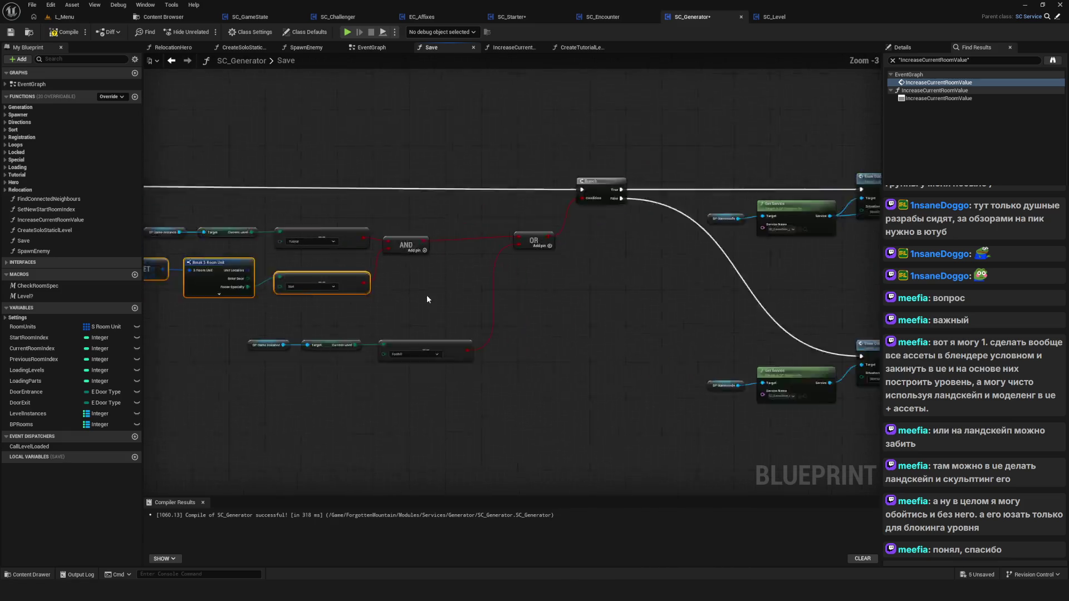
left_click(64, 31)
left_click(11, 31)
left_click(347, 31)
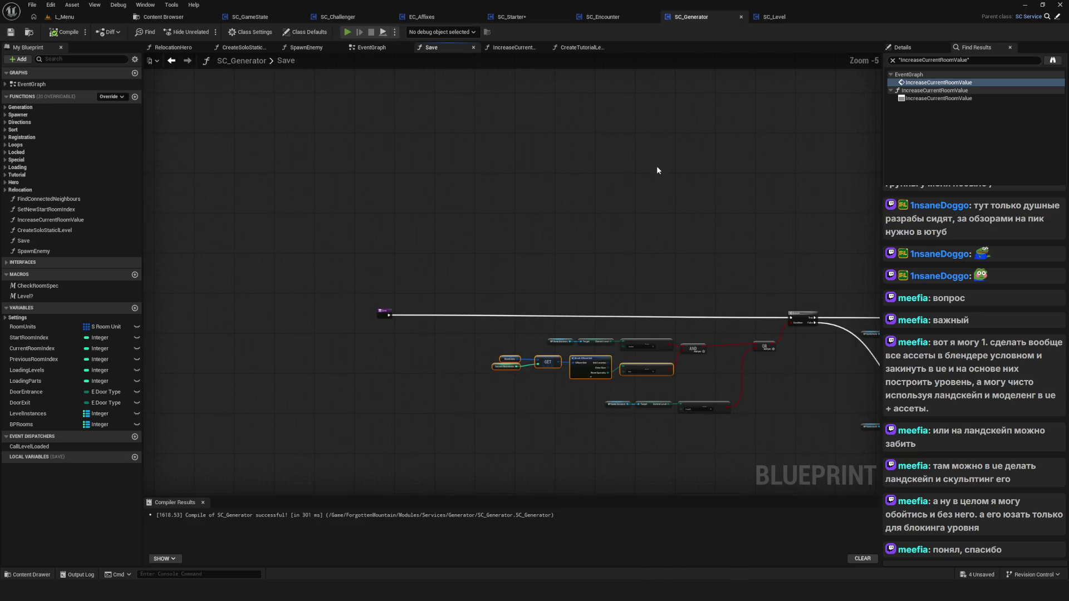
left_click(549, 288)
left_click(565, 242)
left_click(496, 321)
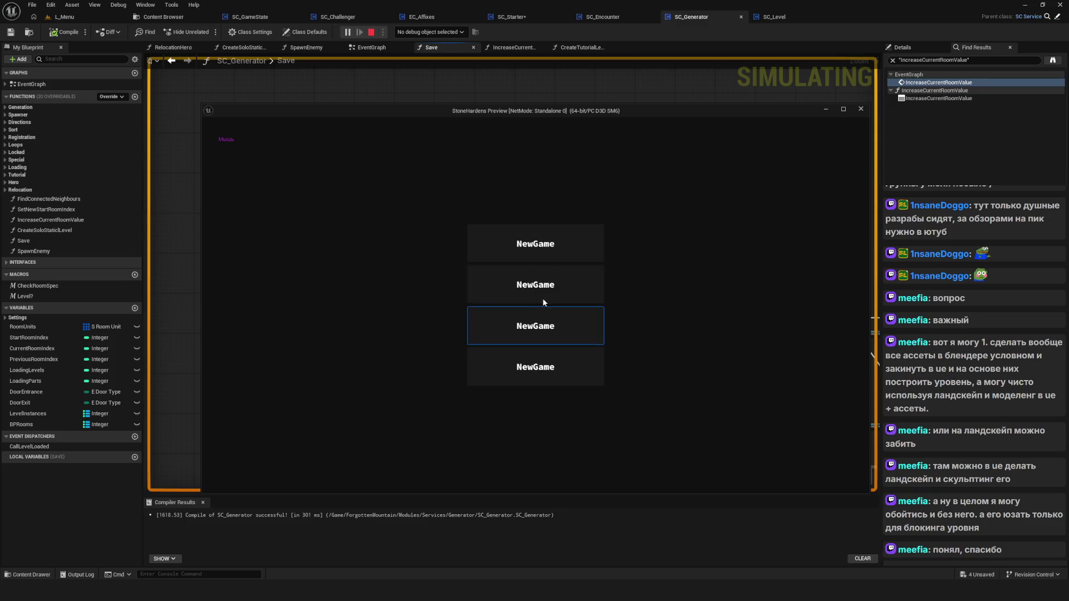
left_click(580, 249)
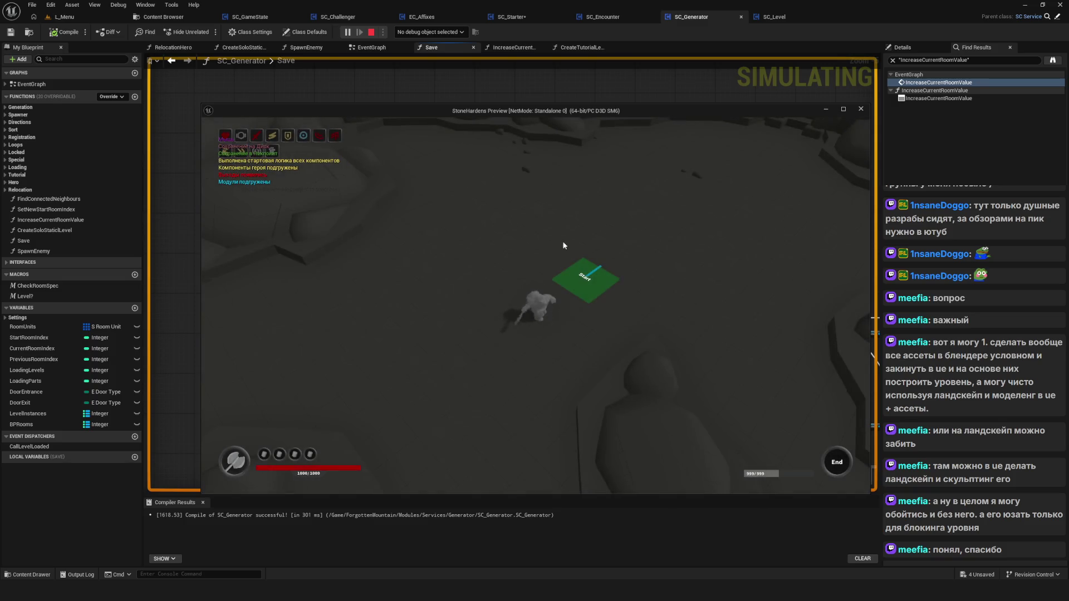
key("w")
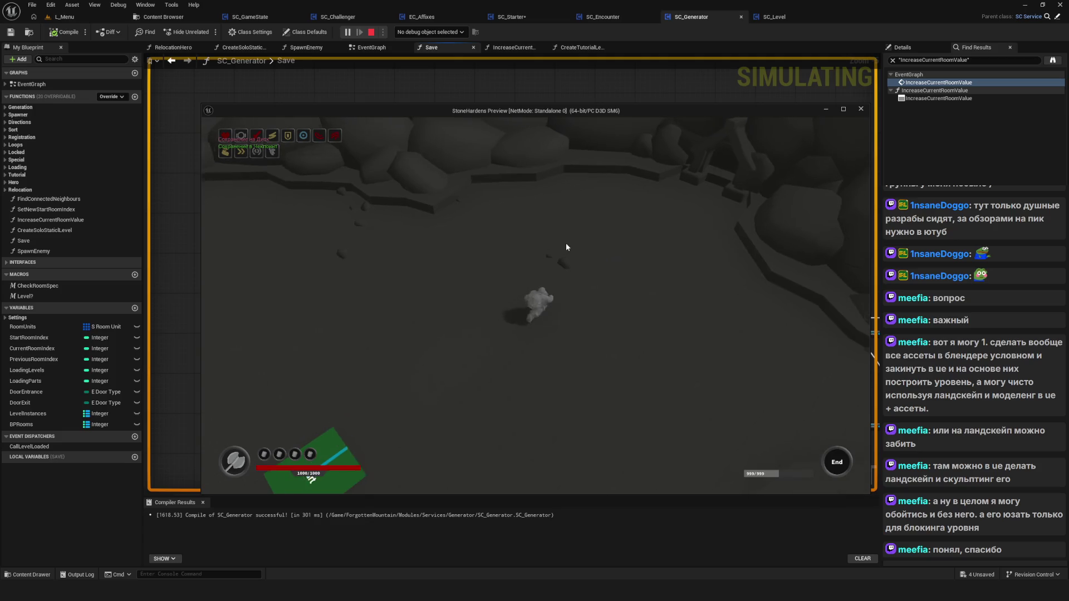
key("w")
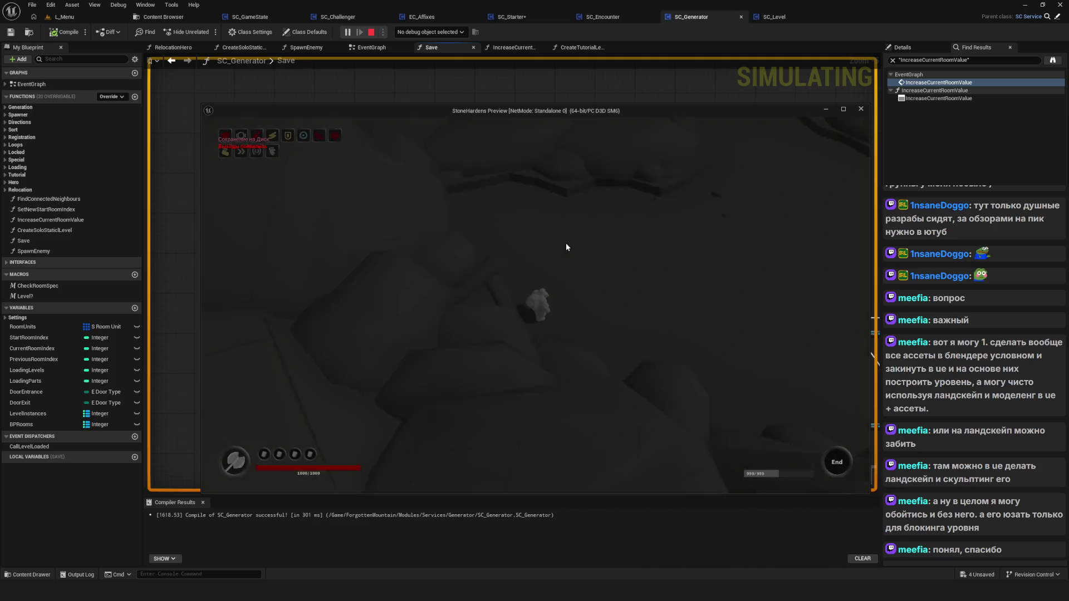
key("d")
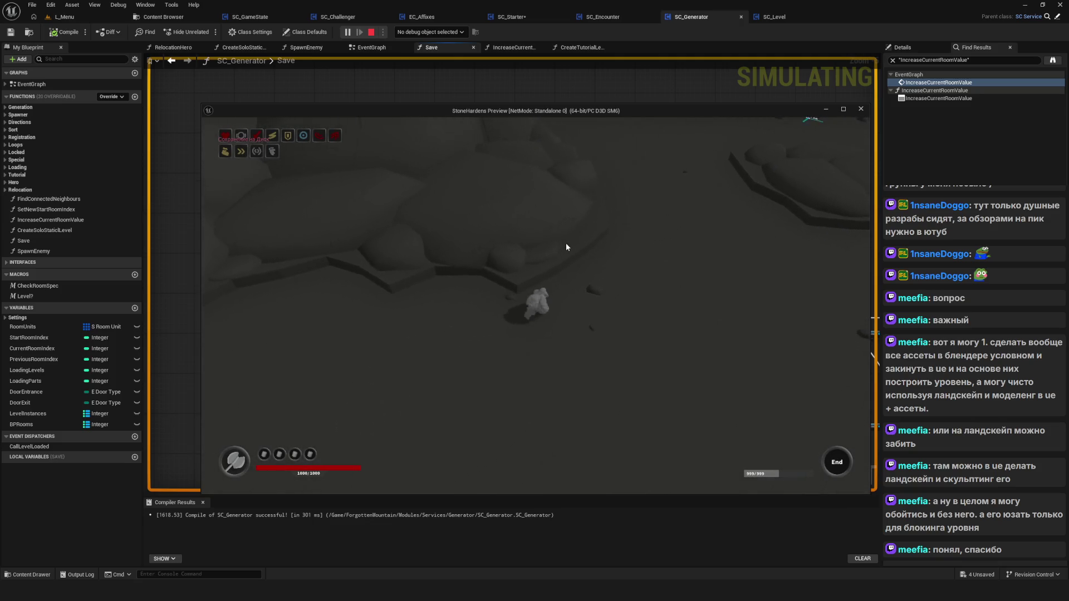
key("s")
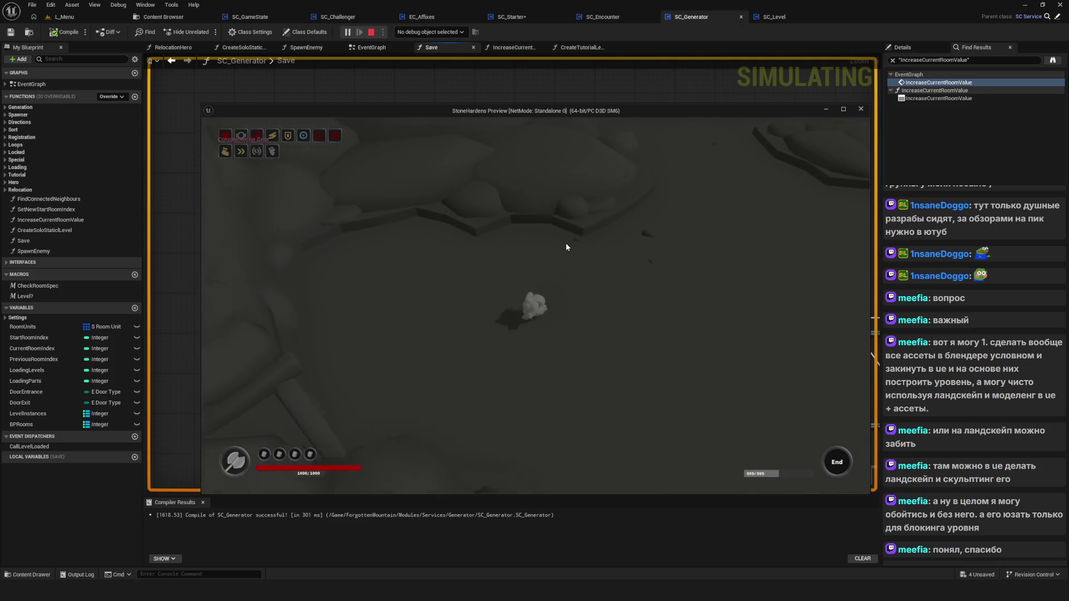
key("s")
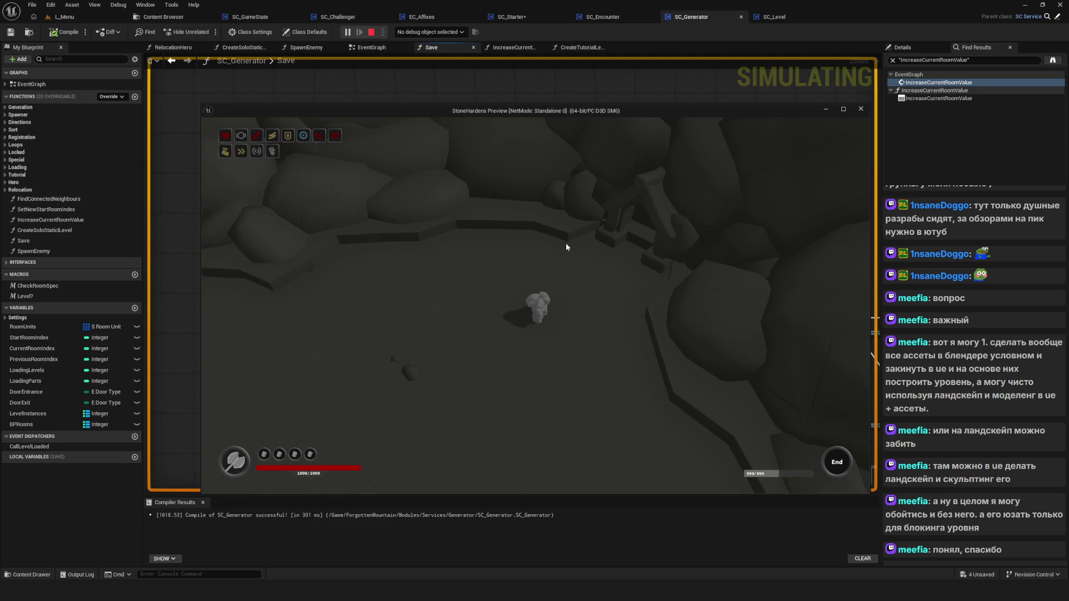
key("Escape")
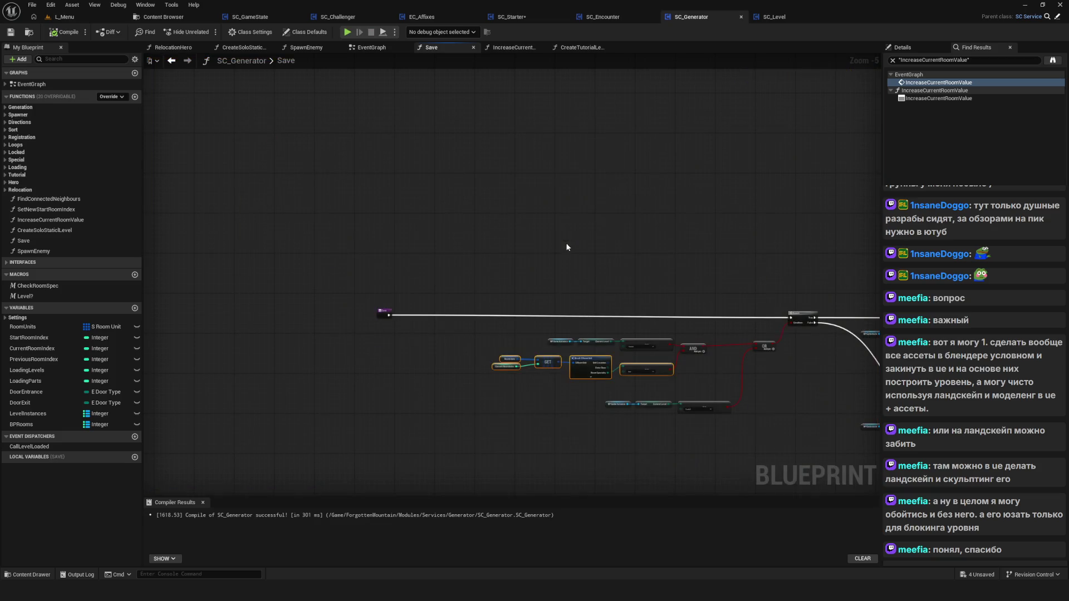
Rearrange the Foothill and room-check nodes near Branch and Store Data.
mouse_move(479, 366)
left_mouse_down()
mouse_move(575, 346)
mouse_move(550, 385)
mouse_move(547, 366)
mouse_move(575, 306)
mouse_move(261, 245)
left_mouse_up()
mouse_move(553, 266)
left_mouse_down()
mouse_move(542, 258)
mouse_move(548, 265)
left_mouse_up()
mouse_move(658, 299)
left_mouse_down()
mouse_move(324, 272)
mouse_move(181, 278)
left_mouse_up()
left_click_drag(391, 383, 681, 269)
scroll(678, 222, "up", 3)
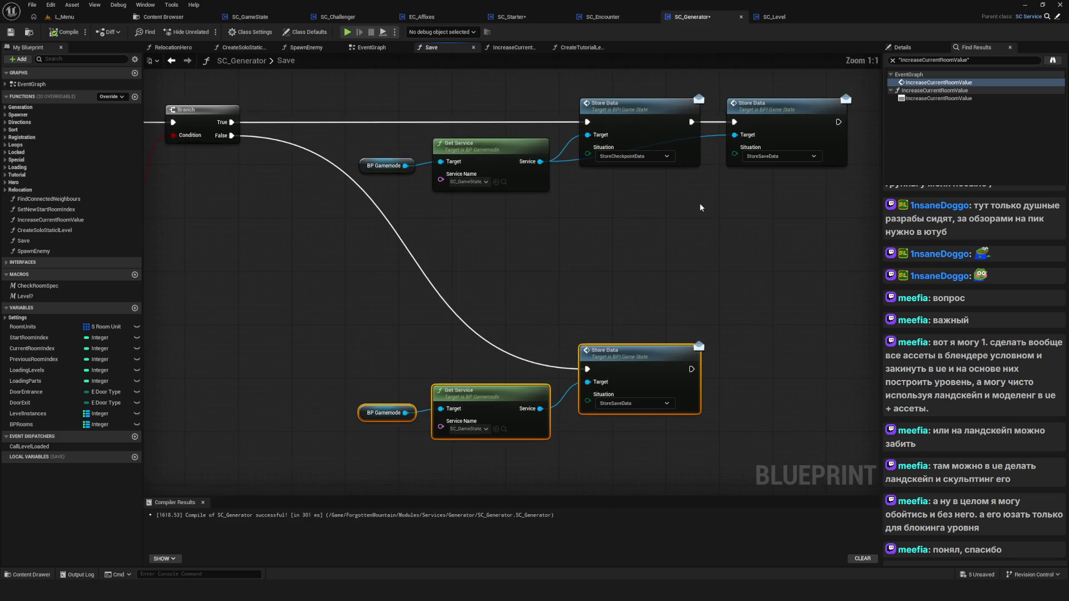
Duplicate BP Gamemode and Get Service and wire the copy into the right Store Data node.
left_click_drag(279, 143, 368, 253)
key("ctrl+c")
key("ctrl+v")
mouse_move(614, 268)
left_mouse_down()
mouse_move(612, 208)
mouse_move(628, 167)
left_mouse_up()
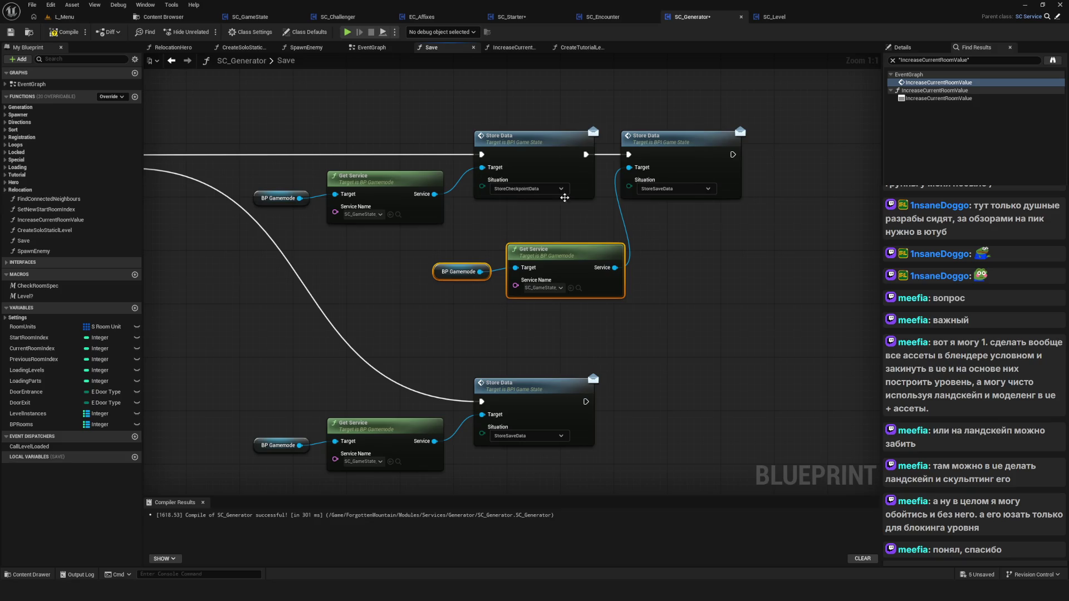
left_click(700, 137)
left_click_drag(462, 144, 695, 149)
left_click_drag(551, 206, 229, 306)
mouse_move(346, 255)
left_mouse_down()
mouse_move(592, 197)
mouse_move(552, 172)
left_mouse_up()
Move the lower Store Data chain down and regroup the Room Units lookup nodes.
scroll(561, 251, "down", 4)
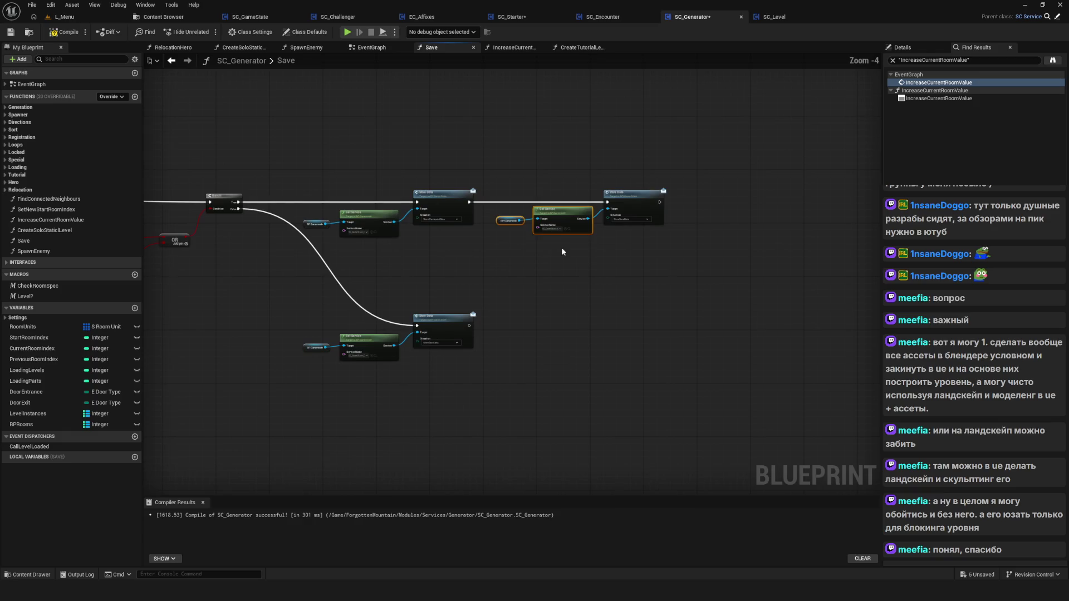
left_click_drag(440, 273, 624, 400)
left_click_drag(591, 293, 593, 405)
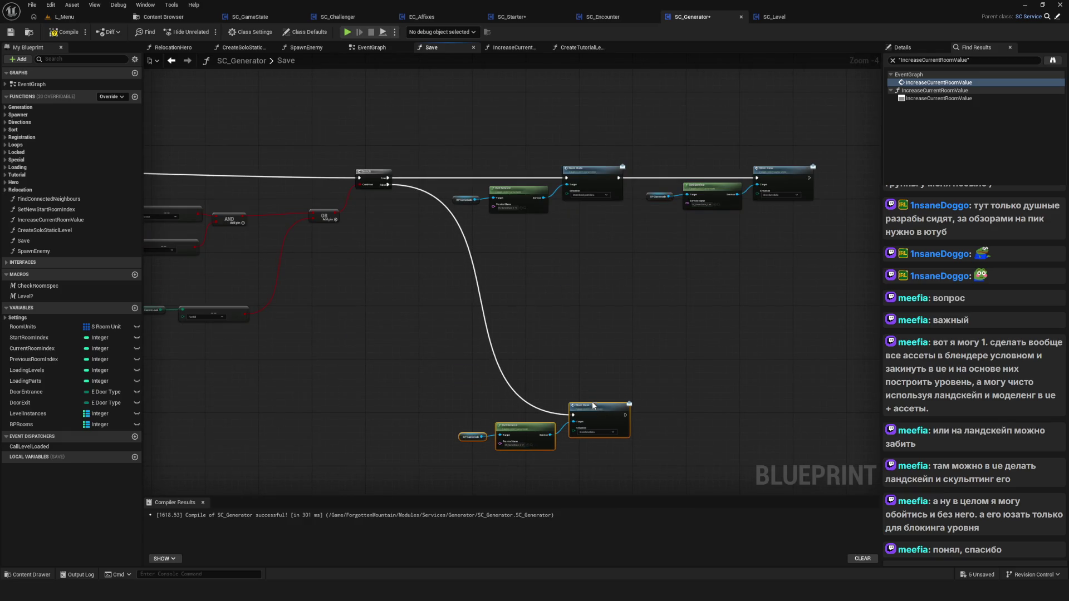
scroll(593, 402, "up", 2)
left_click_drag(273, 282, 565, 339)
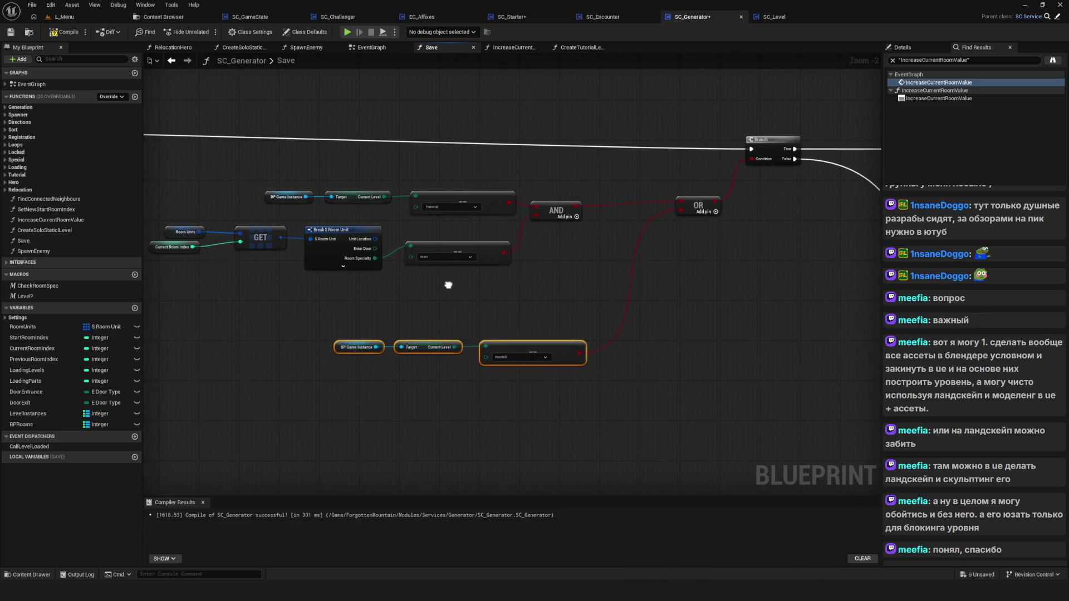
mouse_move(305, 284)
left_mouse_down()
mouse_move(660, 245)
mouse_move(643, 259)
left_mouse_up()
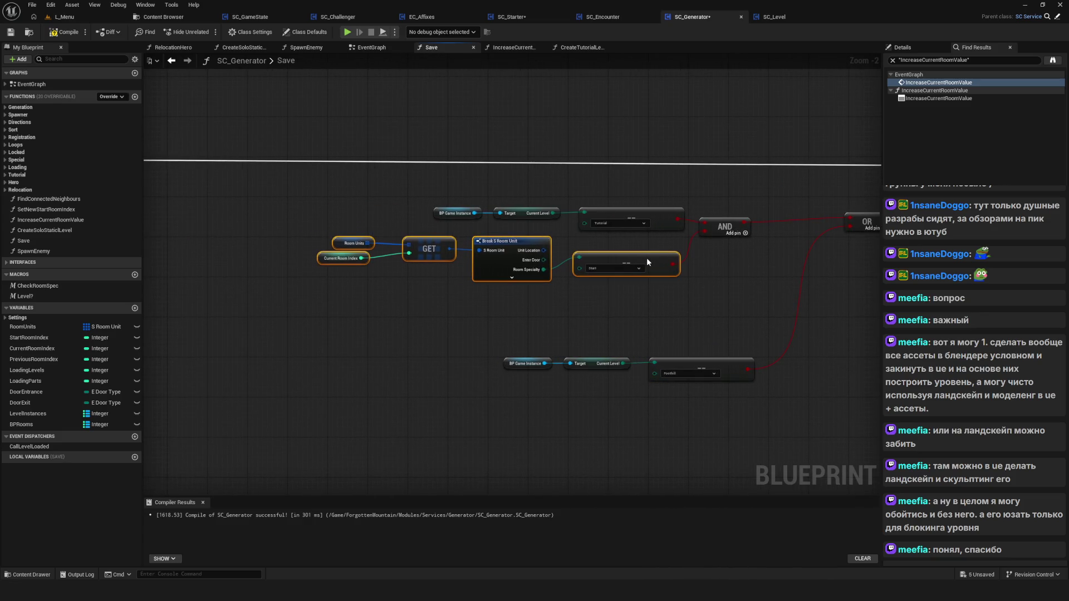
scroll(432, 293, "down", 1)
scroll(568, 310, "down", 1)
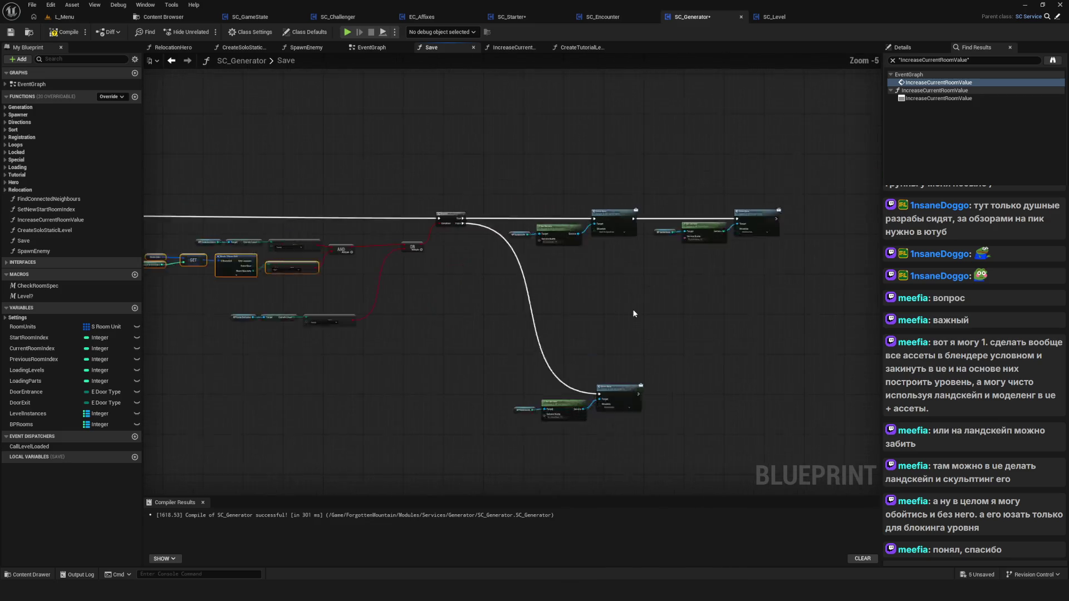
mouse_move(623, 313)
left_mouse_down()
mouse_move(603, 317)
mouse_move(757, 330)
left_mouse_up()
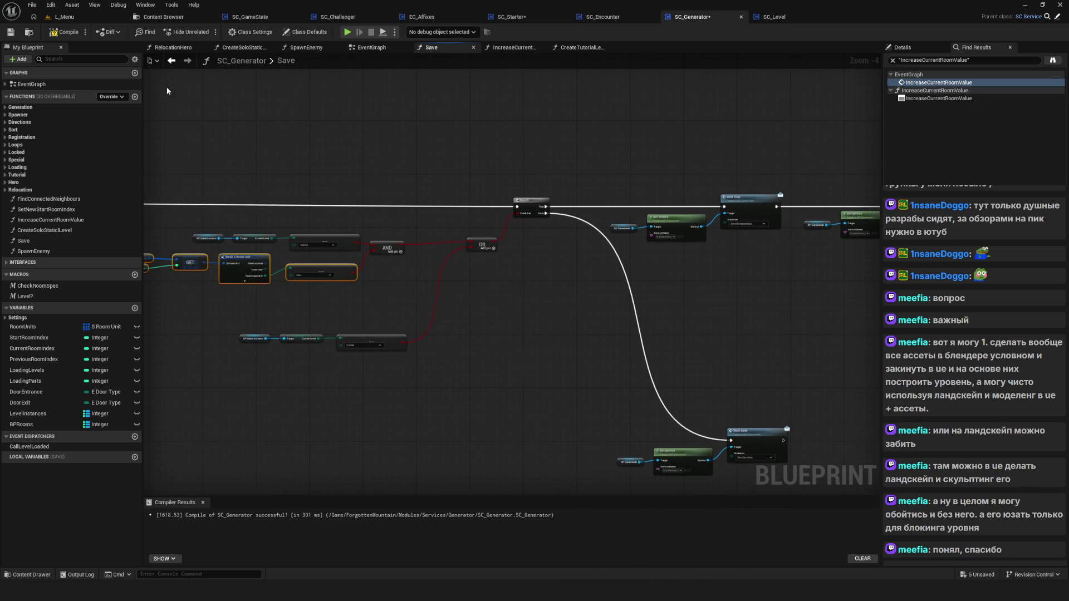
Compile and save the SC_Generator blueprint.
left_click(64, 32)
left_click(11, 32)
left_click_drag(484, 192, 590, 189)
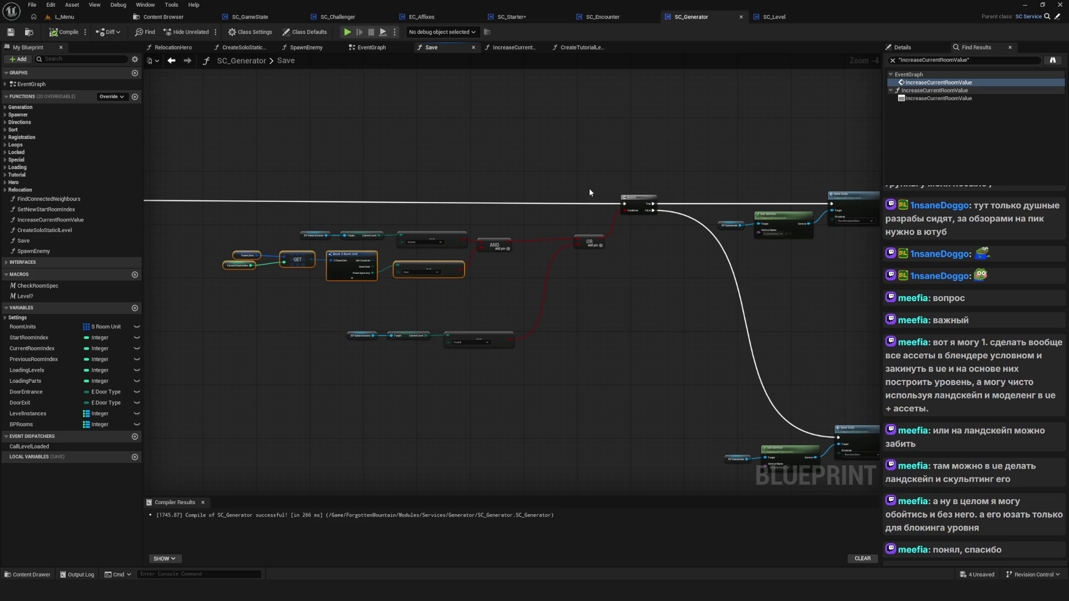
left_click_drag(590, 190, 588, 190)
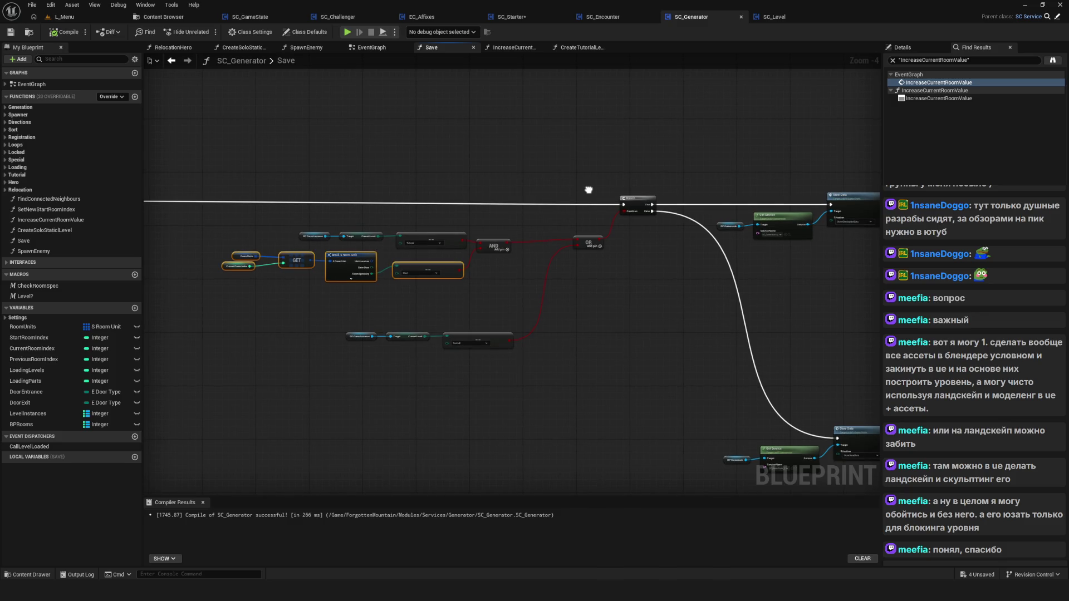
right_click(588, 190)
key("ctrl+s")
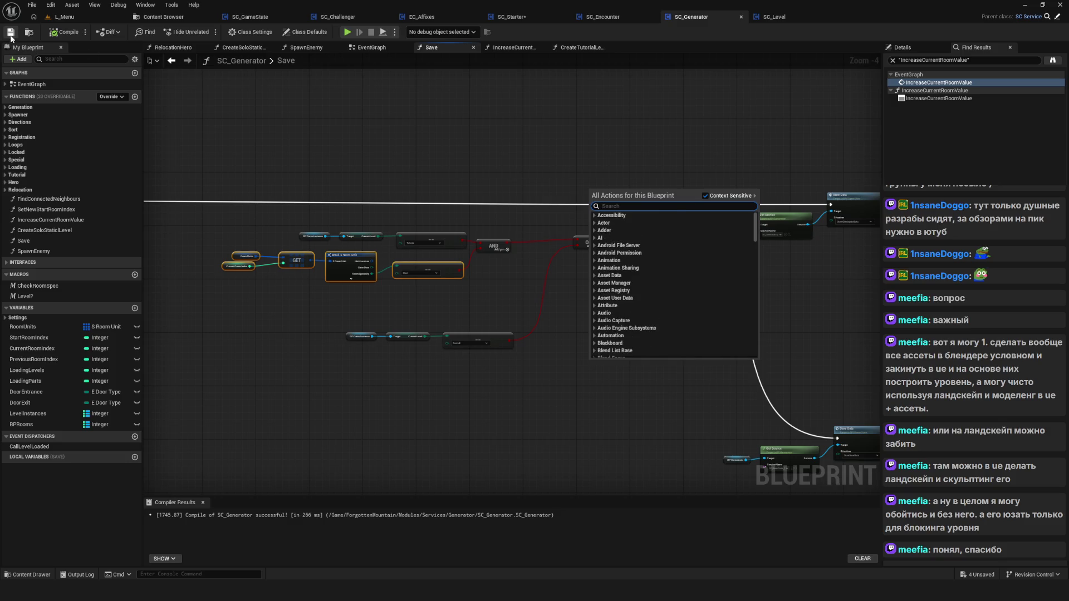
Shift the three lower Current Level nodes down-left and save SC_Generator.
mouse_move(695, 325)
left_mouse_down()
mouse_move(635, 299)
mouse_move(608, 321)
left_mouse_up()
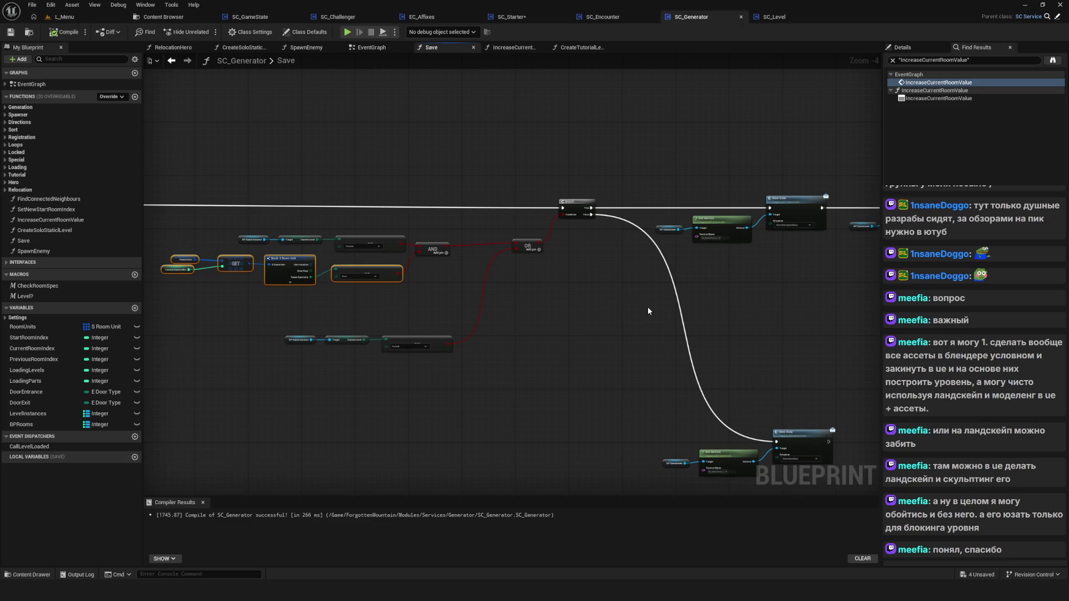
mouse_move(639, 302)
left_mouse_down()
mouse_move(601, 292)
mouse_move(609, 286)
left_mouse_up()
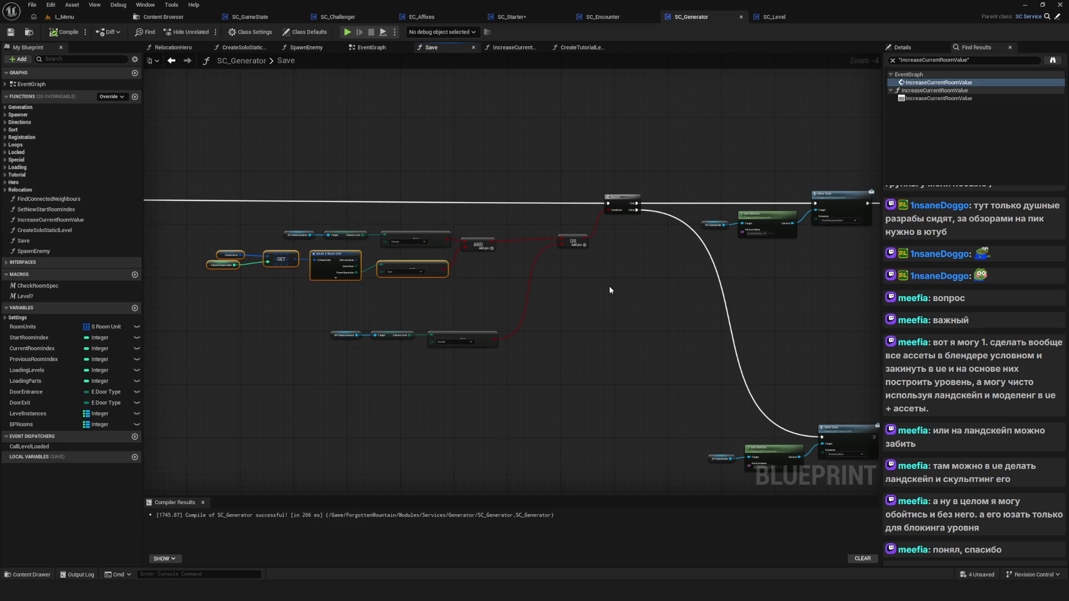
mouse_move(294, 300)
left_mouse_down()
mouse_move(490, 343)
mouse_move(467, 365)
left_mouse_up()
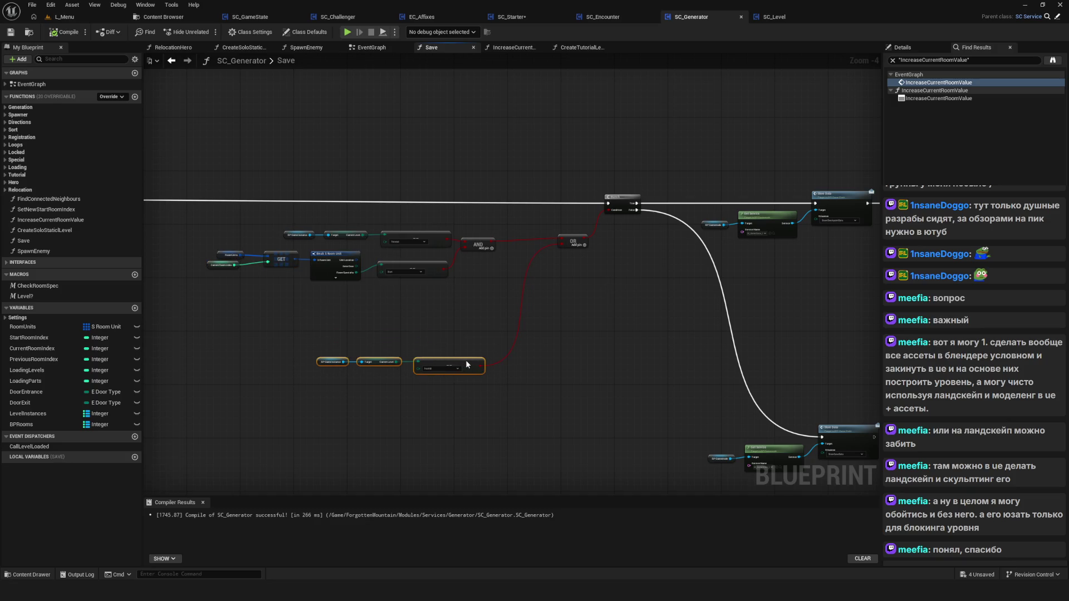
mouse_move(626, 375)
left_mouse_down()
mouse_move(504, 356)
mouse_move(564, 330)
left_mouse_up()
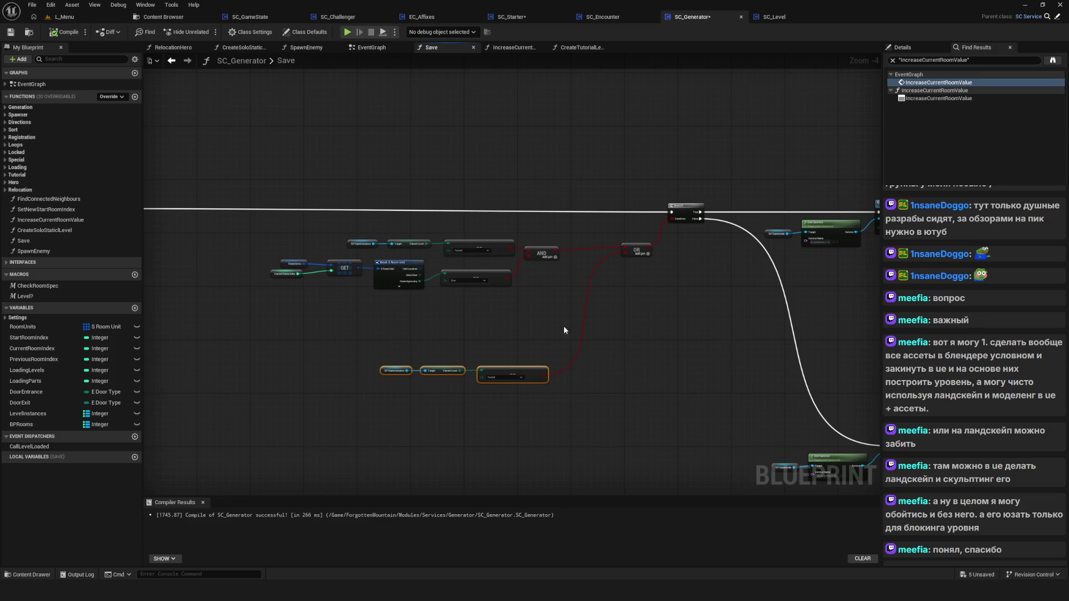
left_click_drag(336, 354, 666, 425)
left_click_drag(522, 292, 573, 299)
left_click_drag(314, 239, 612, 322)
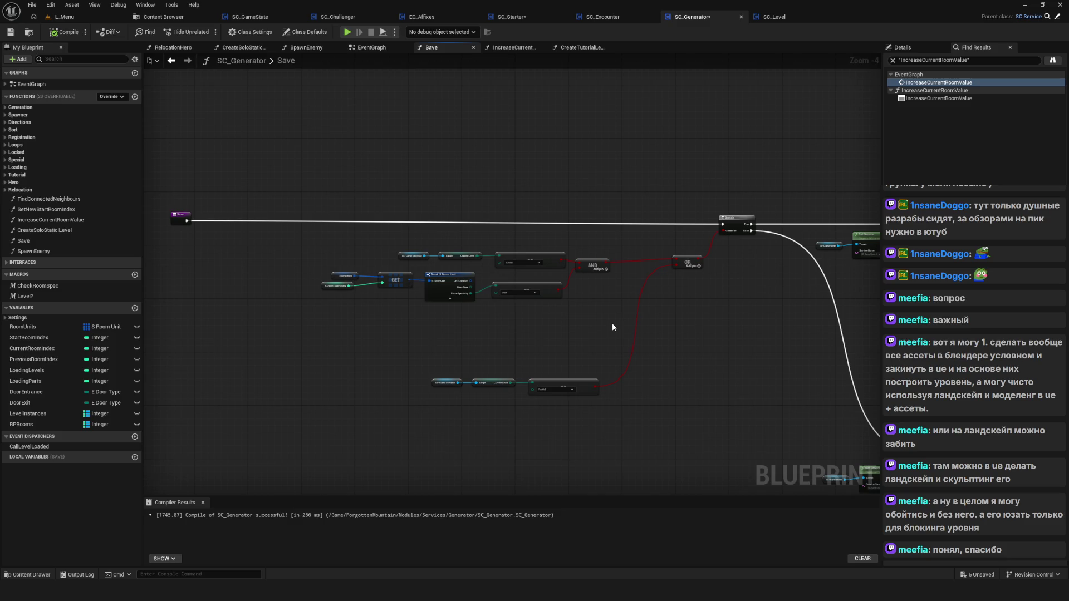
key("ctrl+s")
Insert a Sequence node driven by the Branch True output.
left_click_drag(569, 378, 575, 349)
scroll(650, 317, "up", 4)
left_click(572, 163)
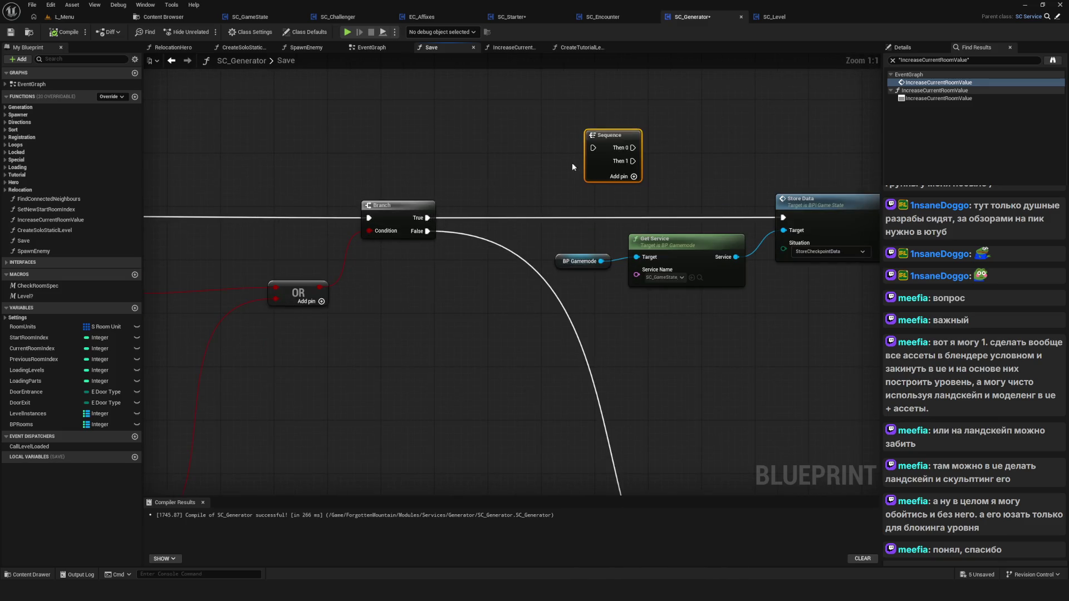
left_click_drag(428, 218, 593, 148)
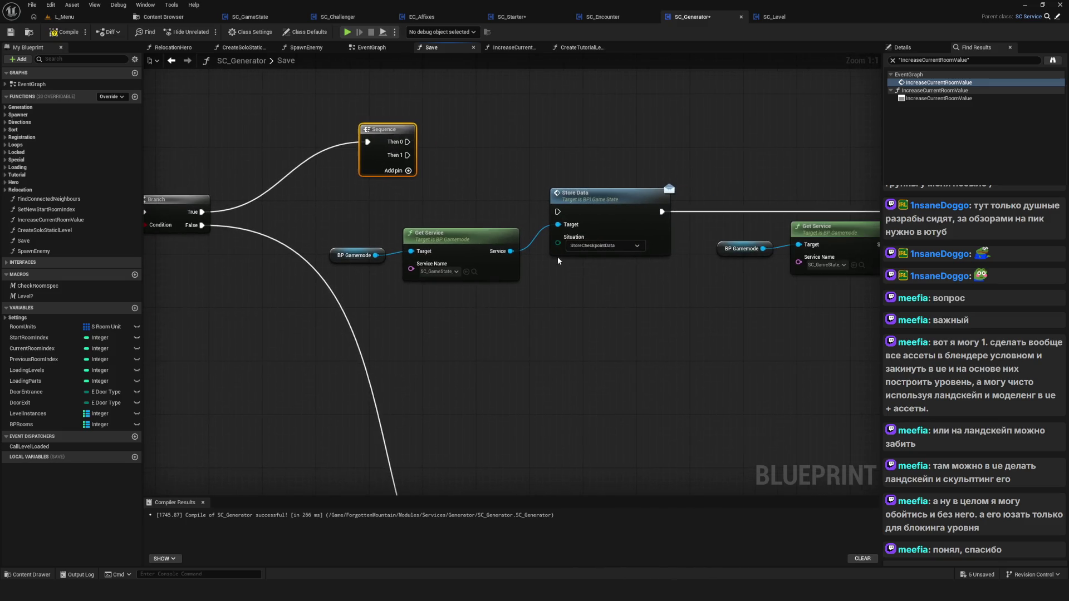
left_click(662, 211, "alt")
scroll(574, 226, "down", 3)
left_click_drag(434, 264, 747, 145)
Add a Do Once on Sequence Then 0 and wire its Completed into Store Data.
left_click_drag(467, 174, 590, 132)
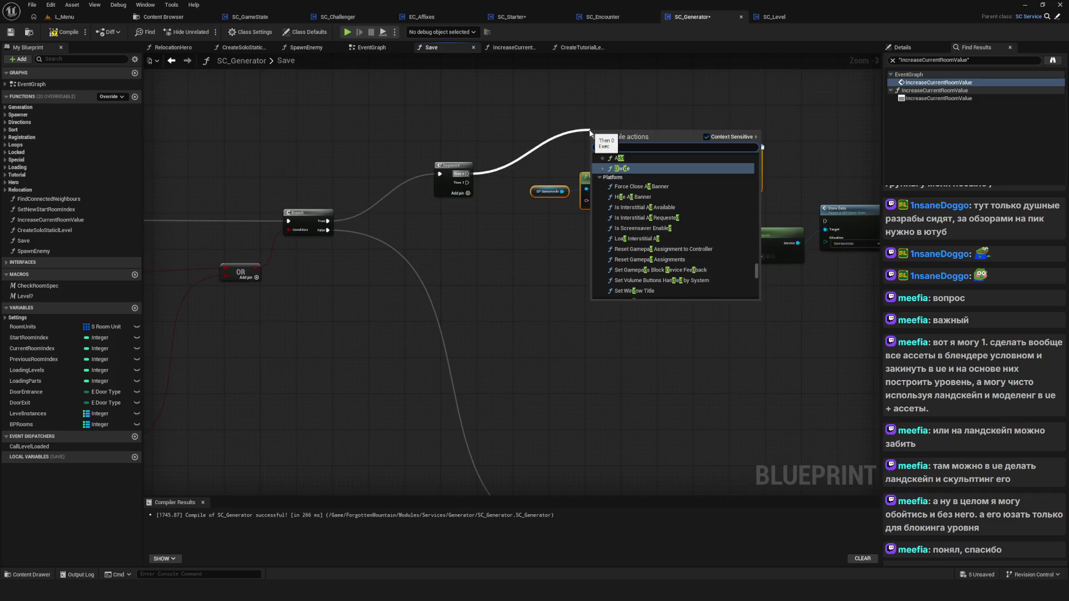
type("o")
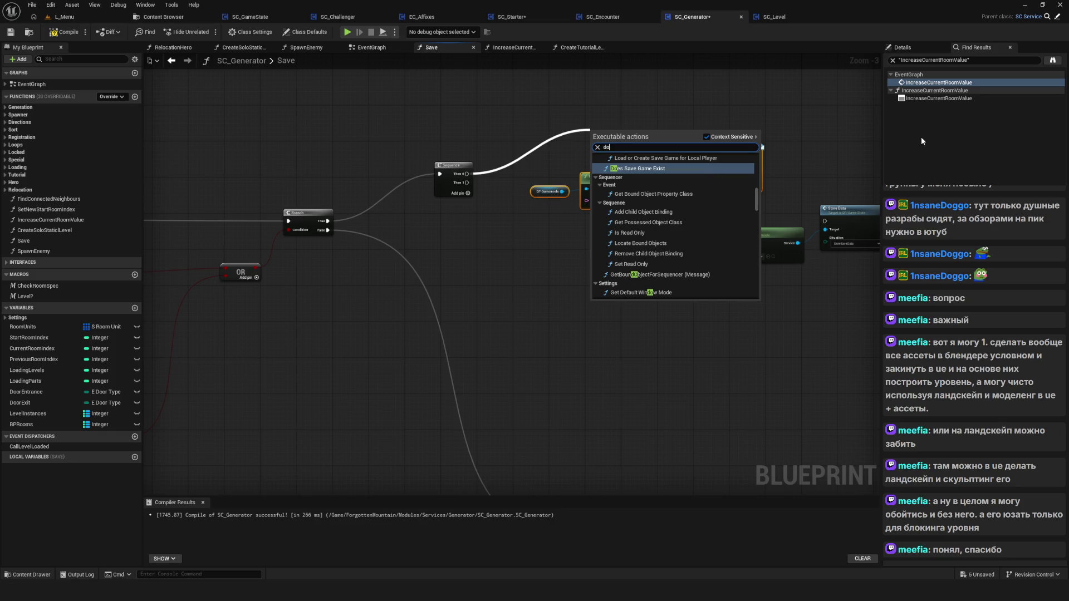
type(" once")
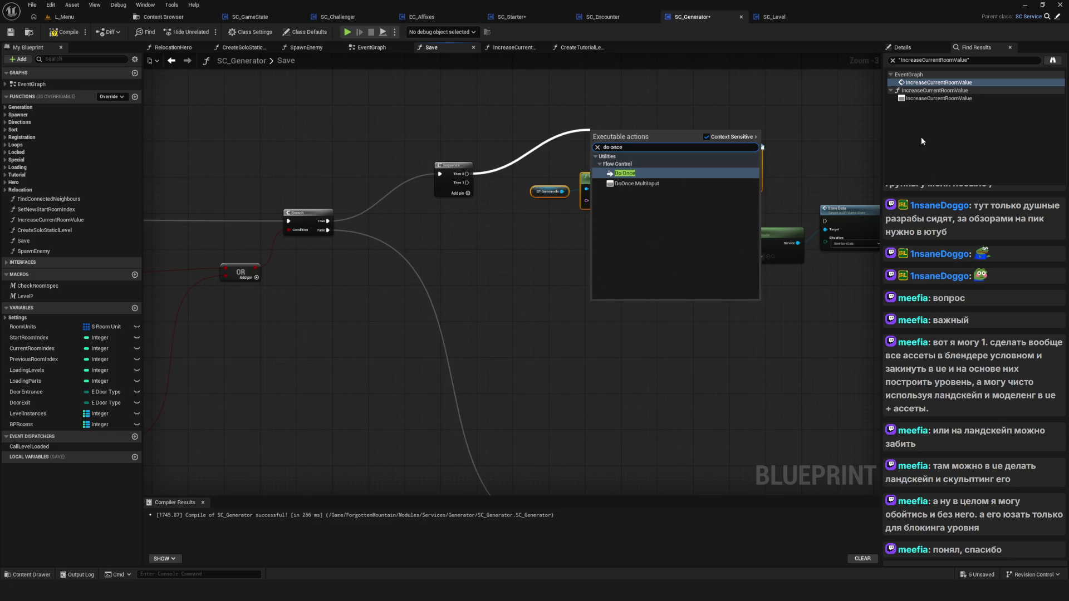
key("Return")
scroll(582, 66, "up", 2)
left_click_drag(612, 250, 293, 156)
left_click_drag(548, 166, 723, 145)
left_click_drag(461, 146, 675, 159)
Connect Sequence Then 1 to the lower Store Data node.
left_click_drag(502, 134, 673, 225)
left_click_drag(695, 160, 736, 149)
mouse_move(790, 222)
left_mouse_down()
mouse_move(292, 332)
mouse_move(417, 310)
mouse_move(400, 314)
left_mouse_up()
mouse_move(219, 202)
left_mouse_down()
mouse_move(501, 289)
mouse_move(576, 282)
mouse_move(541, 331)
left_mouse_up()
scroll(504, 266, "down", 4)
Tidy the Sequence, Do Once, Store Data and Current Level nodes into aligned rows.
left_click_drag(649, 253, 448, 205)
left_click_drag(467, 212, 469, 229)
left_click_drag(332, 177, 690, 467)
left_click_drag(380, 239, 374, 265)
mouse_move(509, 315)
left_mouse_down()
mouse_move(629, 328)
mouse_move(710, 286)
mouse_move(695, 287)
left_mouse_up()
left_click_drag(406, 360, 562, 415)
mouse_move(544, 387)
left_mouse_down()
mouse_move(659, 370)
mouse_move(452, 368)
mouse_move(447, 399)
left_mouse_up()
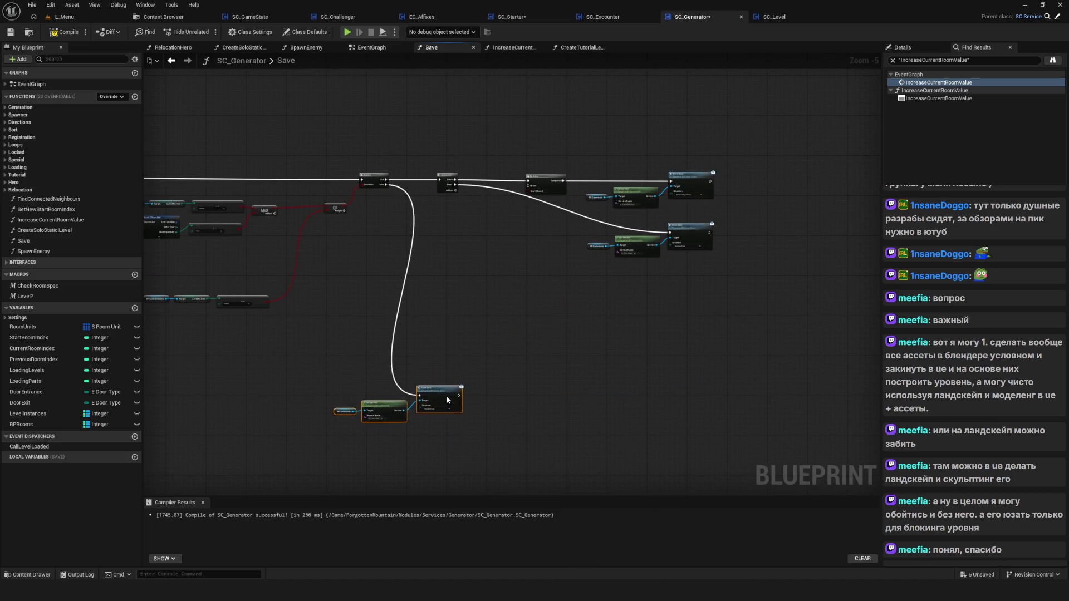
scroll(447, 399, "down", 1)
scroll(601, 291, "up", 2)
left_click_drag(537, 234, 345, 306)
left_click_drag(482, 287, 483, 228)
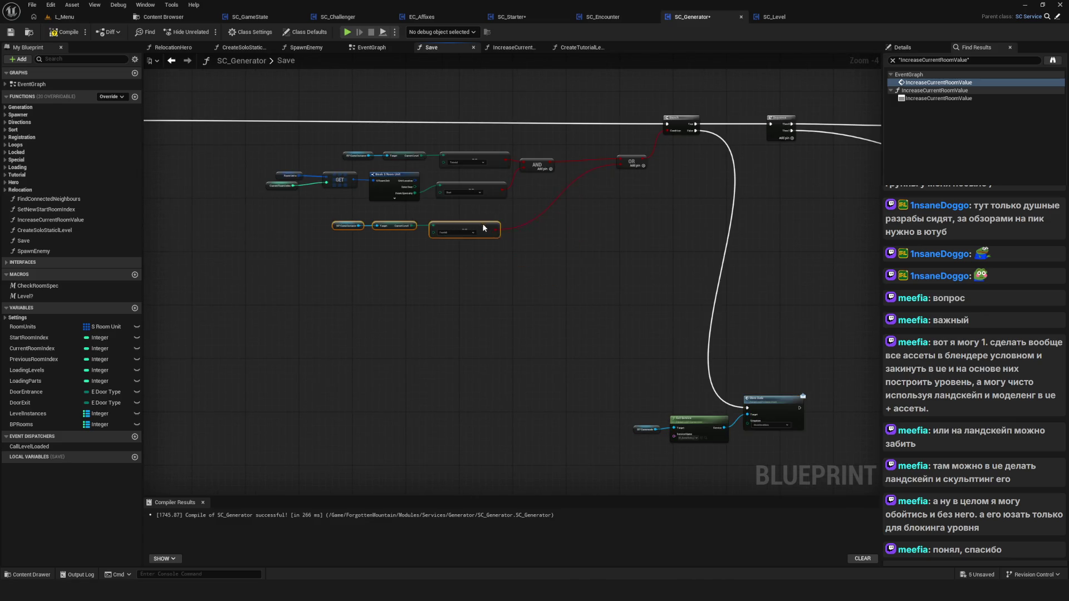
scroll(463, 350, "down", 2)
scroll(487, 346, "up", 1)
Save SC_Generator, playtest from a save slot walking the hero forward, then stop.
key("ctrl+s")
left_click(380, 34)
left_click(555, 288)
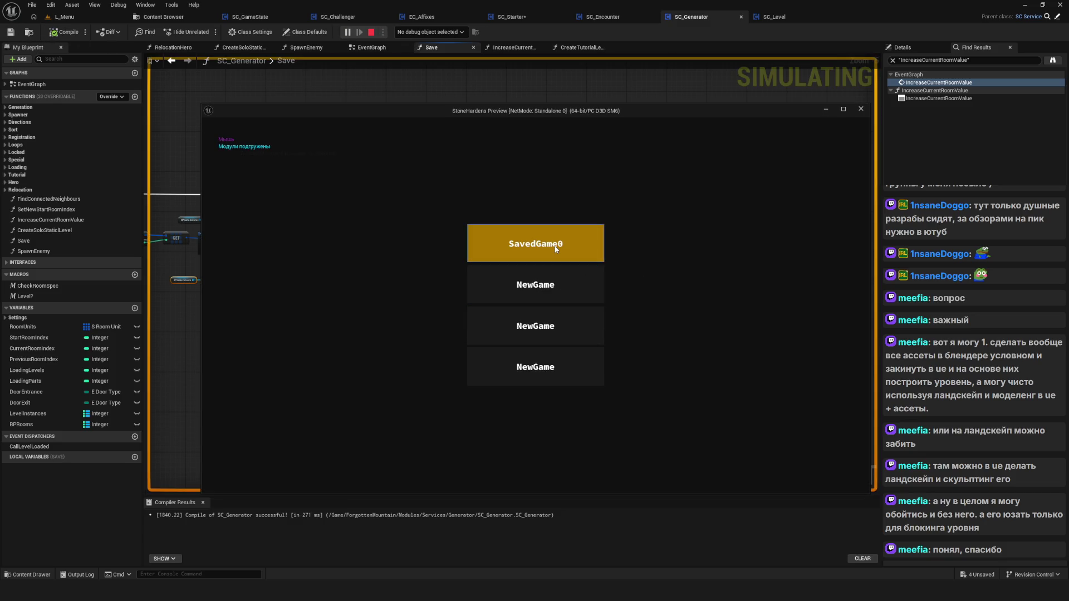
left_click(553, 285)
key("w")
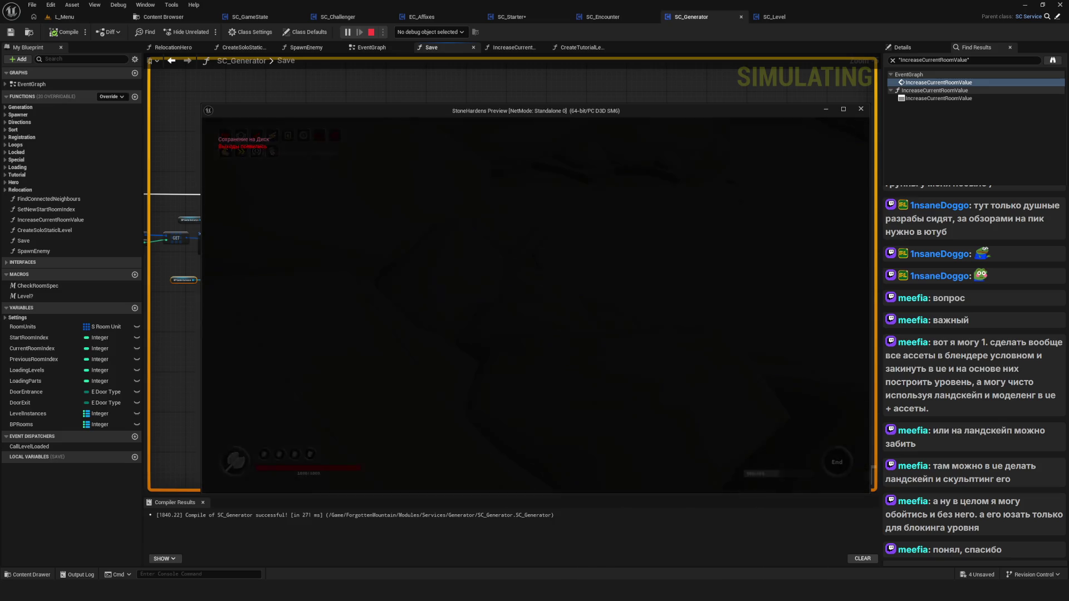
key("Escape")
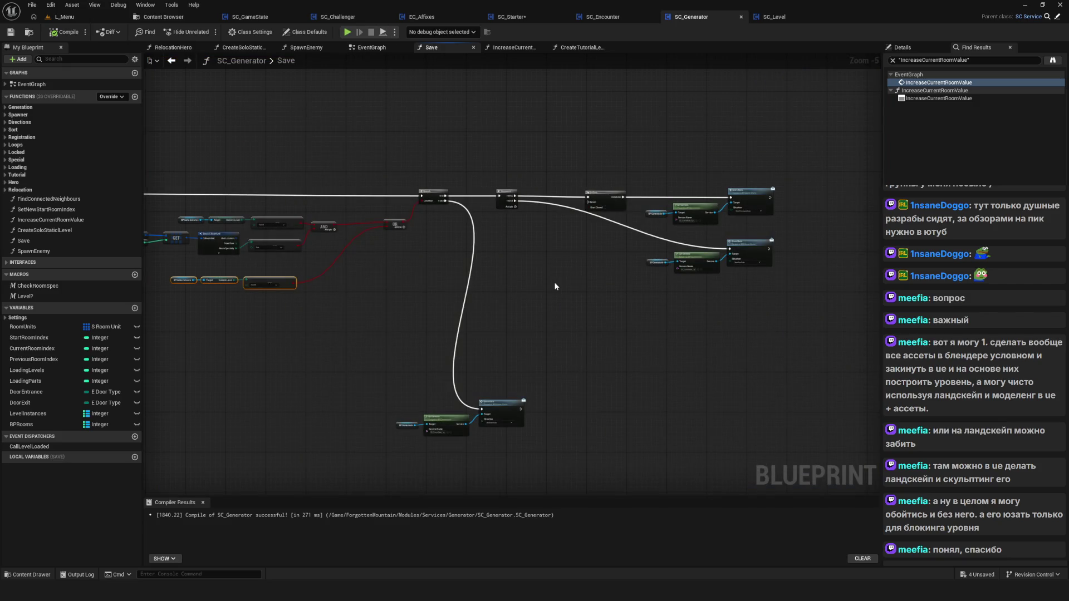
Rearrange the Save graph around the Do Once, Get Service and Store Data nodes.
scroll(553, 282, "down", 3)
scroll(542, 277, "up", 2)
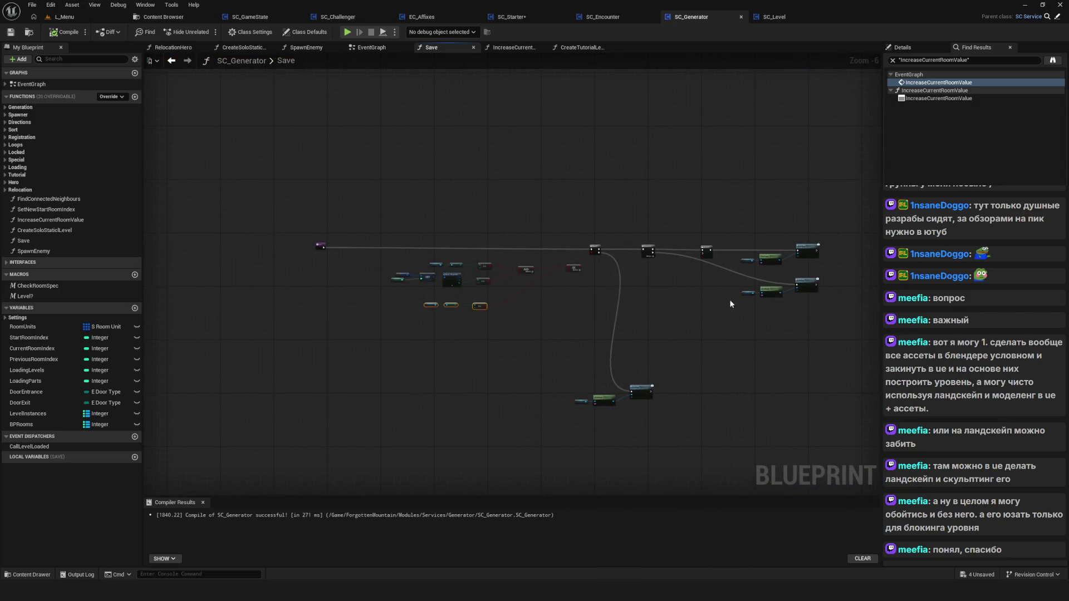
left_click_drag(731, 304, 653, 300)
scroll(671, 265, "up", 6)
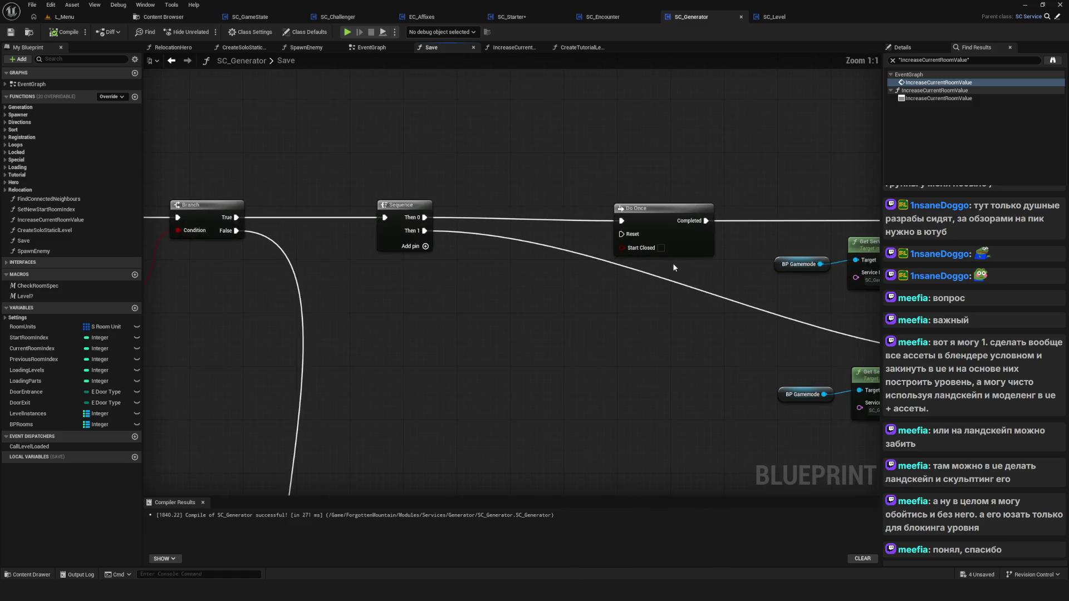
mouse_move(660, 216)
left_mouse_down()
mouse_move(690, 214)
mouse_move(679, 211)
left_mouse_up()
mouse_move(739, 261)
left_mouse_down()
mouse_move(434, 258)
mouse_move(305, 276)
left_mouse_up()
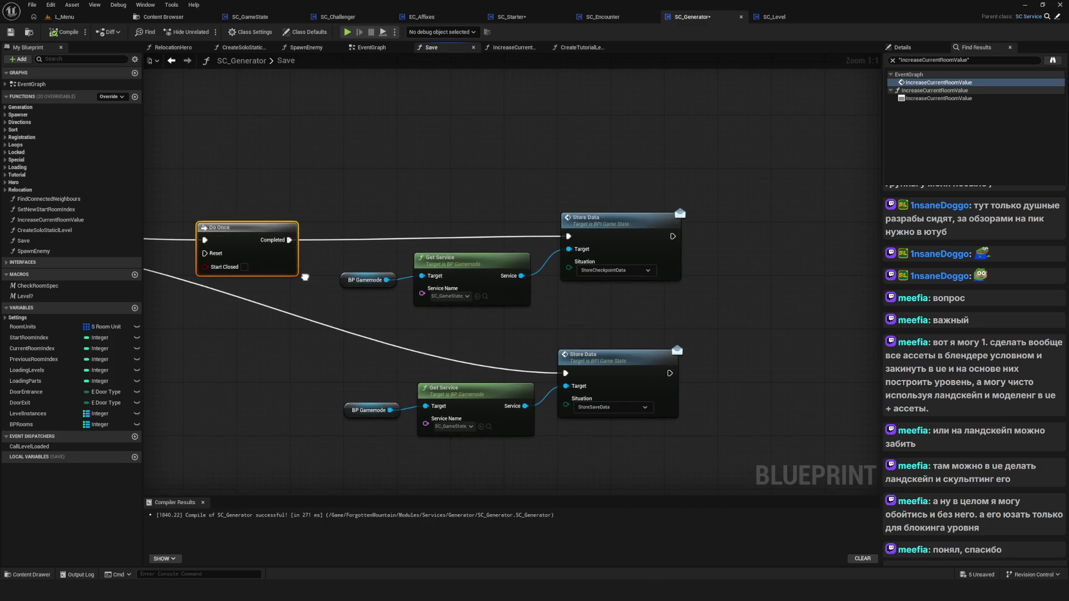
mouse_move(222, 234)
left_mouse_down()
mouse_move(215, 227)
mouse_move(234, 249)
mouse_move(762, 251)
mouse_move(449, 236)
left_mouse_up()
scroll(598, 246, "down", 3)
scroll(712, 234, "up", 2)
Pull a wire from the top Store Data node, then undo to disconnect the Save entry.
left_click(643, 194)
left_click_drag(644, 197, 752, 211)
left_click_drag(557, 279, 701, 278)
scroll(501, 278, "down", 4)
scroll(338, 212, "up", 4)
key("ctrl+z")
Compile and test-play the game from a save slot, then stop the session.
left_click(348, 32)
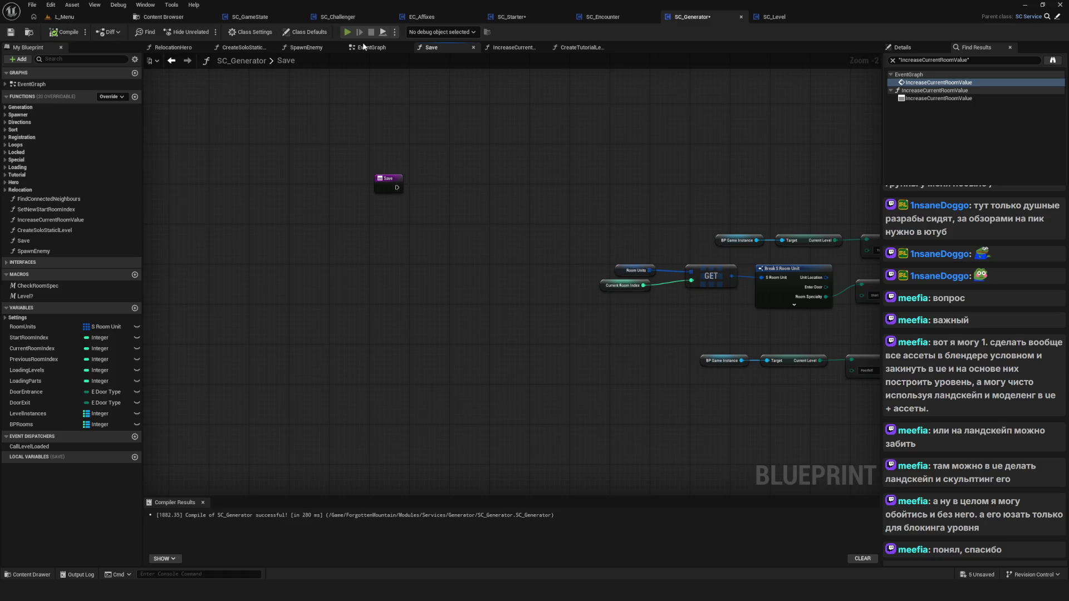
left_click(560, 288)
left_click(536, 327)
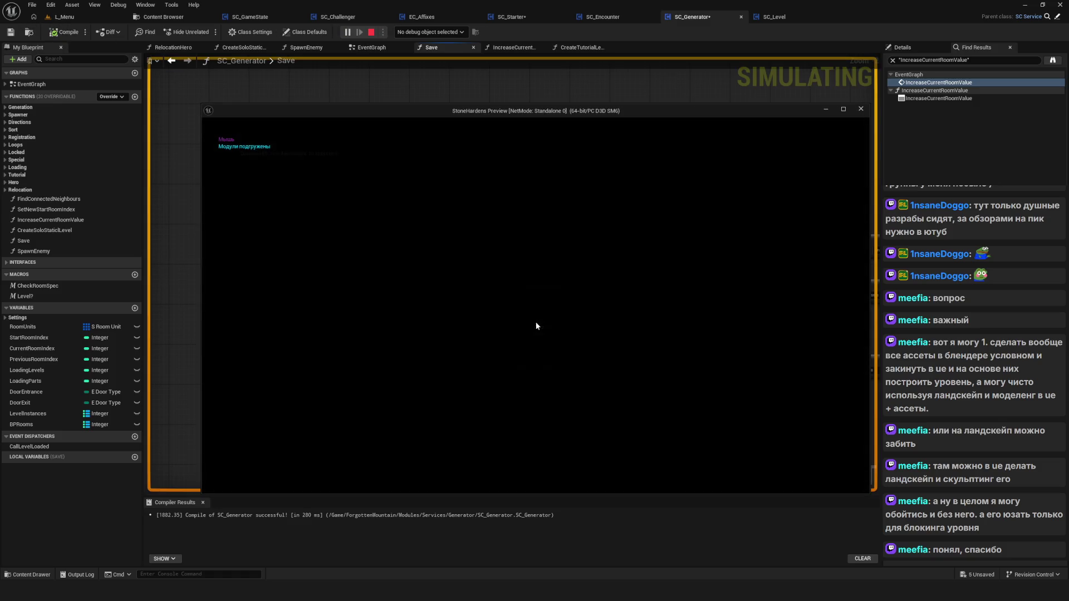
key("Escape")
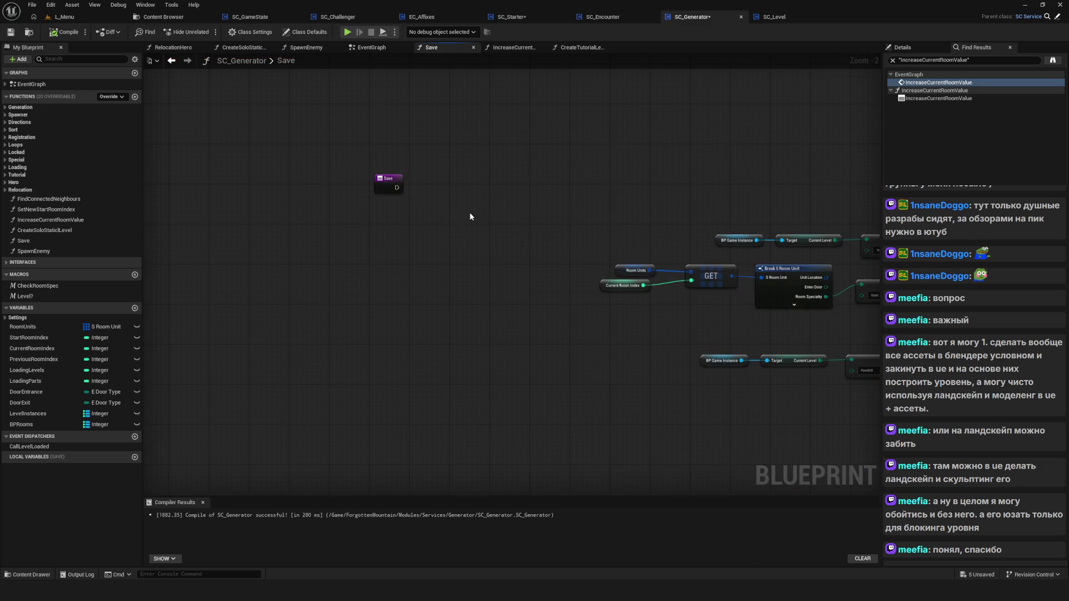
Reconnect the Save entry to the Branch, nudge Do Once, then compile and save SC_Generator.
mouse_move(394, 188)
left_mouse_down()
mouse_move(873, 197)
mouse_move(686, 193)
left_mouse_up()
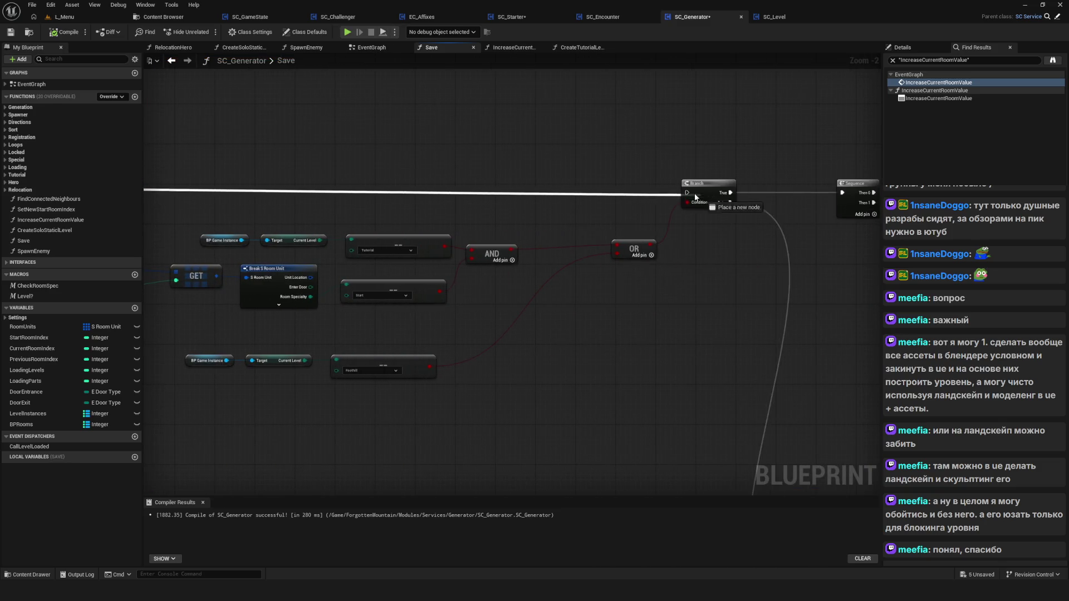
key("ctrl+s")
scroll(607, 274, "down", 4)
scroll(404, 319, "up", 3)
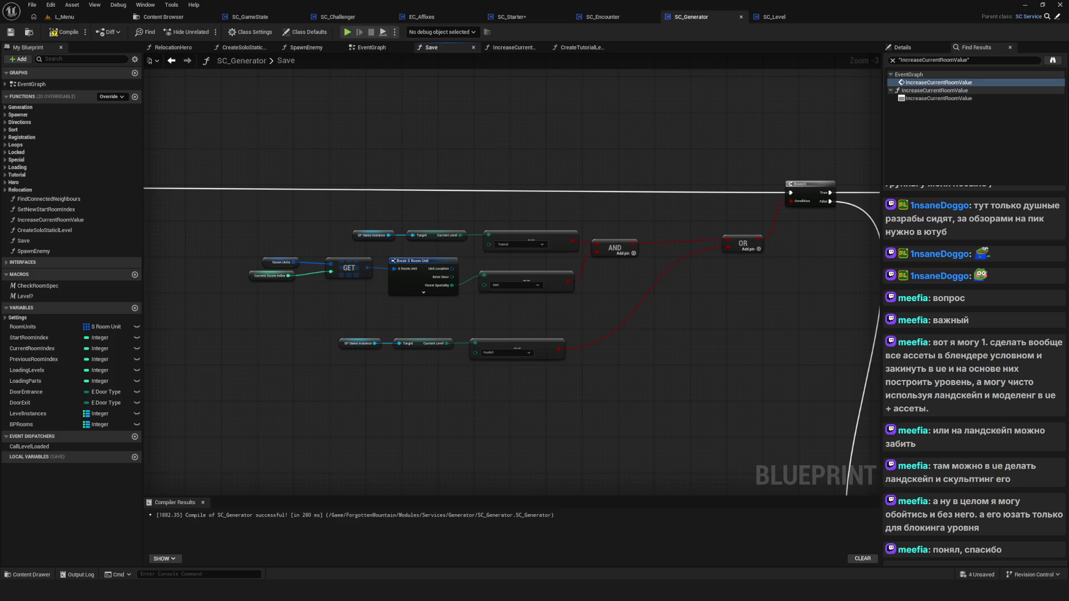
scroll(500, 231, "down", 3)
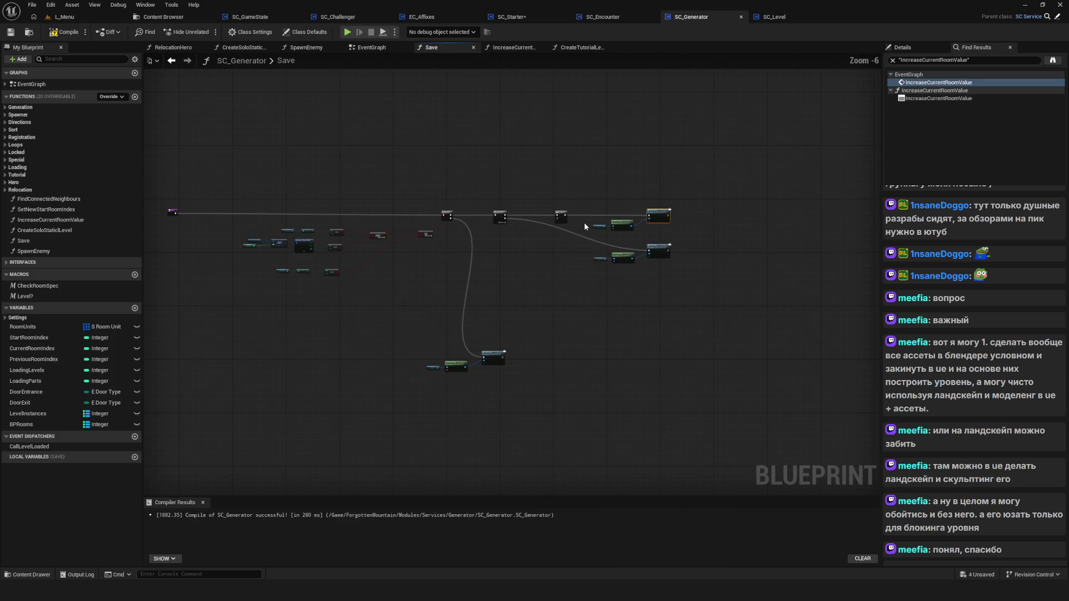
scroll(583, 222, "up", 6)
left_click_drag(514, 241, 527, 241)
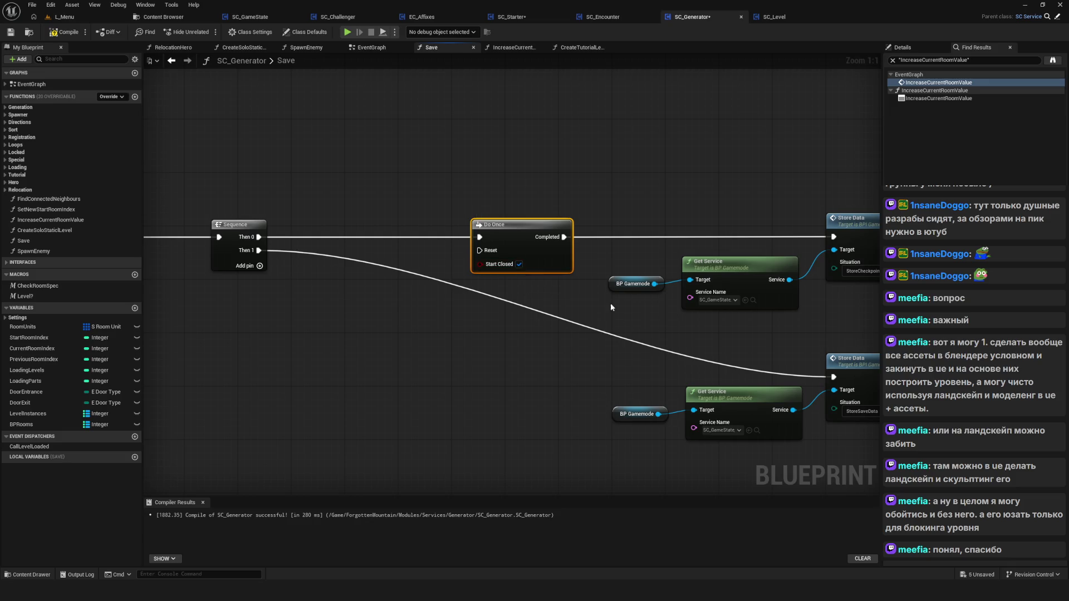
left_click(62, 31)
left_click(10, 32)
In a test play, delete the SavedGame0 and SavedGame1 slots and start a new game.
left_click(358, 28)
left_click(576, 245)
left_click(359, 28)
right_click(549, 283)
left_click(519, 316)
right_click(561, 236)
left_click(519, 316)
left_click(552, 244)
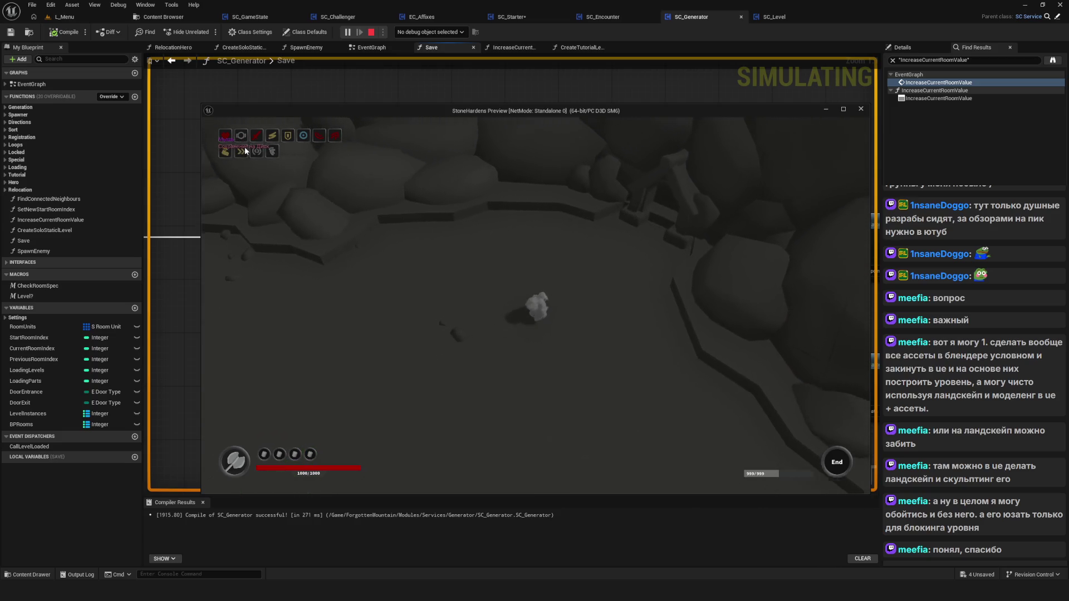
Untick Start Closed on the Do Once node and test-play a new game in an empty slot.
key("Escape")
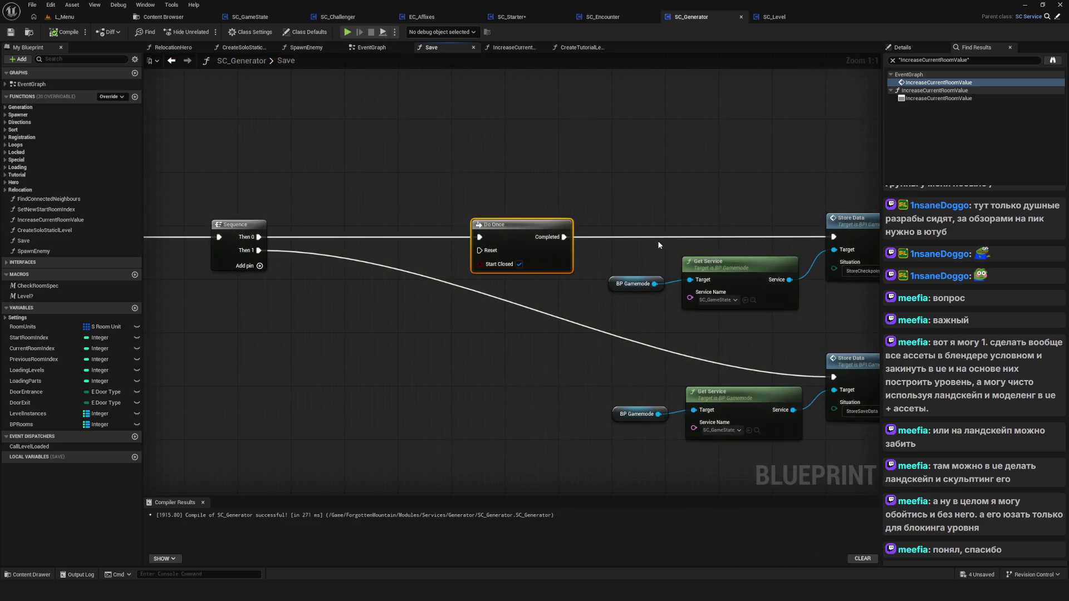
left_click(64, 31)
left_click(349, 32)
left_click(554, 289)
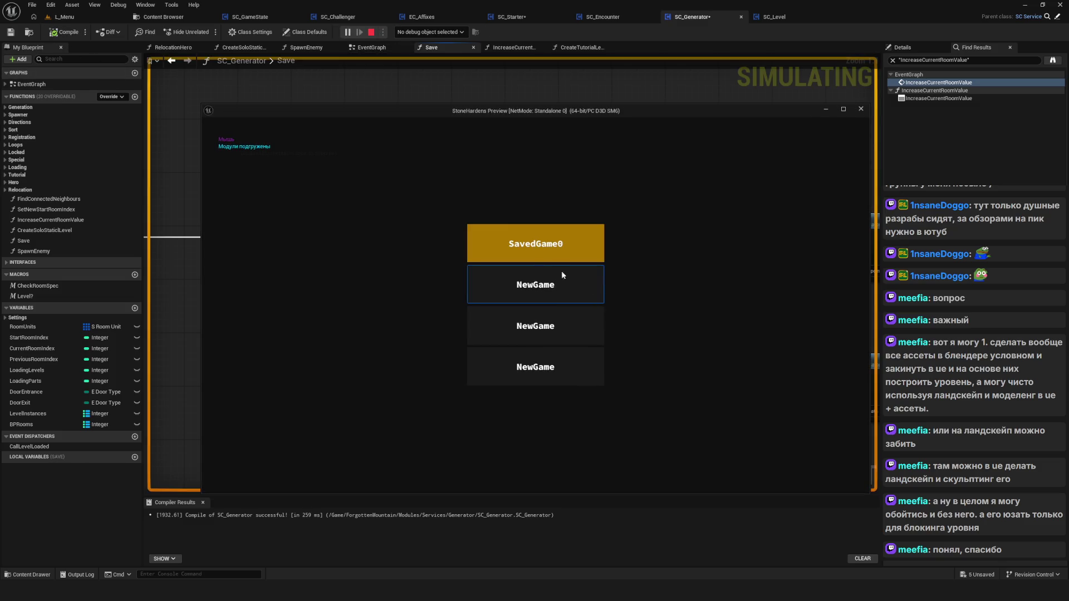
left_click(539, 283)
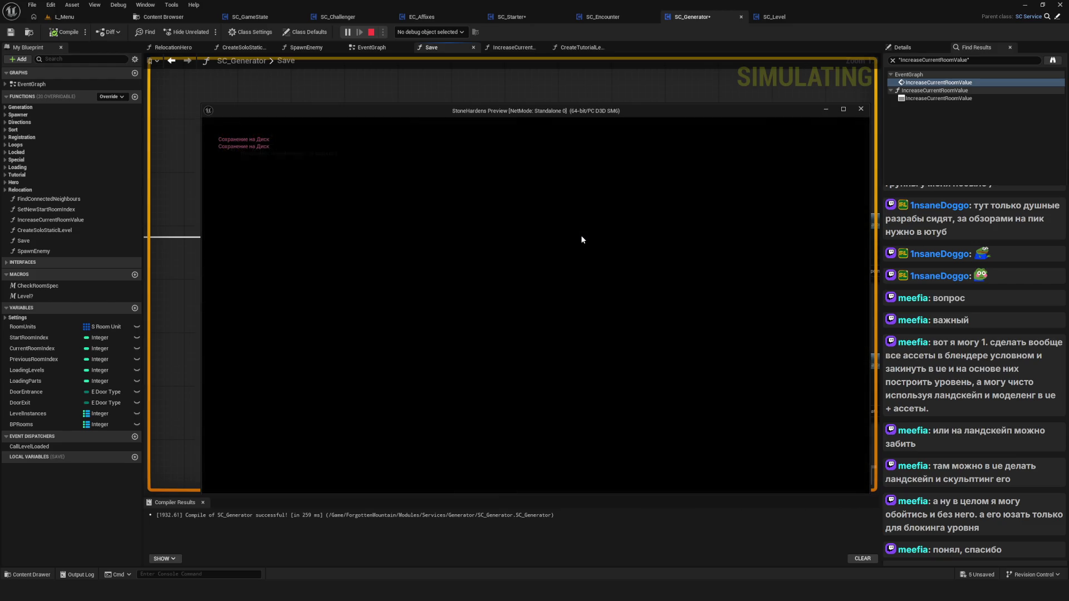
End the test play and save the SC_Generator blueprint.
key("Escape")
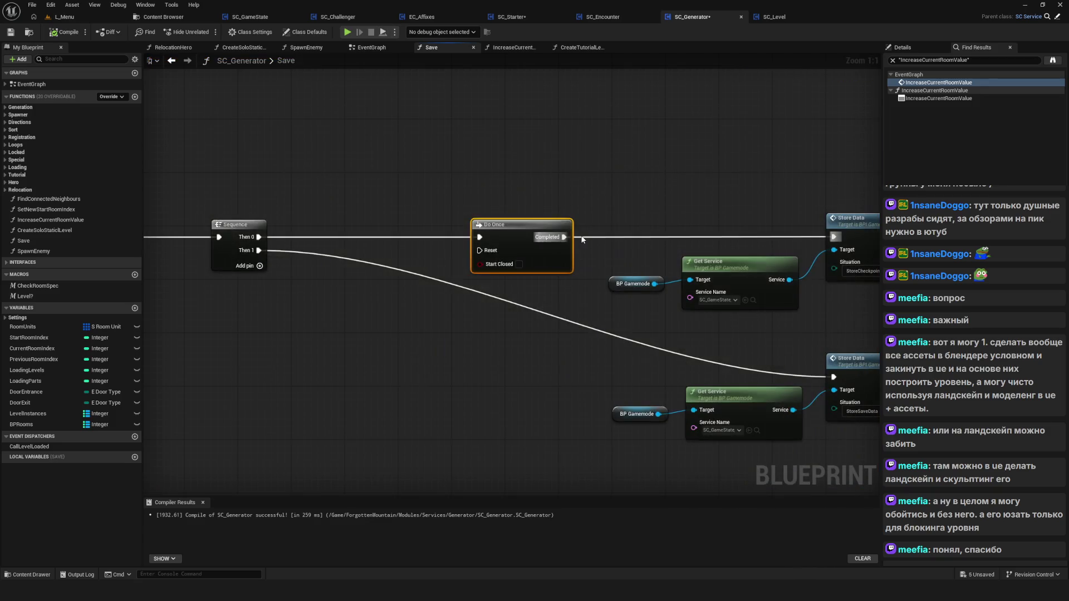
scroll(653, 254, "down", 1)
scroll(541, 284, "down", 8)
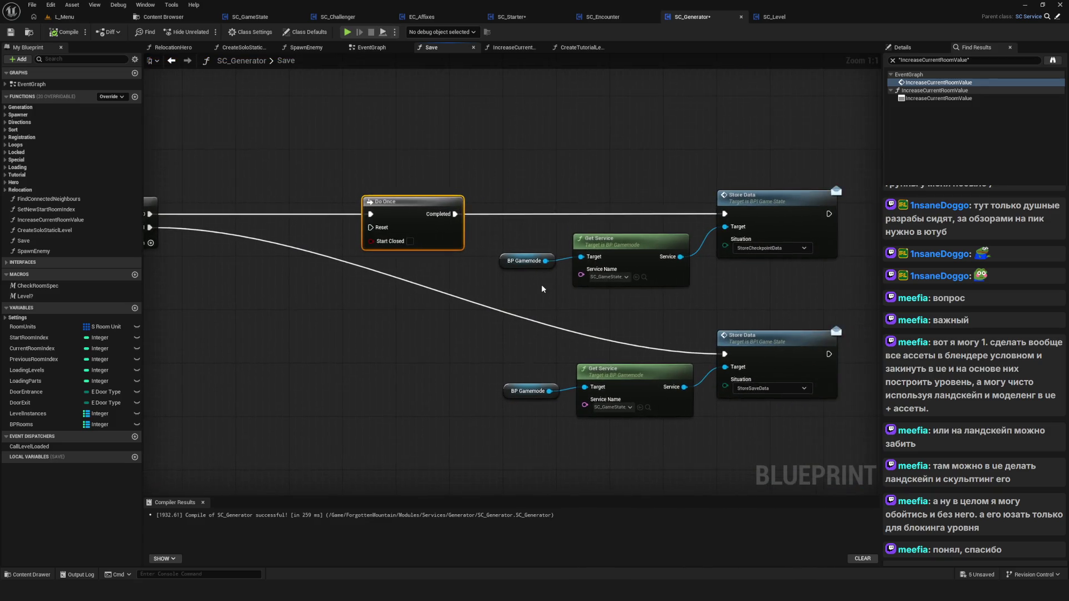
scroll(518, 272, "up", 2)
key("ctrl+s")
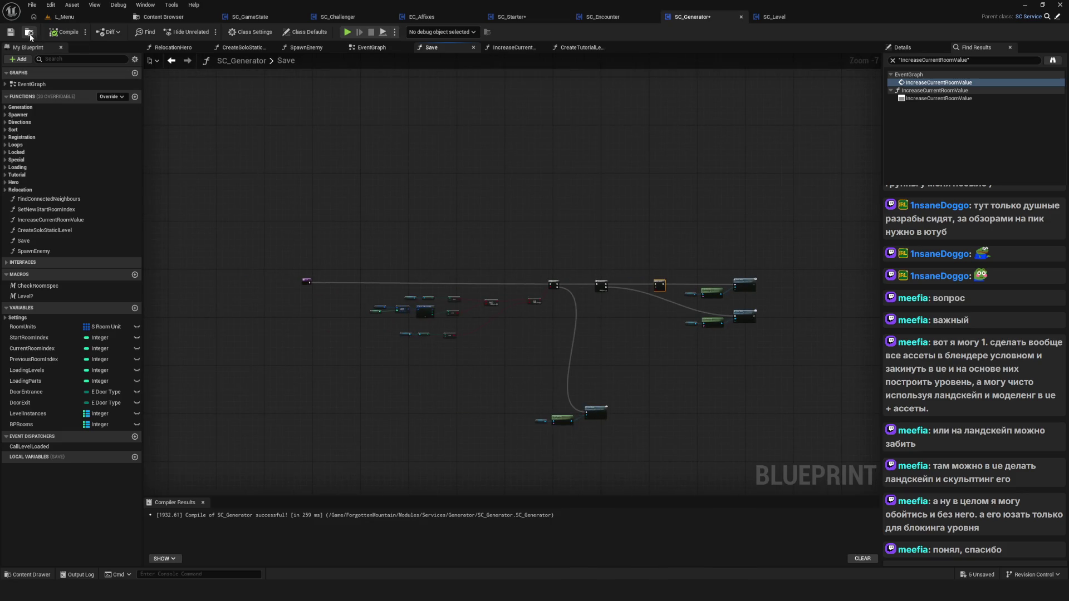
scroll(523, 296, "up", 5)
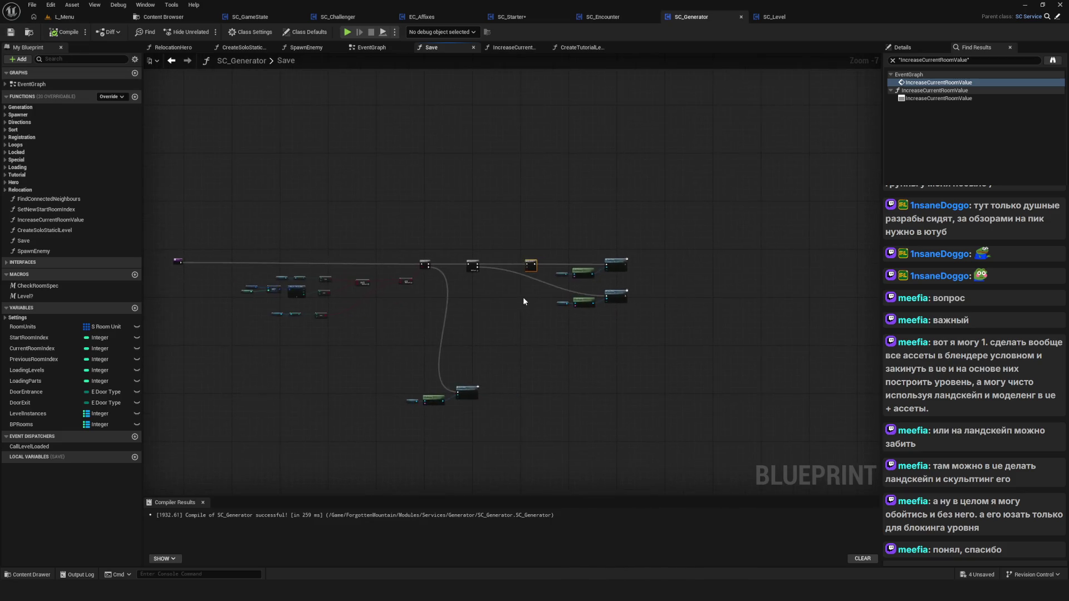
Delete the Do Once node and move the lower Get Service and Store Data group down.
key("Delete")
left_click_drag(639, 229, 485, 234)
left_click_drag(404, 403, 732, 273)
left_click_drag(702, 310, 703, 343)
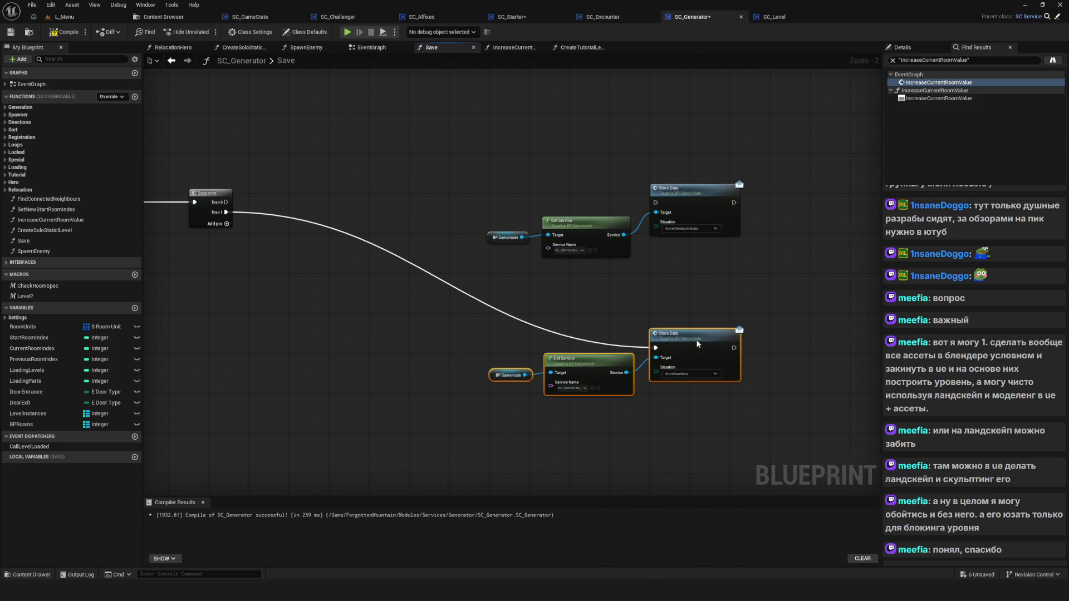
left_click_drag(383, 260, 669, 247)
scroll(669, 247, "down", 4)
scroll(549, 295, "up", 5)
Reposition the Foothill comparison and room unit lookup nodes in the Save graph.
mouse_move(696, 306)
left_mouse_down()
mouse_move(729, 315)
mouse_move(673, 315)
left_mouse_up()
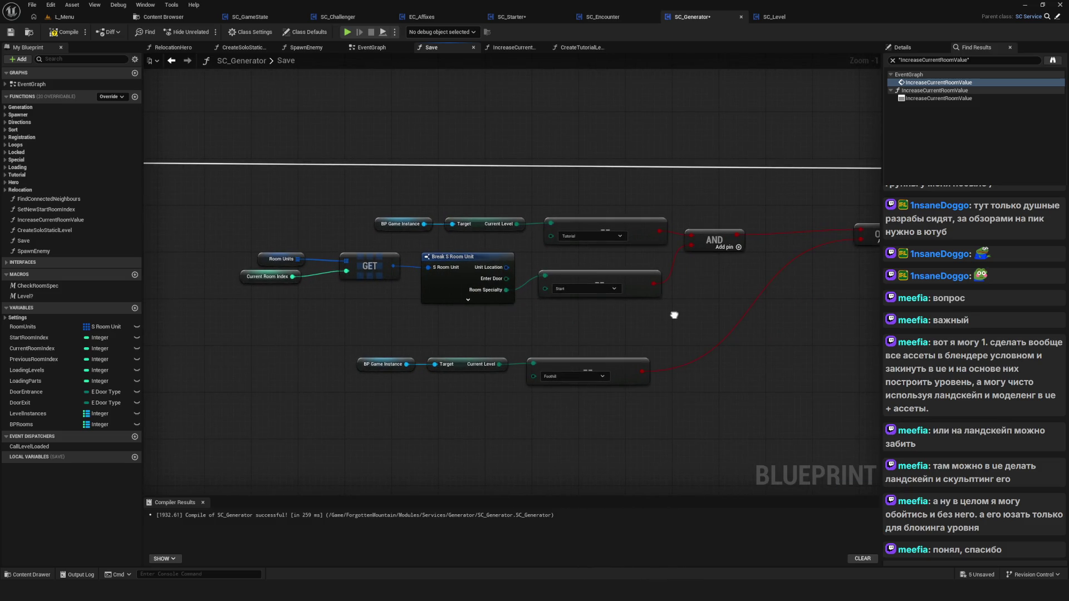
mouse_move(345, 334)
left_mouse_down()
mouse_move(418, 373)
mouse_move(602, 379)
mouse_move(613, 359)
left_mouse_up()
left_click_drag(212, 269, 653, 311)
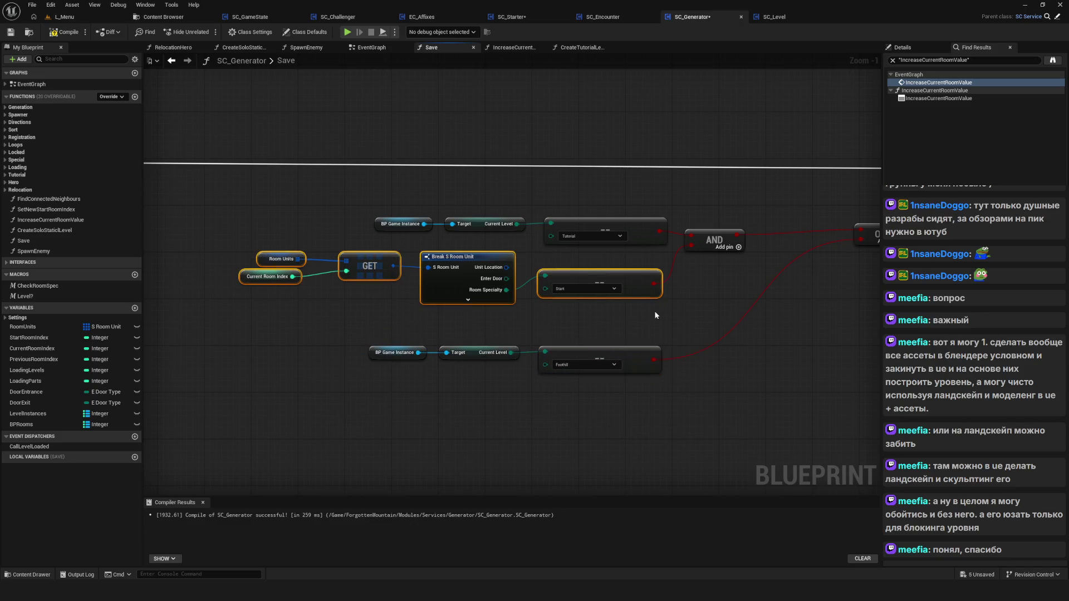
mouse_move(598, 280)
left_mouse_down()
mouse_move(556, 329)
mouse_move(487, 325)
left_mouse_up()
scroll(445, 334, "down", 5)
scroll(510, 330, "up", 2)
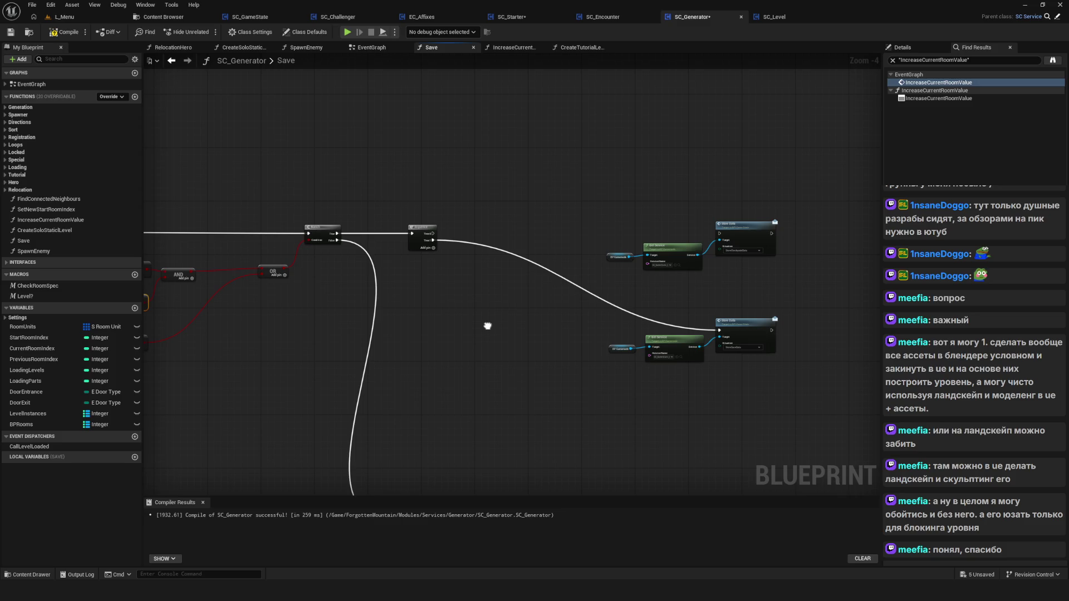
left_click_drag(487, 326, 553, 361)
Compile and save SC_Generator, then view the EventGraph's Spawn Enemy and Remove Hero Tag nodes.
left_click(60, 33)
left_click(12, 31)
left_click_drag(402, 195, 502, 160)
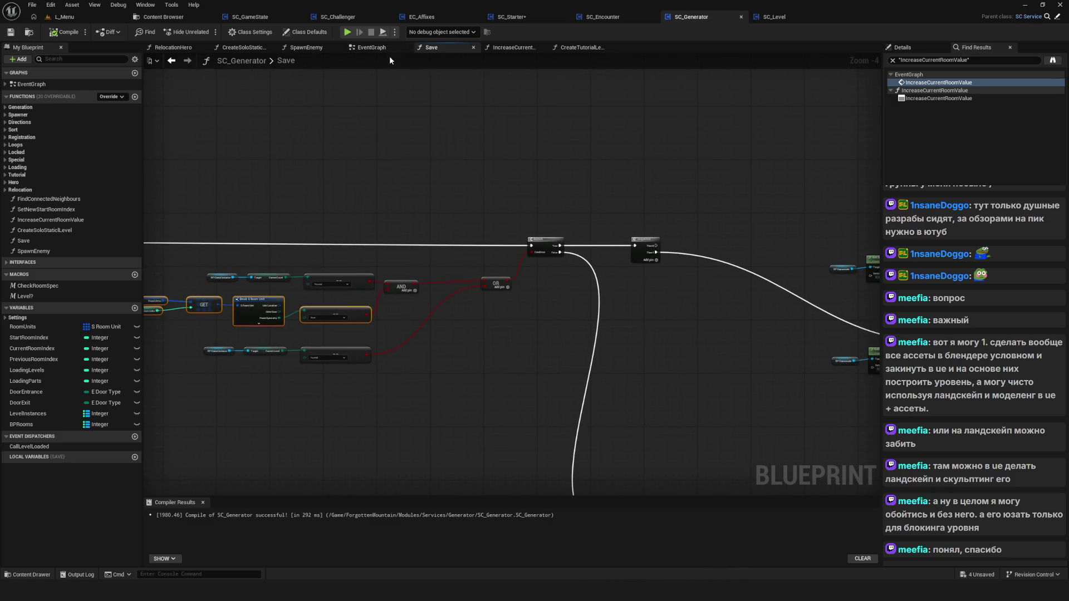
left_click(372, 48)
scroll(525, 265, "up", 13)
mouse_move(525, 265)
left_mouse_down()
mouse_move(802, 240)
mouse_move(1008, 247)
left_mouse_up()
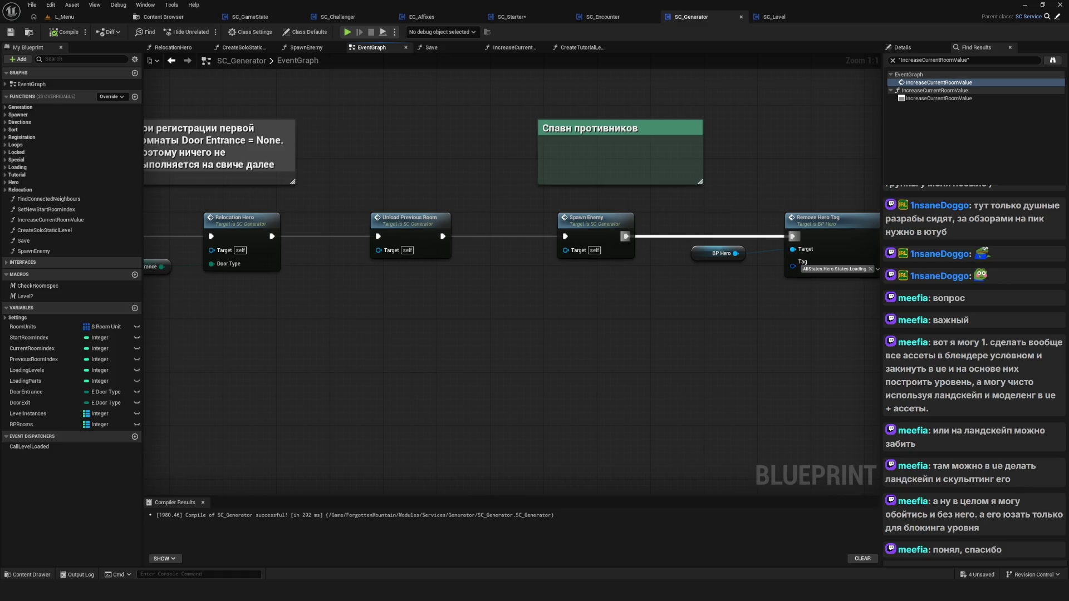
Pan the EventGraph to the SET and Save nodes and open the Save function graph from its call.
left_click_drag(1009, 248, 253, 215)
left_click_drag(629, 226, 616, 301)
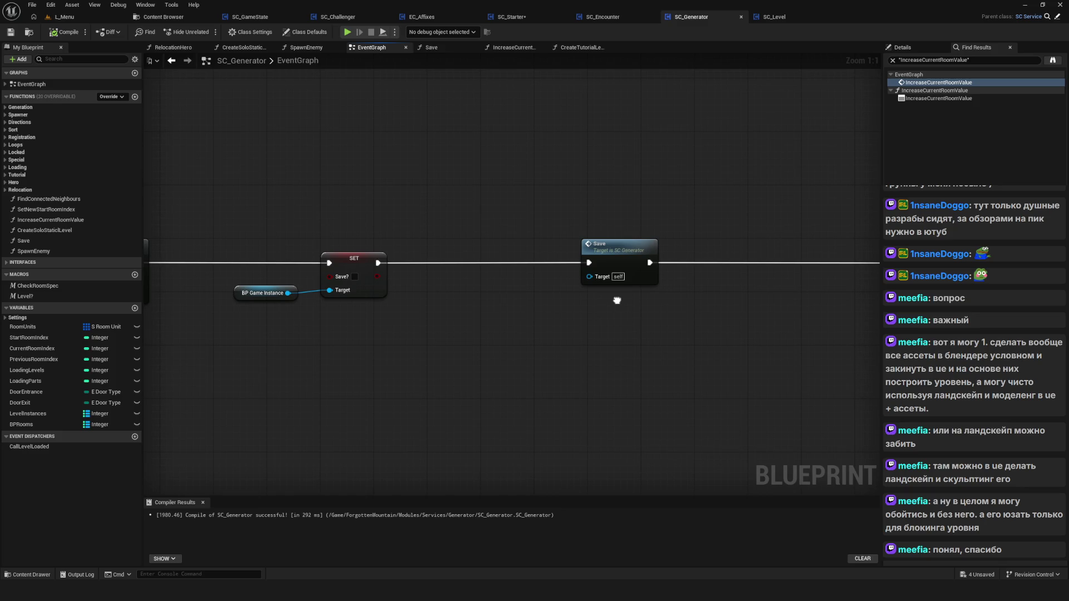
left_click_drag(617, 300, 625, 310)
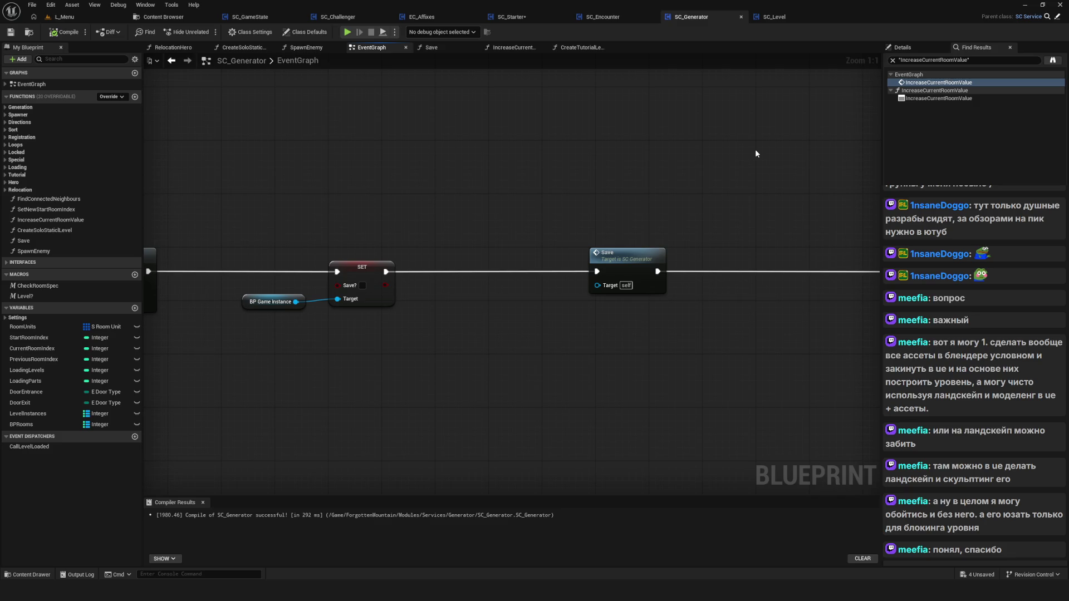
double_click(629, 254)
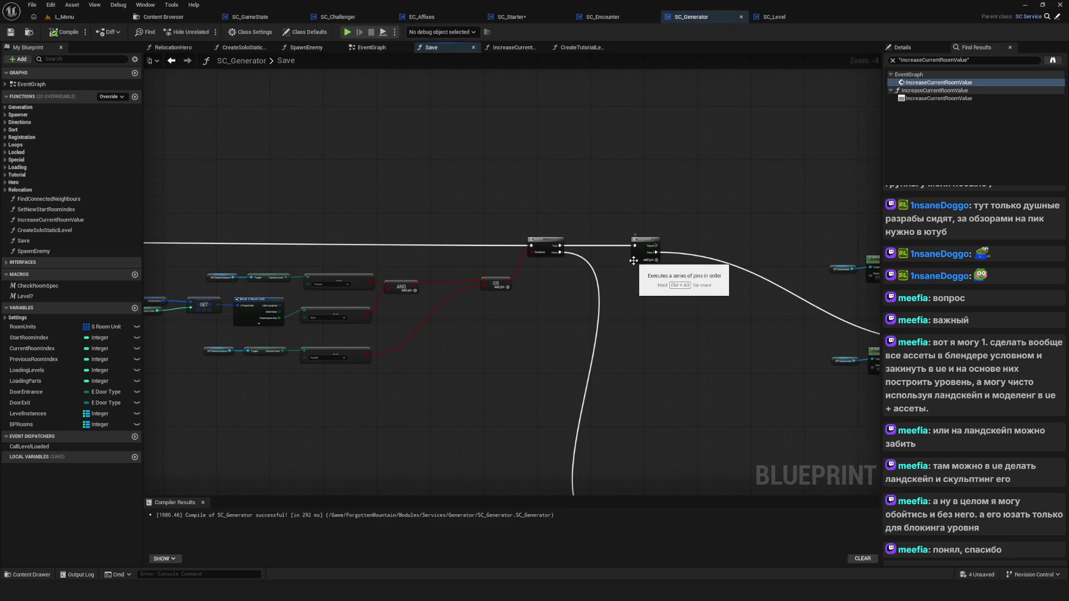
scroll(553, 322, "down", 7)
scroll(553, 322, "up", 12)
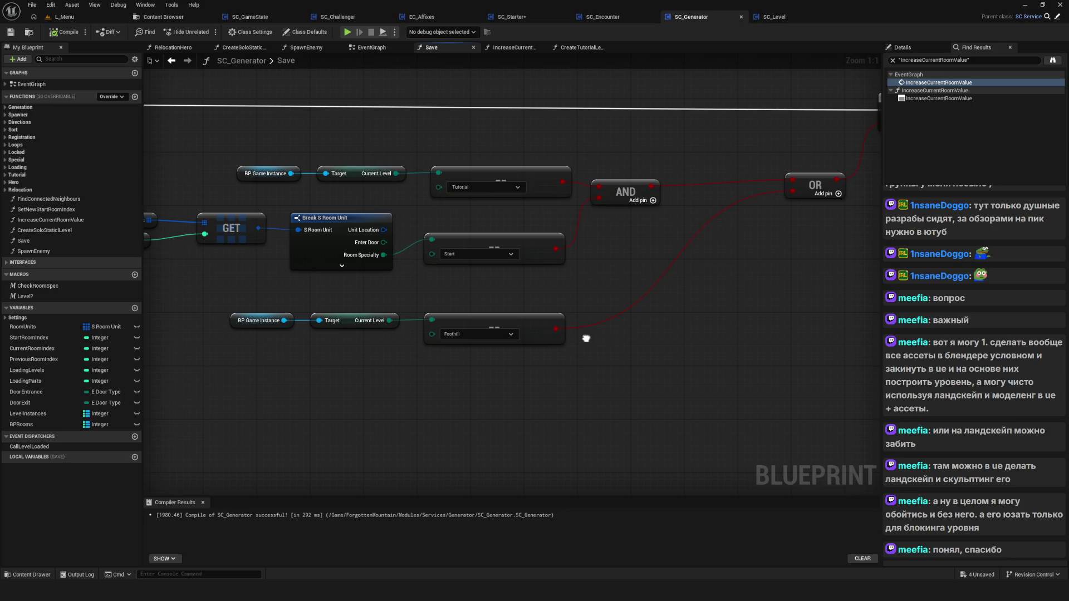
left_click_drag(585, 338, 282, 325)
scroll(456, 340, "down", 6)
scroll(439, 335, "up", 5)
mouse_move(438, 335)
left_mouse_down()
mouse_move(485, 346)
mouse_move(211, 420)
left_mouse_up()
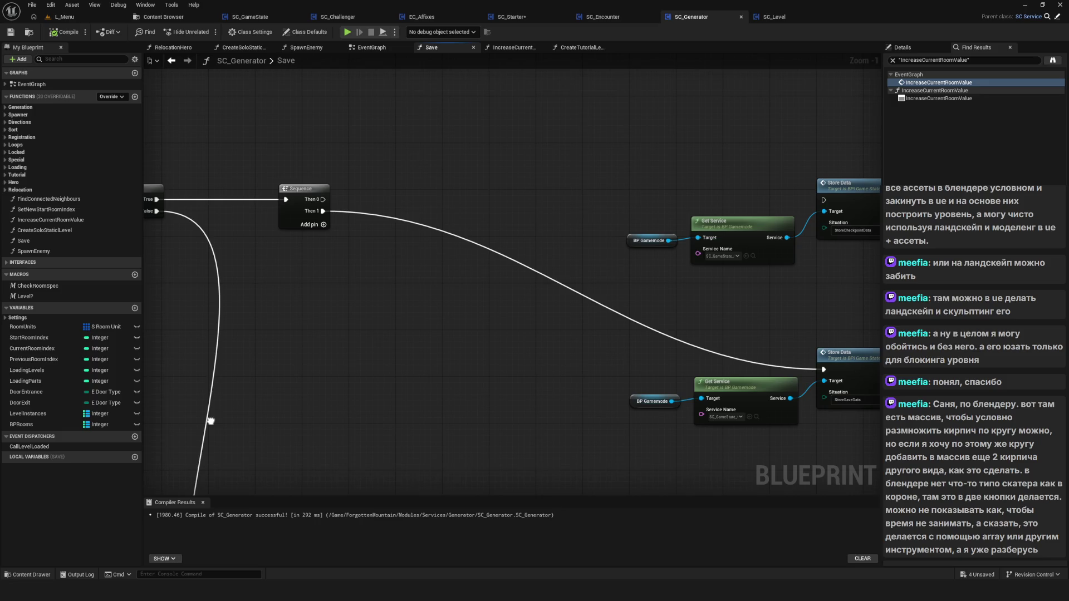
left_click_drag(329, 409, 309, 436)
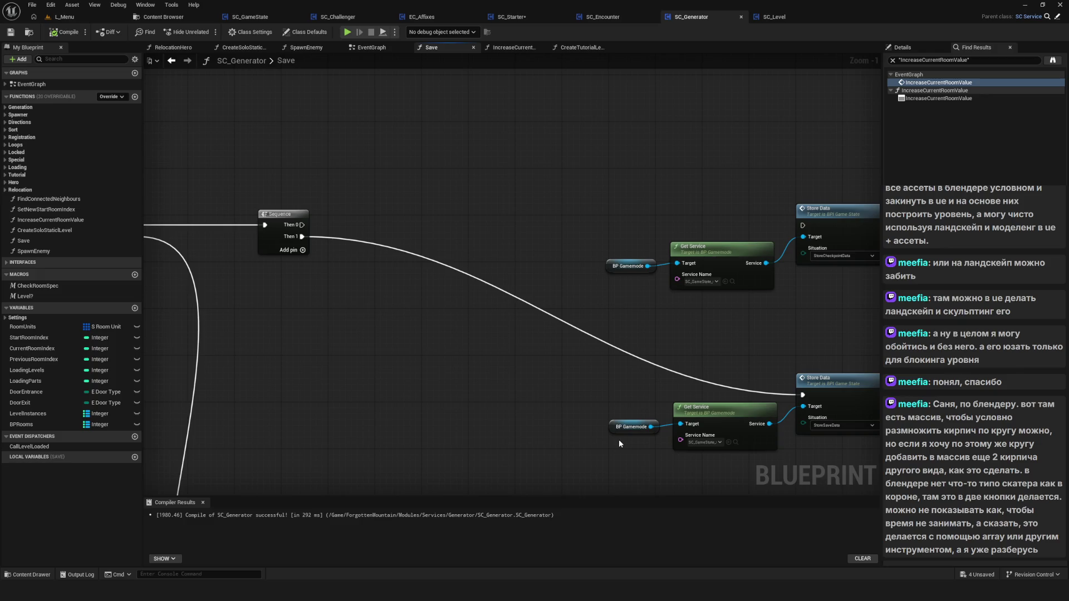
Zoom and pan the Save graph to frame its Sequence and Store Data nodes.
scroll(471, 412, "down", 5)
scroll(472, 412, "up", 1)
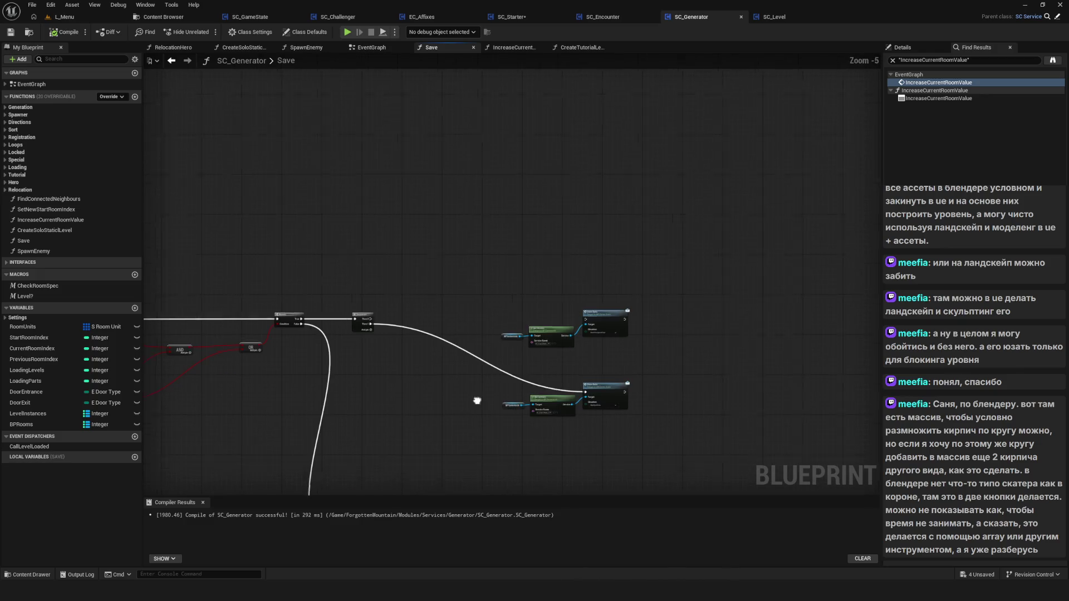
left_click_drag(508, 364, 524, 375)
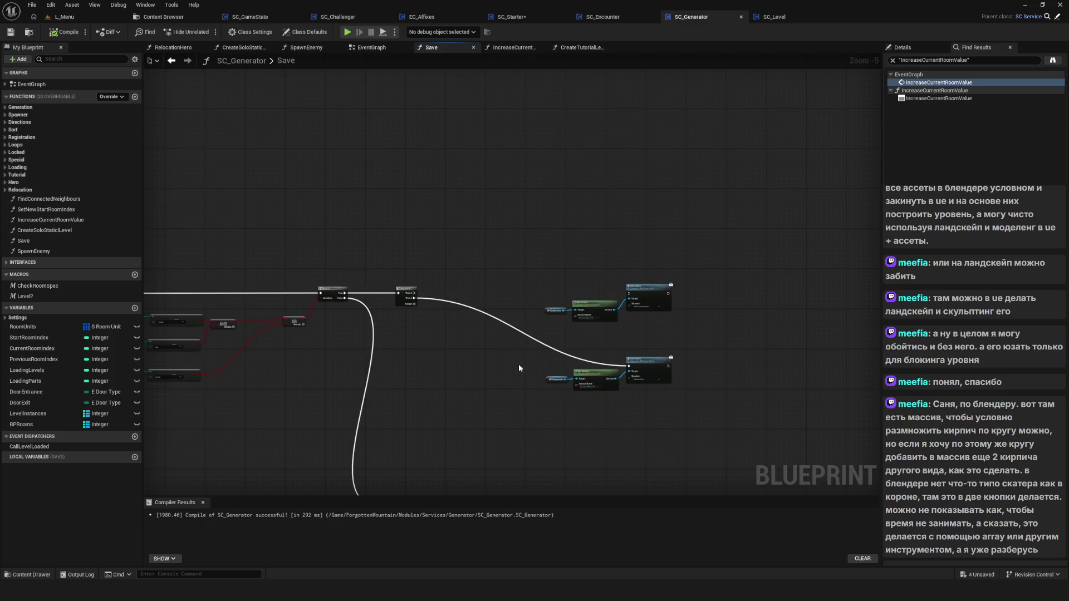
scroll(519, 363, "up", 4)
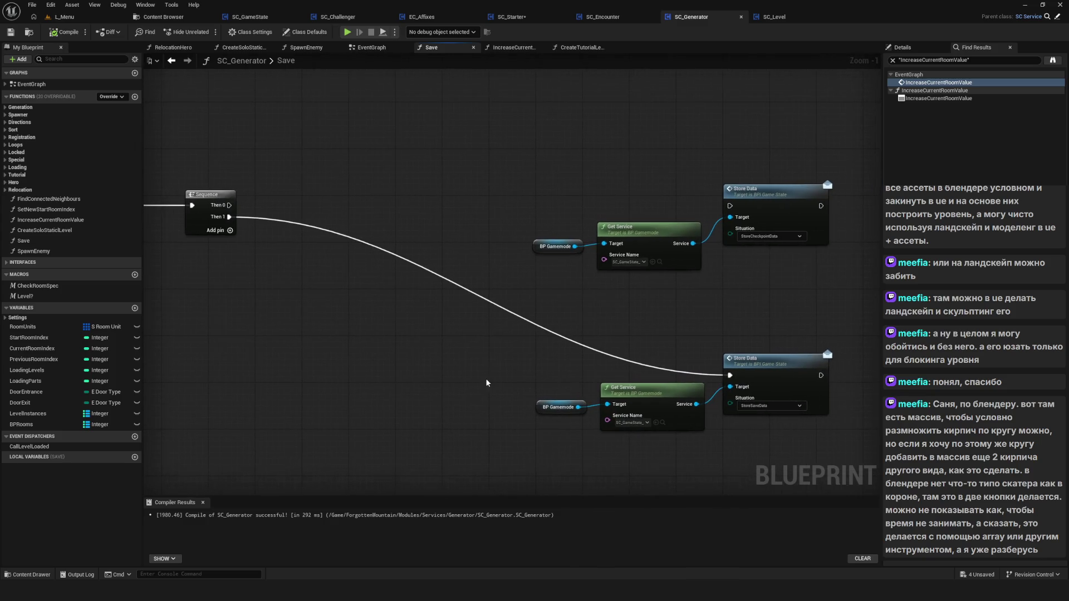
scroll(486, 379, "down", 5)
scroll(442, 335, "up", 4)
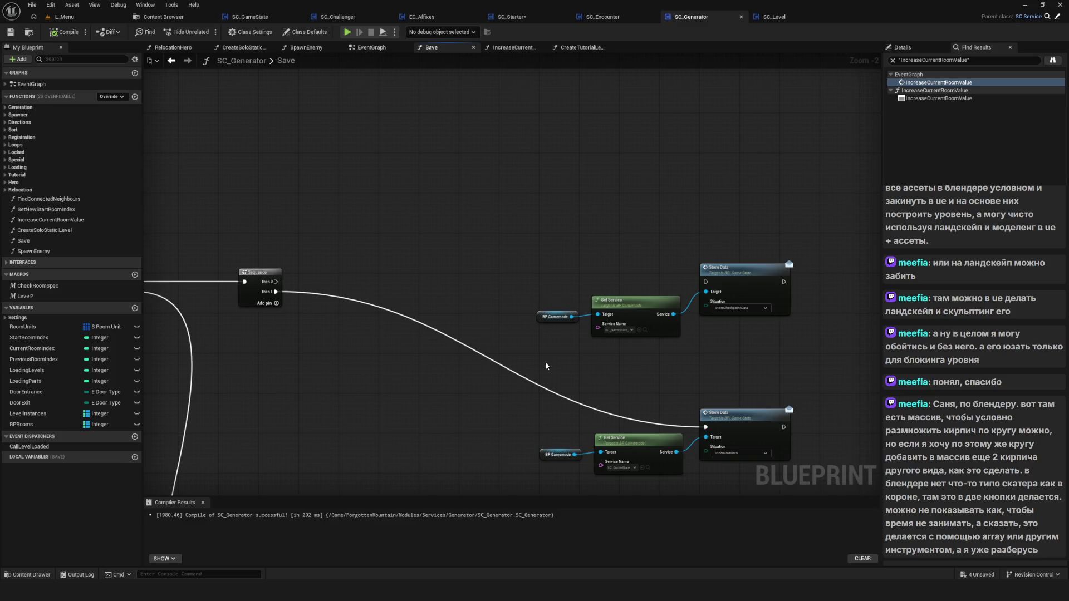
left_click_drag(657, 378, 608, 347)
left_click_drag(561, 461, 559, 460)
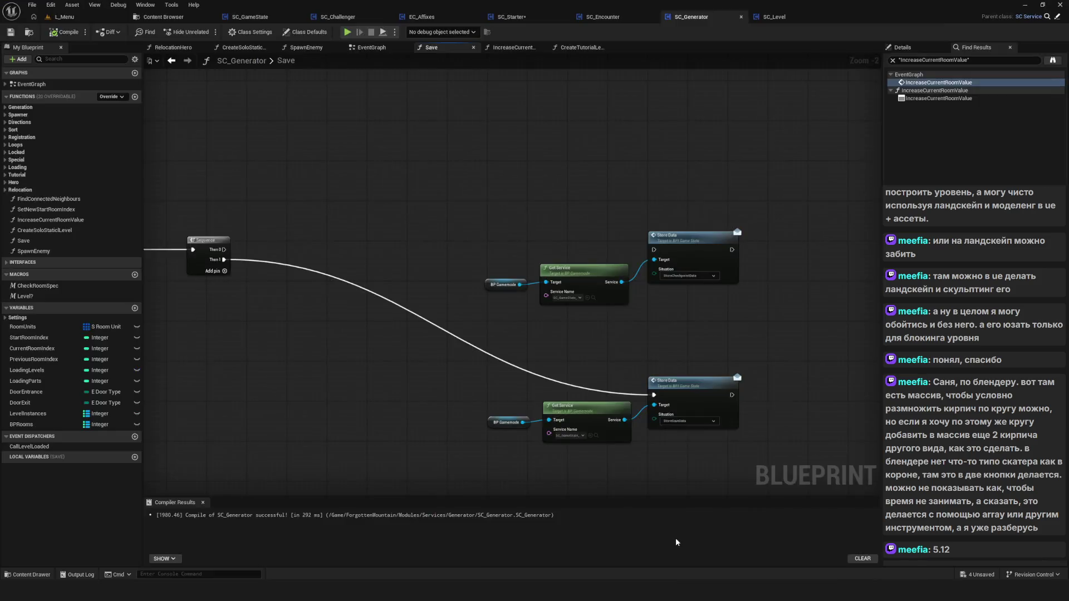
In Blender, select the cube and add an Array modifier through the modifier search.
left_click(676, 538)
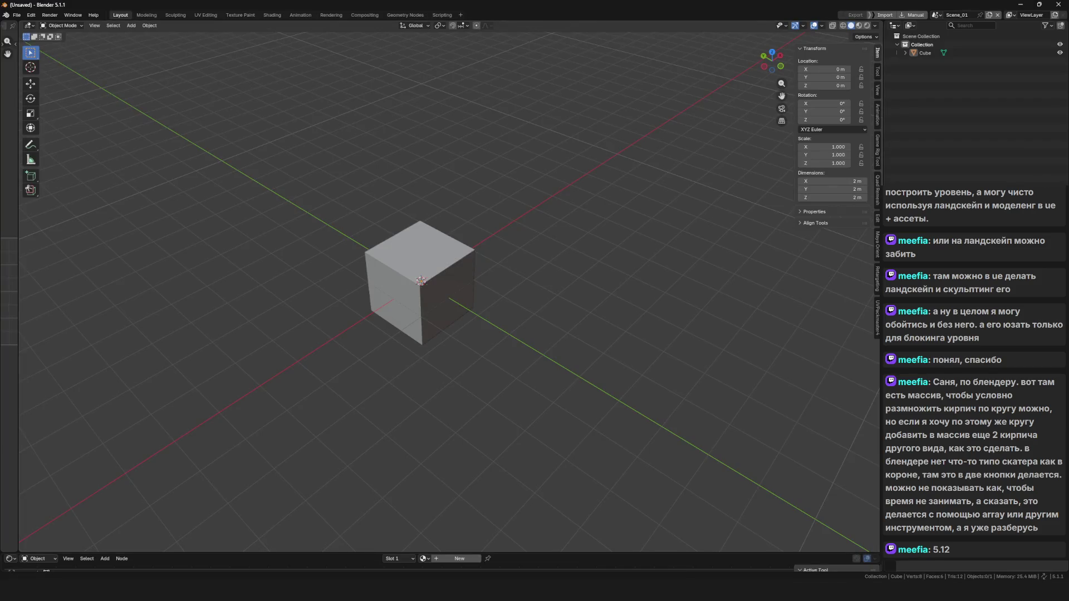
left_click(421, 292)
left_click_drag(519, 316, 479, 304)
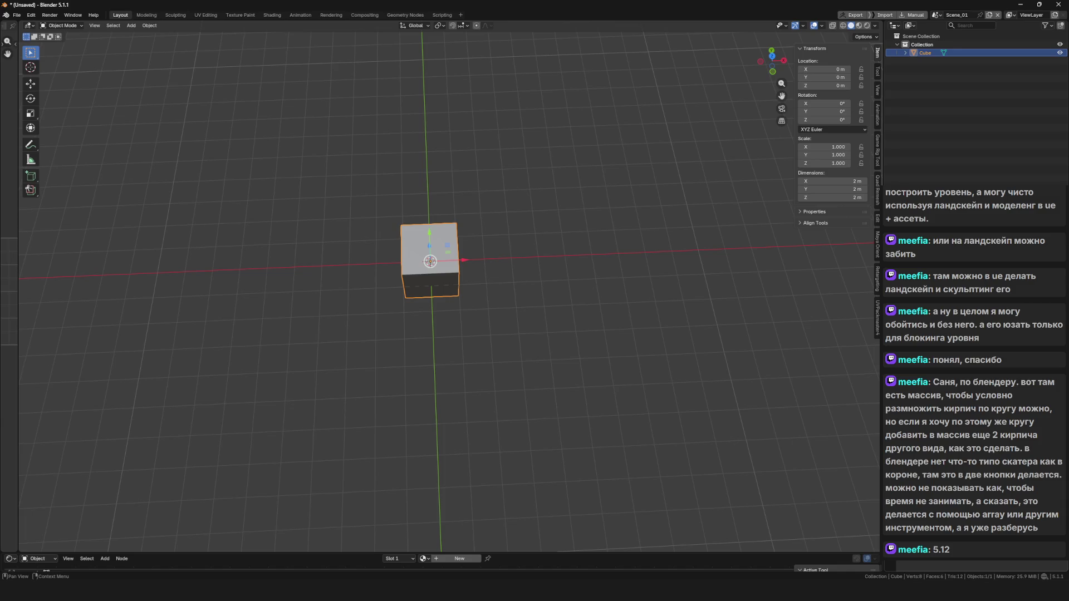
type("a")
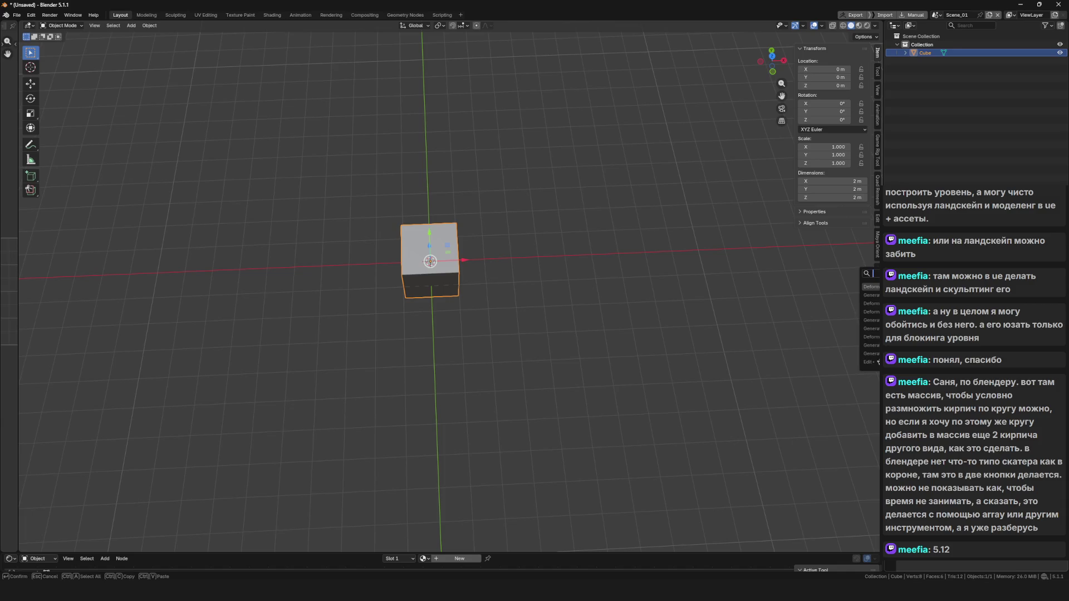
key("Return")
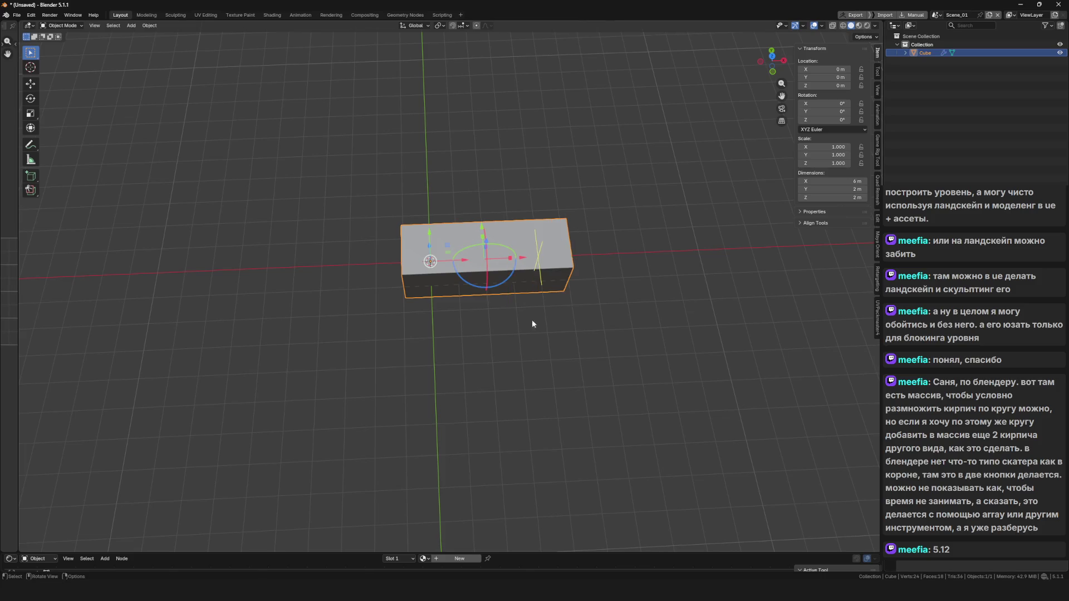
Place the 3D cursor below the cube, then undo the last move so X is 2.02 m.
right_click(417, 358, "shift")
scroll(539, 322, "down", 2)
scroll(539, 326, "up", 5)
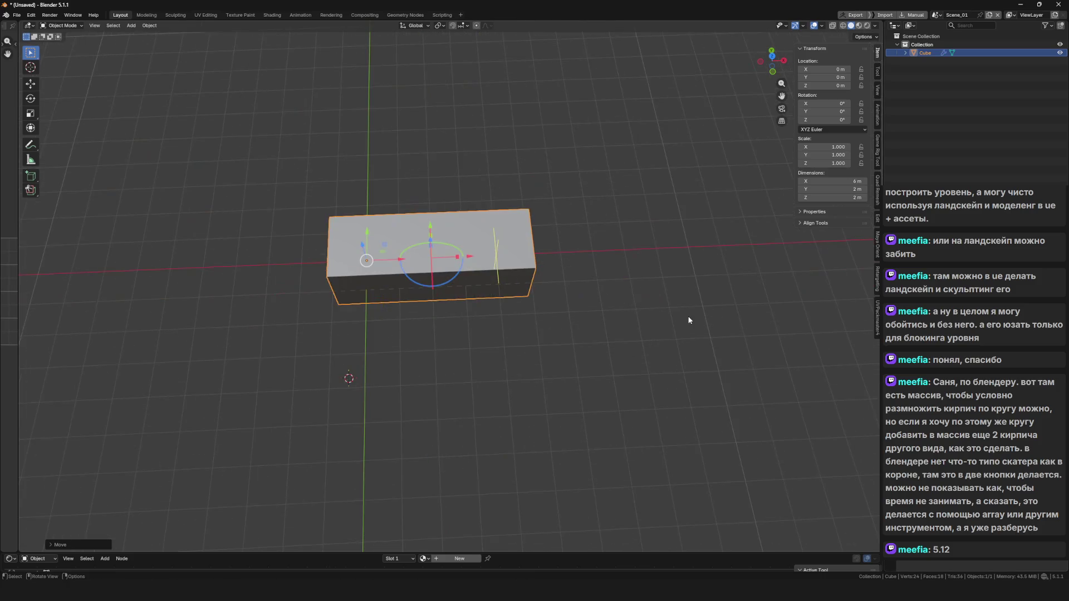
key("shift")
scroll(983, 565, "down", 2)
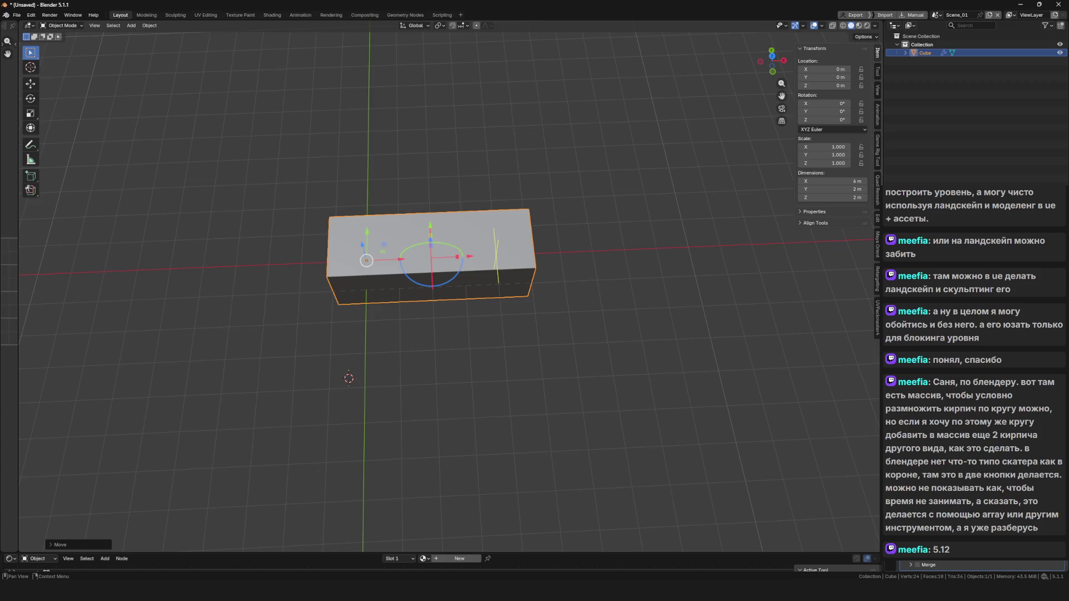
scroll(982, 564, "up", 2)
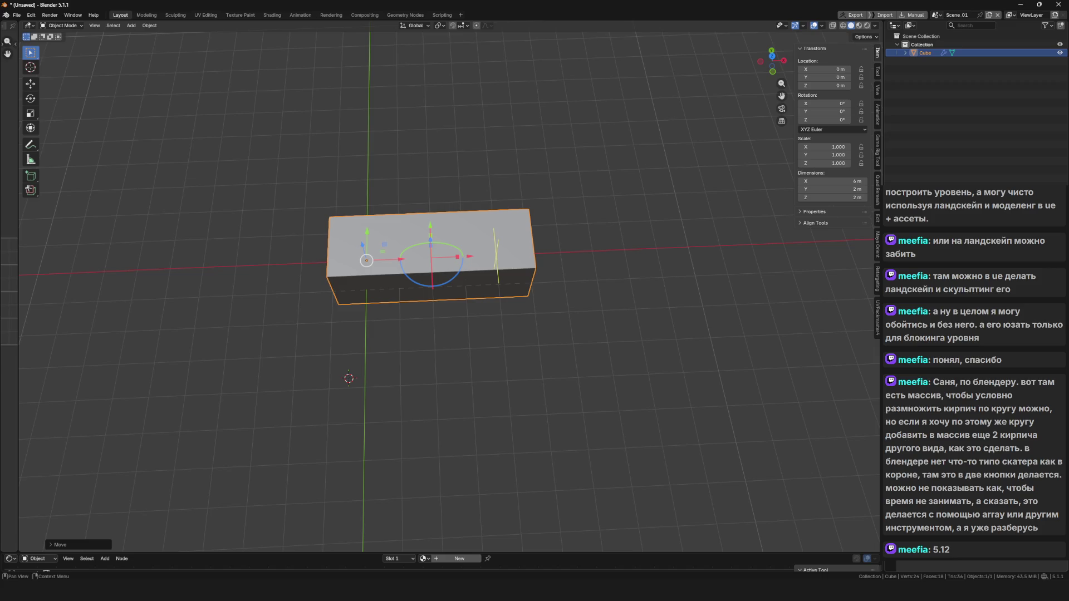
key("ctrl+z")
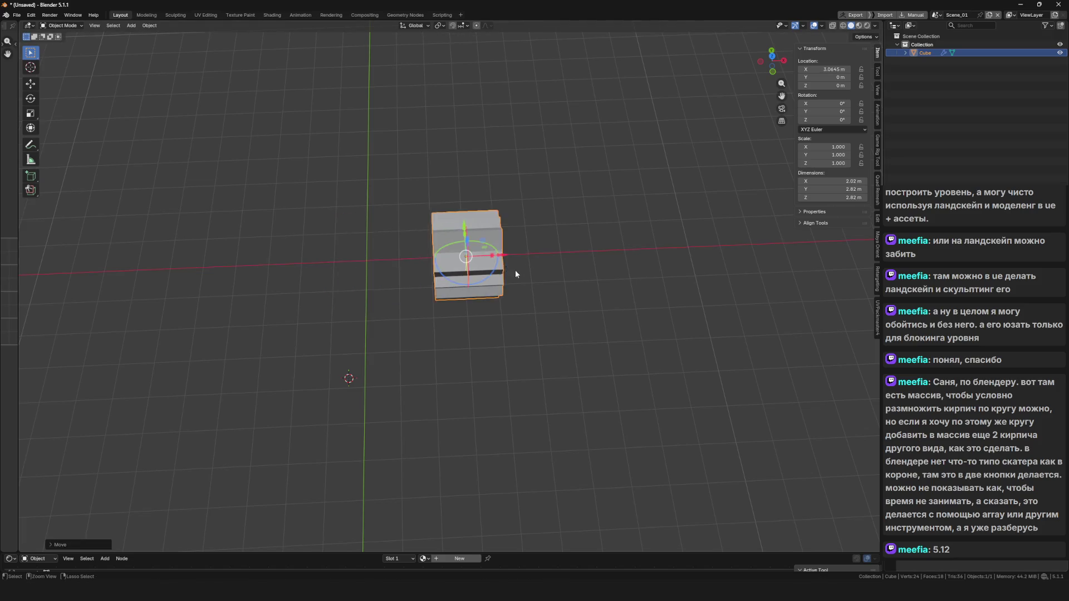
Enter Edit Mode, then undo back to a single 2.02 × 2 × 2 m cube at the origin.
key("Tab")
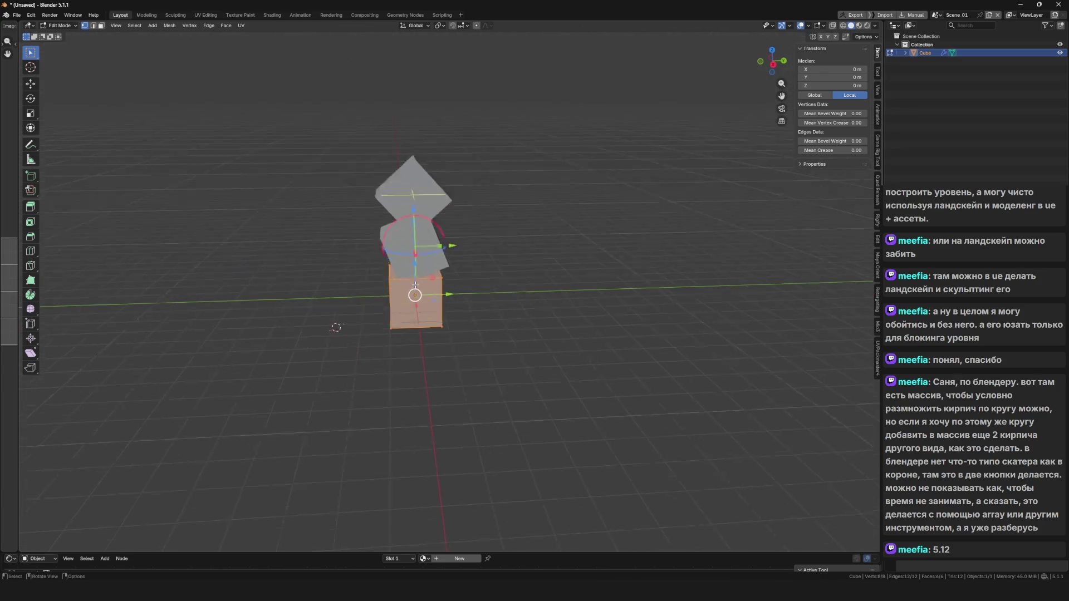
key("ctrl+z")
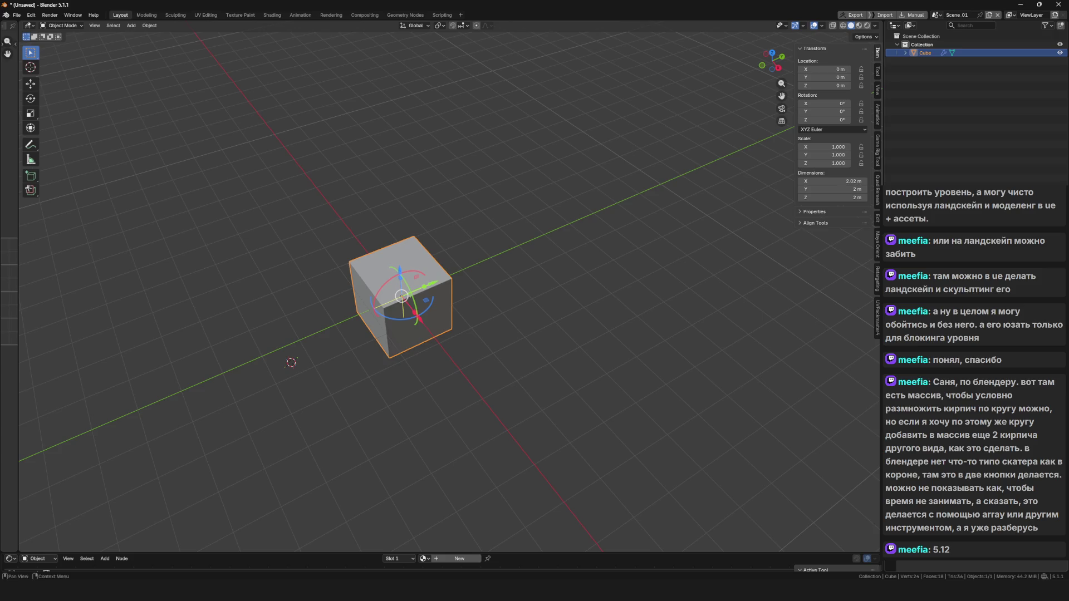
Switch to an axis view and bring back the overlapping circular copies of the cube.
key("KP_3")
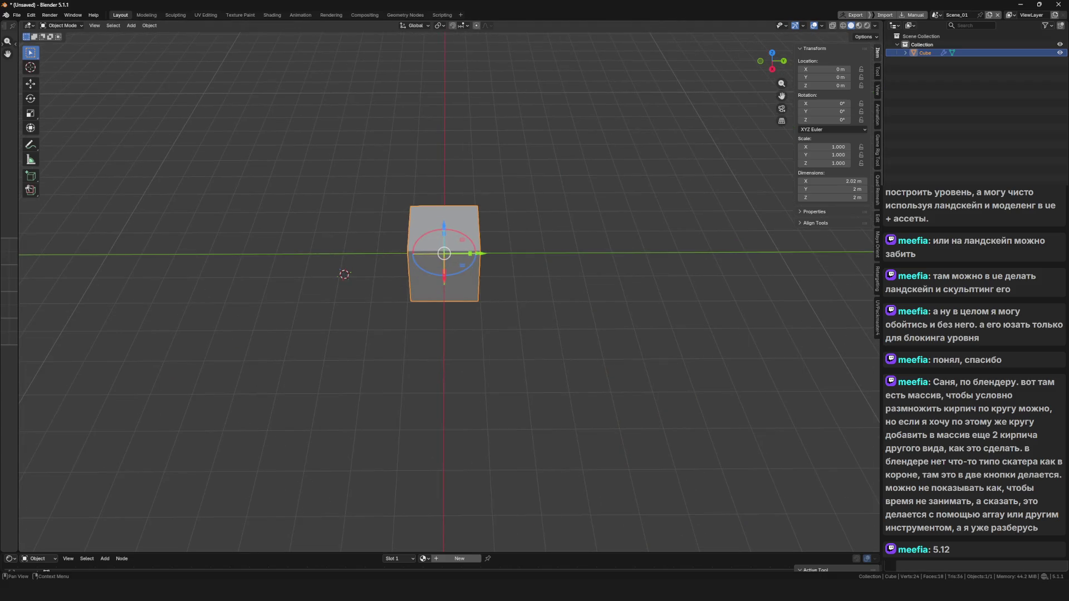
key("ctrl+z")
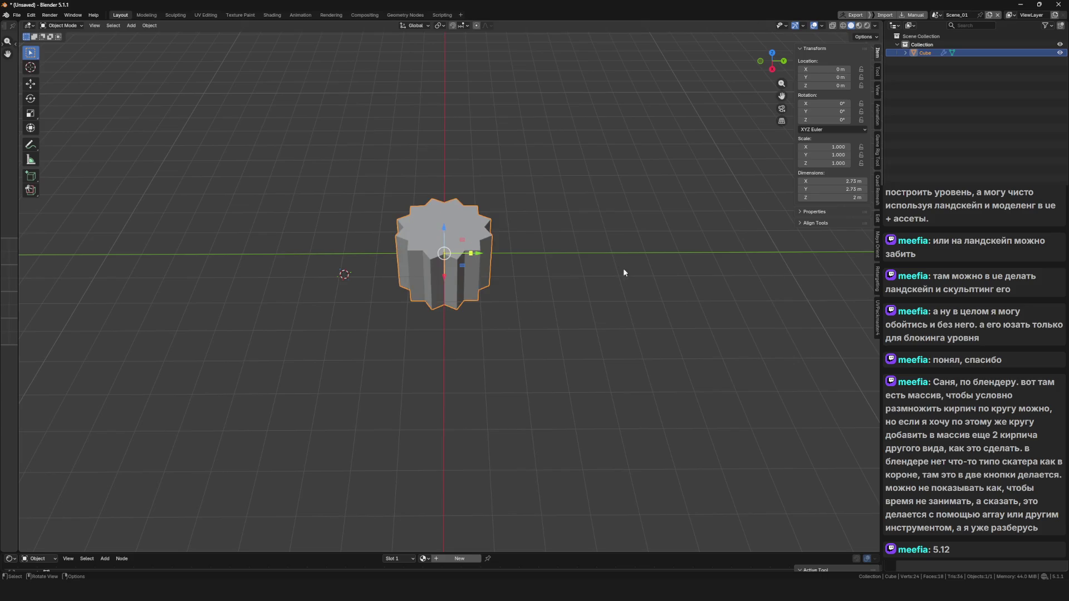
left_click_drag(600, 261, 557, 301)
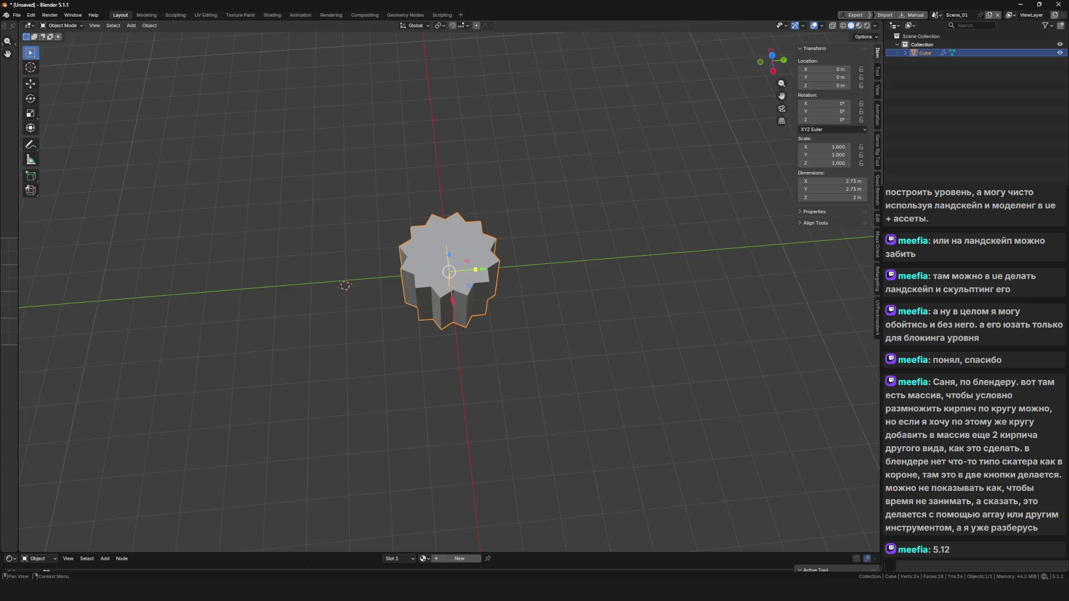
In Edit Mode, move the whole cube mesh along Y so eight copies spread into an 11.4 m ring.
key("Tab")
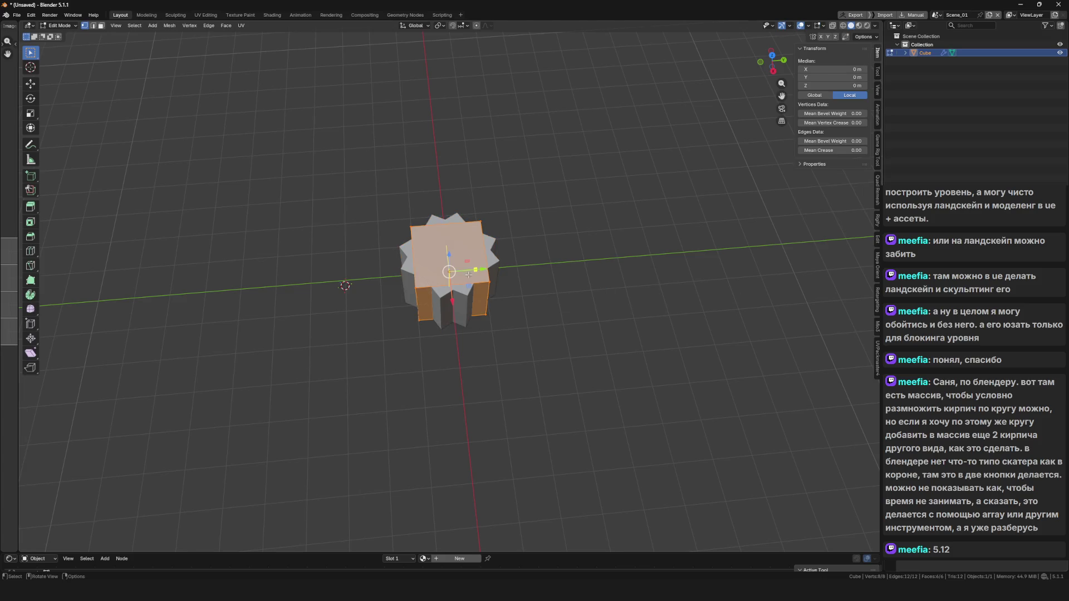
mouse_move(478, 271)
left_mouse_down()
mouse_move(642, 273)
mouse_move(618, 265)
left_mouse_up()
left_click_drag(573, 307, 565, 334)
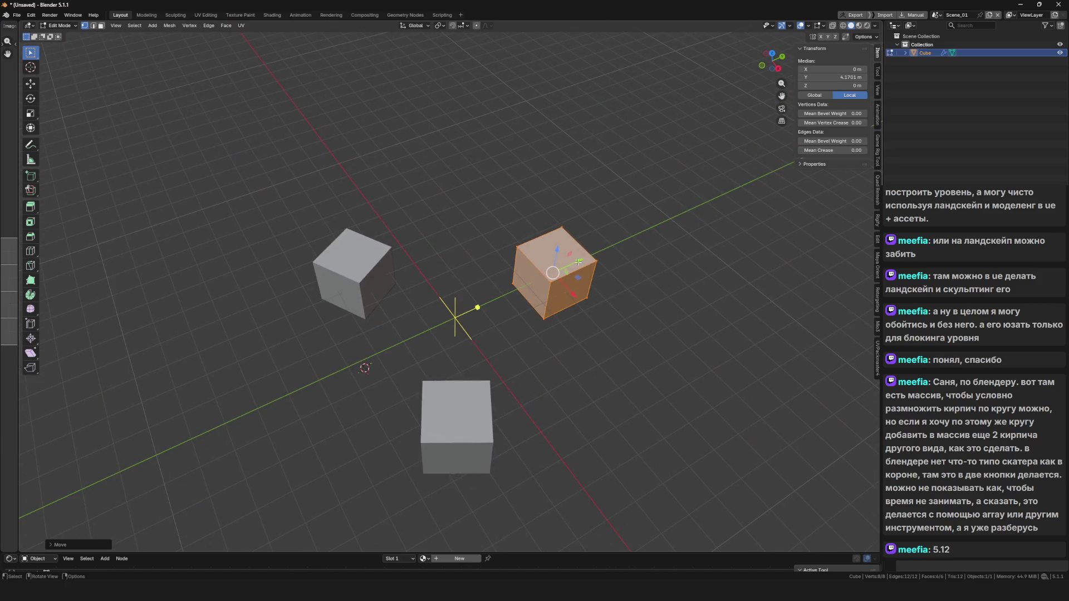
key("g")
key("y")
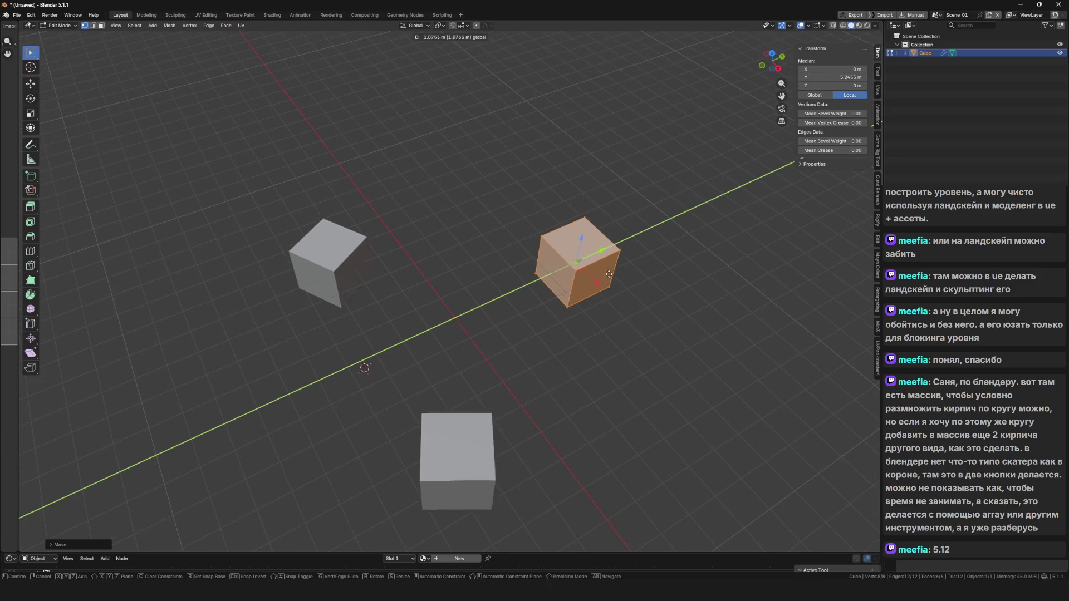
left_click(597, 285)
key("Tab")
left_click_drag(584, 372, 617, 386)
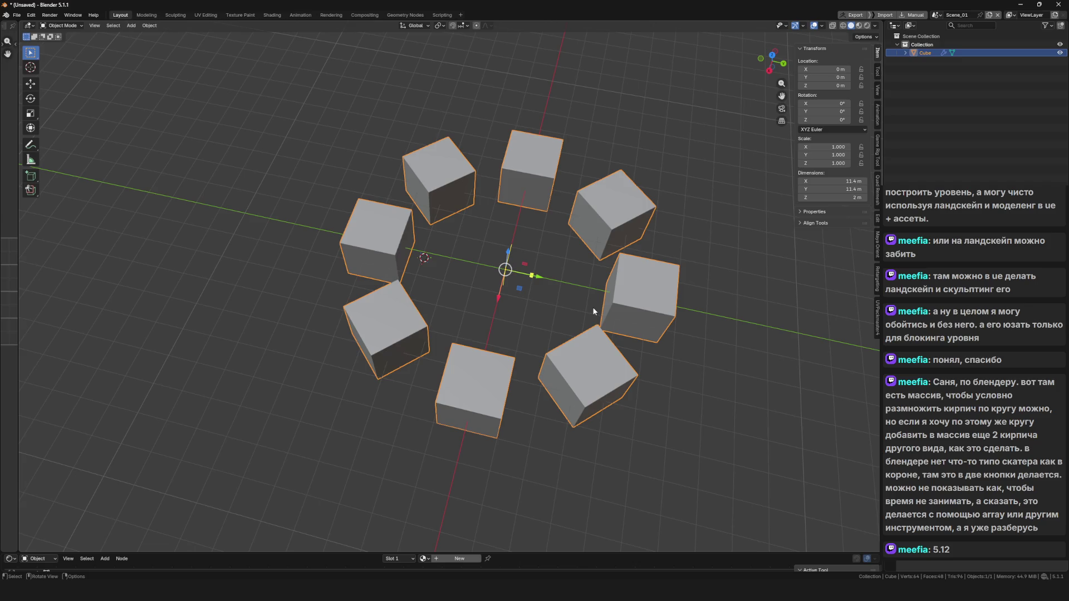
In Edit Mode, duplicate the cube geometry, lift the copy up and scale it down.
mouse_move(568, 337)
left_mouse_down()
mouse_move(513, 363)
mouse_move(773, 344)
left_mouse_up()
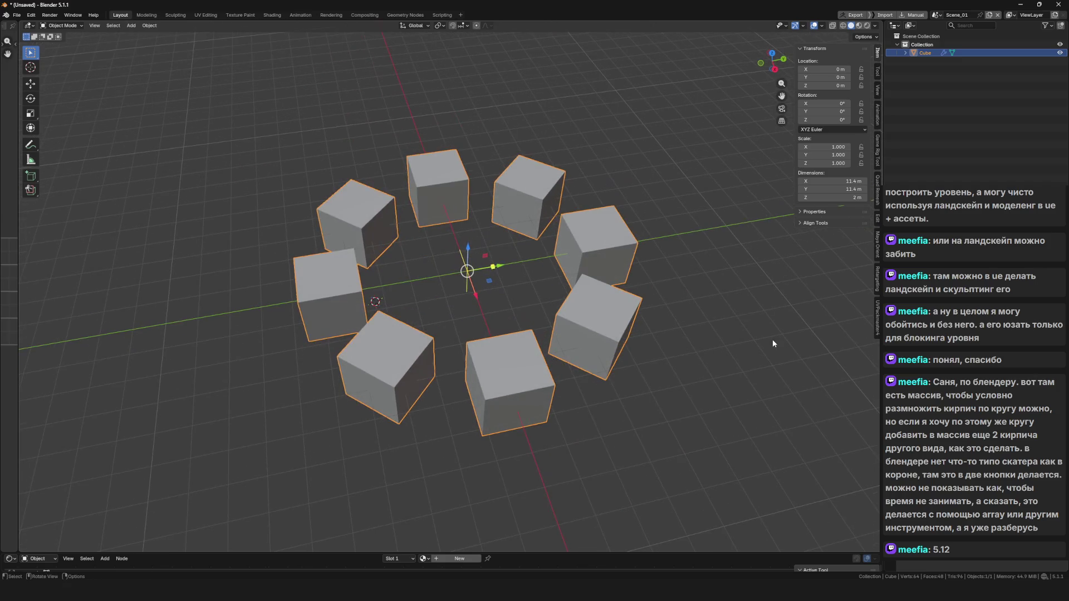
left_click(674, 279)
key("ctrl+z")
key("Tab")
left_click_drag(540, 269, 666, 287)
key("shift+d")
key("z")
left_click(668, 224)
key("s")
left_click(593, 200)
Move the small cube along Z to sit on the block below, then return to Object Mode.
key("g")
key("z")
left_click(628, 264)
left_click_drag(628, 265, 579, 256)
scroll(556, 252, "up", 5)
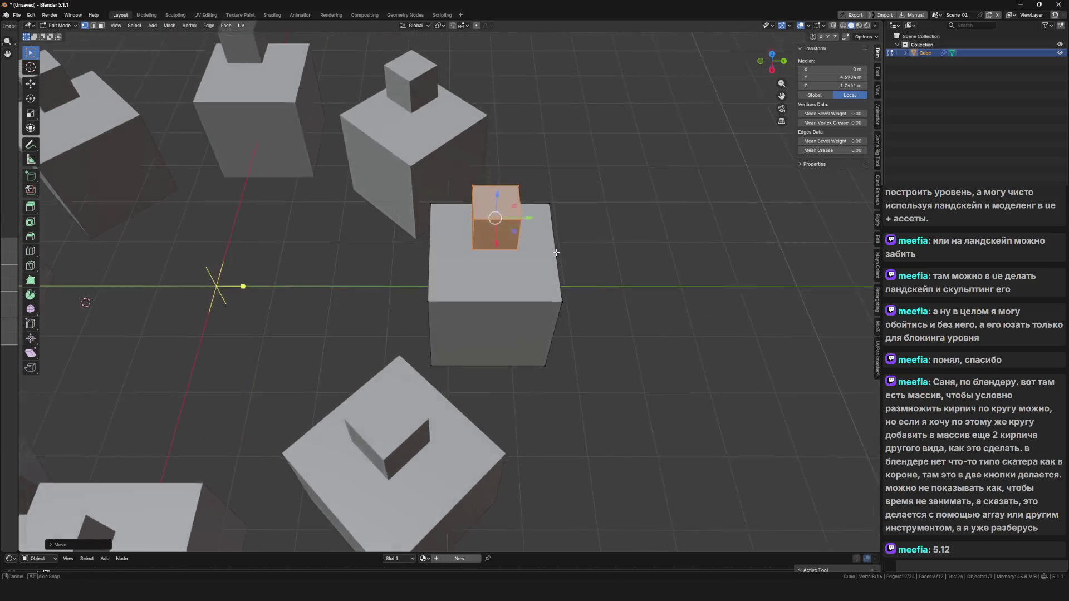
scroll(556, 252, "down", 3)
key("ctrl+Tab")
left_click(225, 238)
scroll(399, 262, "down", 3)
mouse_move(499, 273)
left_mouse_down()
mouse_move(402, 242)
mouse_move(390, 276)
left_mouse_up()
Separate the small top cubes into their own object with P.
key("Tab")
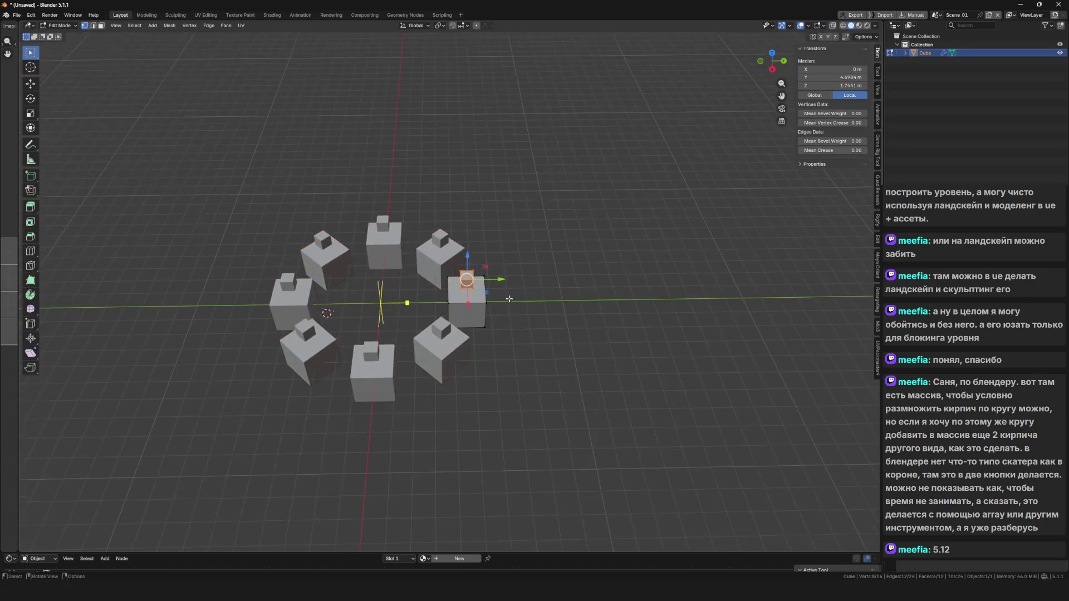
scroll(509, 299, "up", 3)
key("p")
left_click(512, 292)
key("Tab")
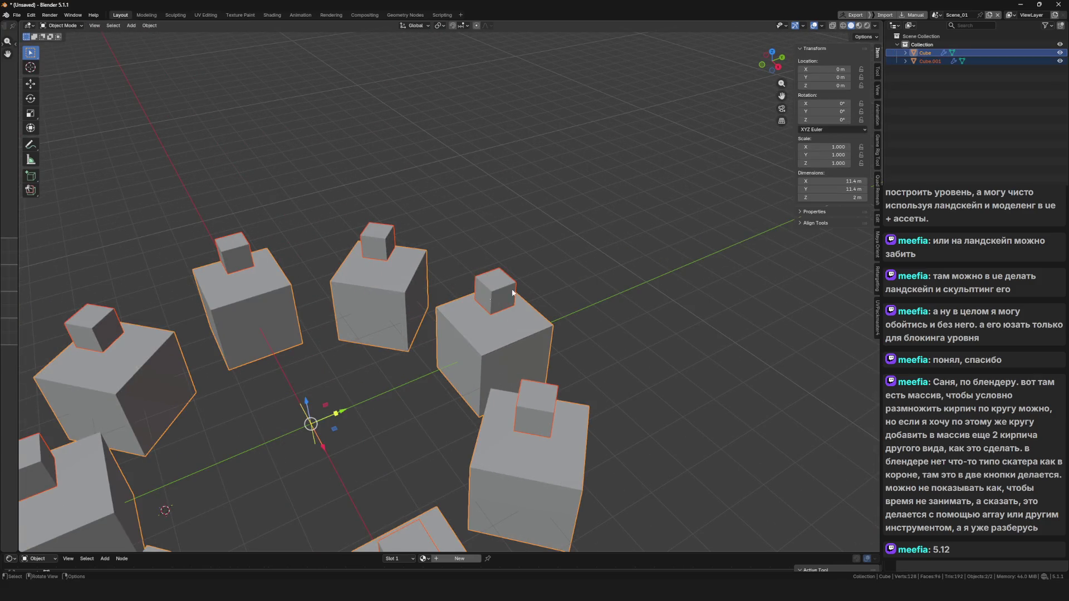
left_click(512, 292)
Join the small cubes back into the ring object with Ctrl+J and frame the whole ring.
scroll(512, 292, "down", 5)
scroll(461, 303, "up", 2)
mouse_move(461, 303)
left_mouse_down()
mouse_move(606, 316)
mouse_move(622, 236)
left_mouse_up()
scroll(623, 236, "up", 2)
scroll(655, 266, "up", 2)
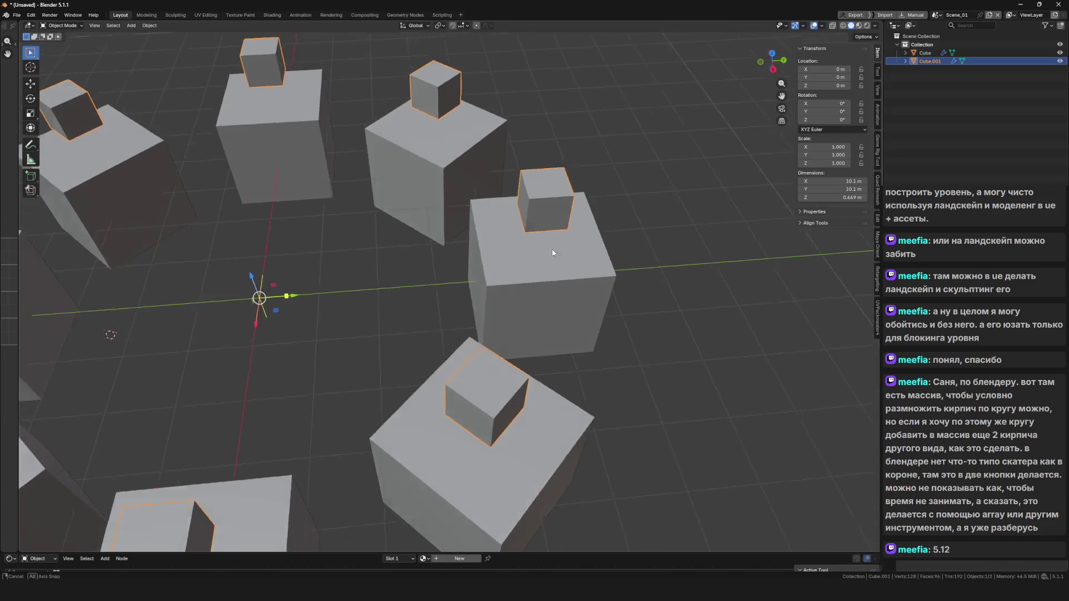
left_click(584, 286, "shift")
key("ctrl+j")
mouse_move(617, 267)
left_mouse_down()
mouse_move(567, 295)
mouse_move(564, 245)
mouse_move(497, 228)
left_mouse_up()
key("KP_Decimal")
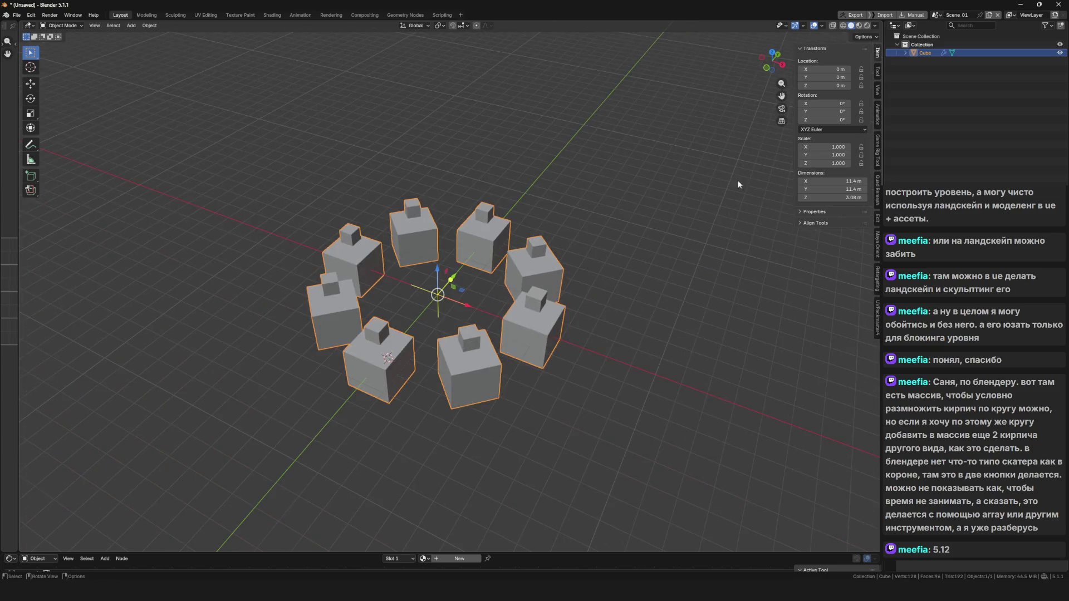
Delete the small top cubes and a stray ring duplicate, and reset the 3D cursor to the origin.
scroll(528, 273, "up", 2)
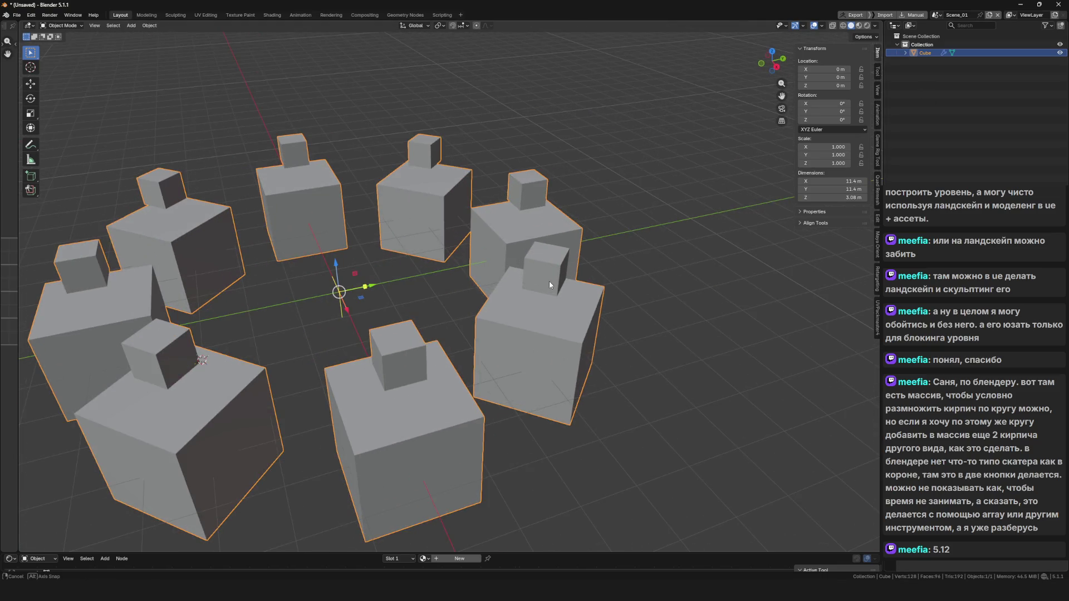
key("ctrl+z")
scroll(623, 270, "up", 2)
key("x")
left_click(537, 167)
key("shift+d")
key("Escape")
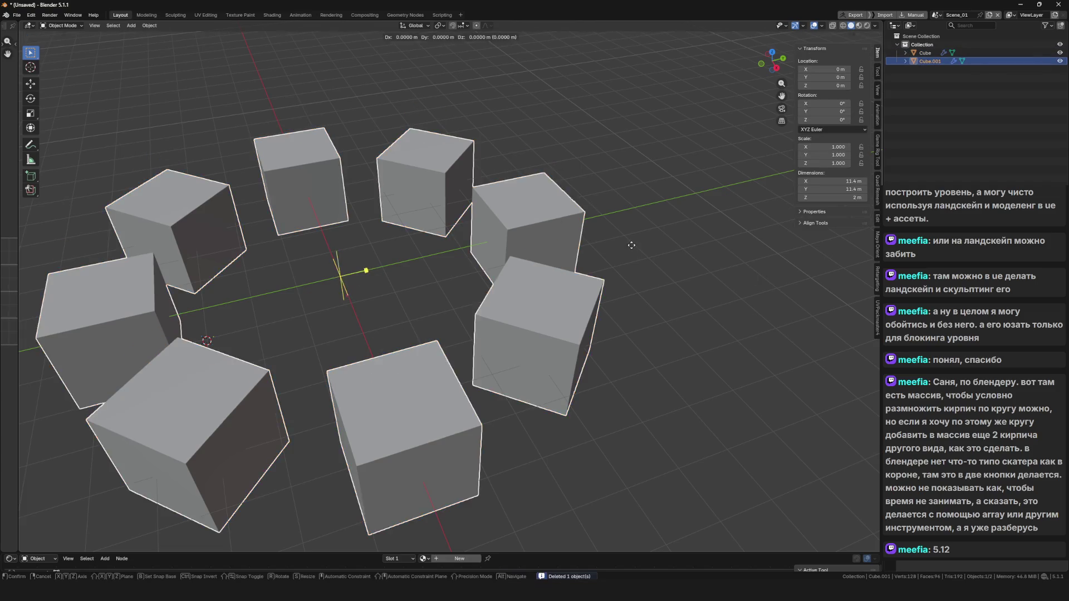
key("Delete")
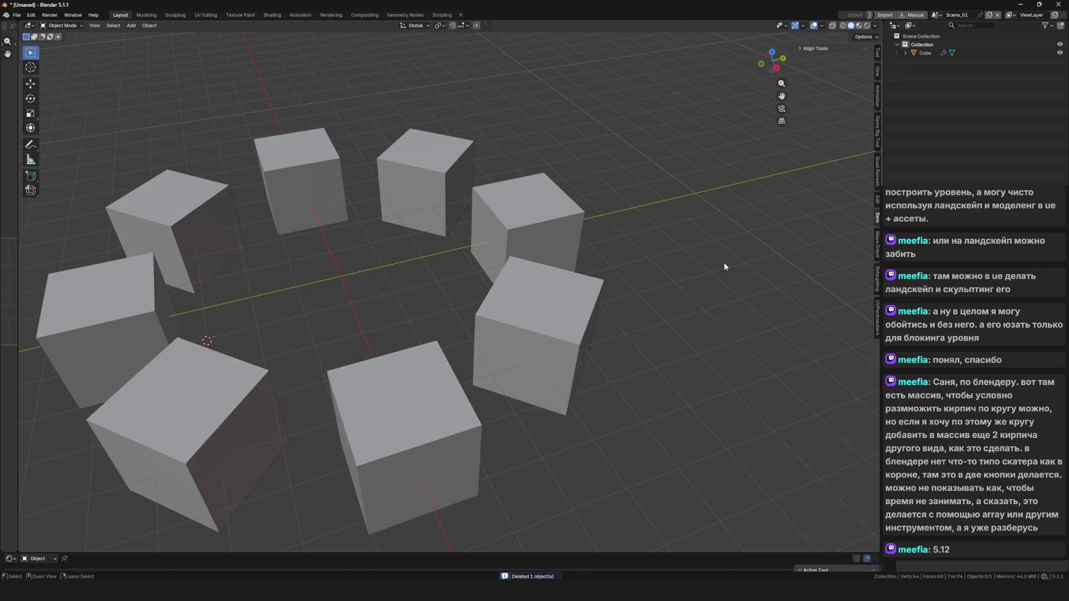
key("shift+s")
left_click(313, 329)
Add a new cube at the origin and scale it into a thin bar stretched along Y.
key("shift+a")
mouse_move(384, 276)
left_click(451, 286)
key("s")
left_click(462, 265)
key("s")
key("y")
left_click(460, 265)
key("s")
left_click(426, 262)
scroll(451, 254, "down", 3)
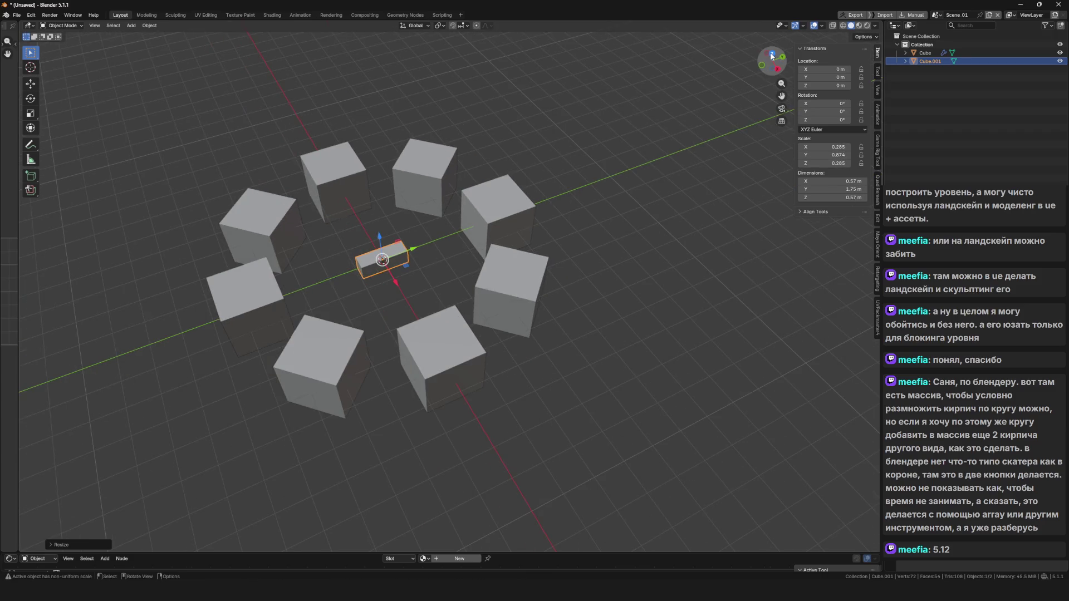
Move the bar along Y so it sits on top of one ring cube.
key("g")
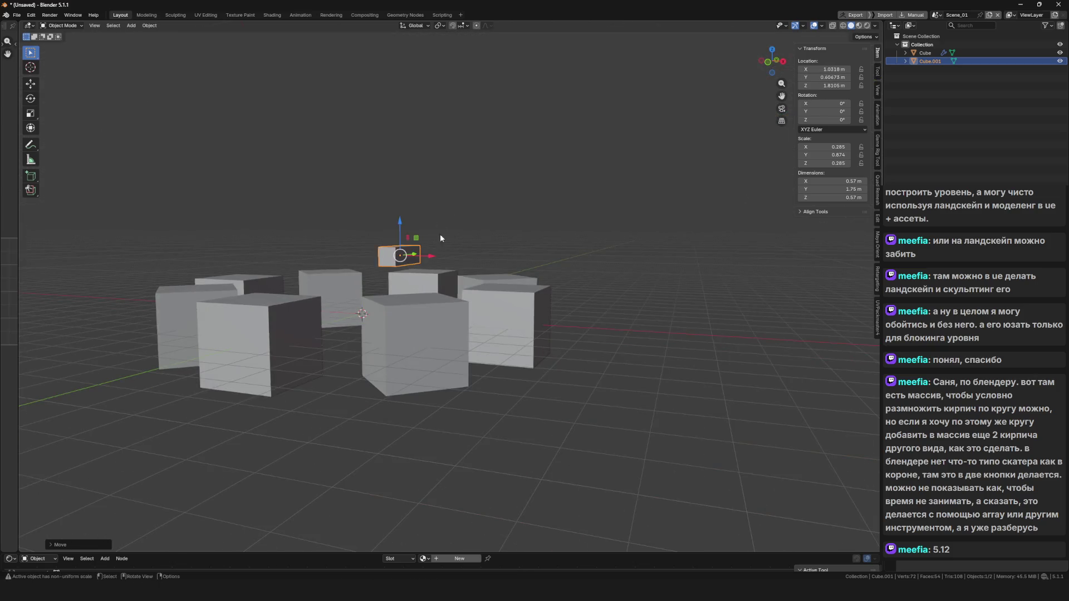
key("y")
left_click(574, 276)
scroll(559, 295, "up", 5)
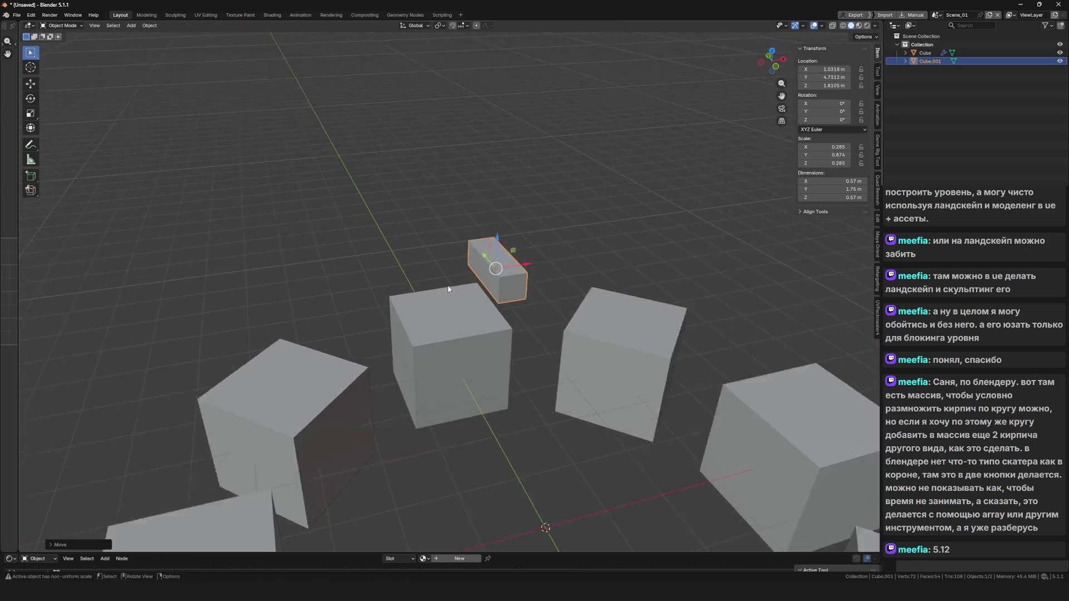
scroll(508, 351, "down", 3)
key("g")
left_click(466, 320)
scroll(469, 371, "up", 2)
mouse_move(469, 370)
left_mouse_down()
mouse_move(522, 299)
mouse_move(403, 291)
left_mouse_up()
scroll(406, 288, "up", 3)
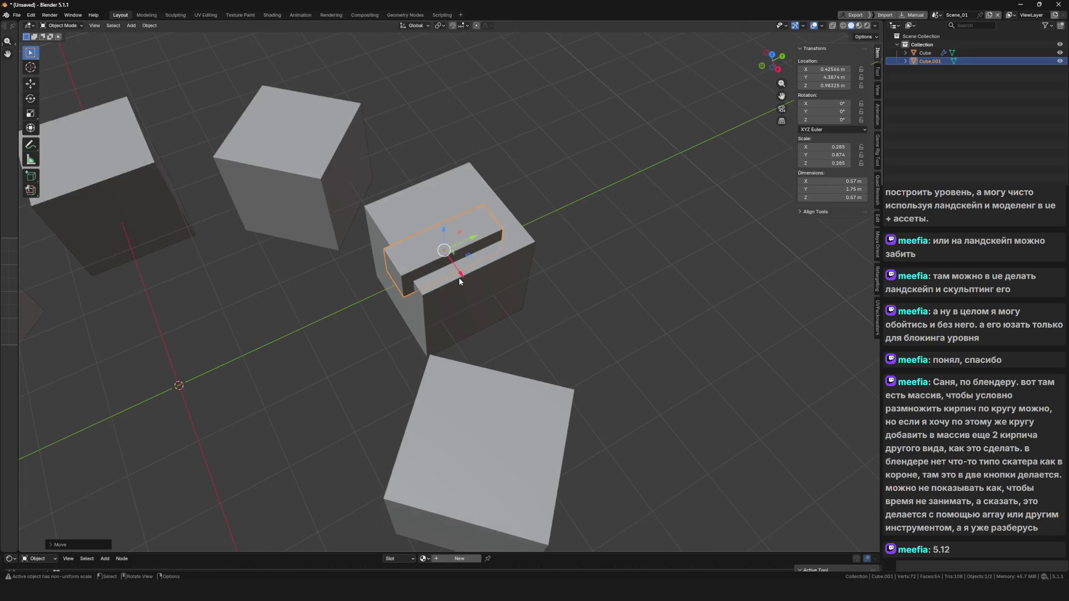
scroll(453, 296, "down", 2)
left_click(470, 299)
left_click(456, 267)
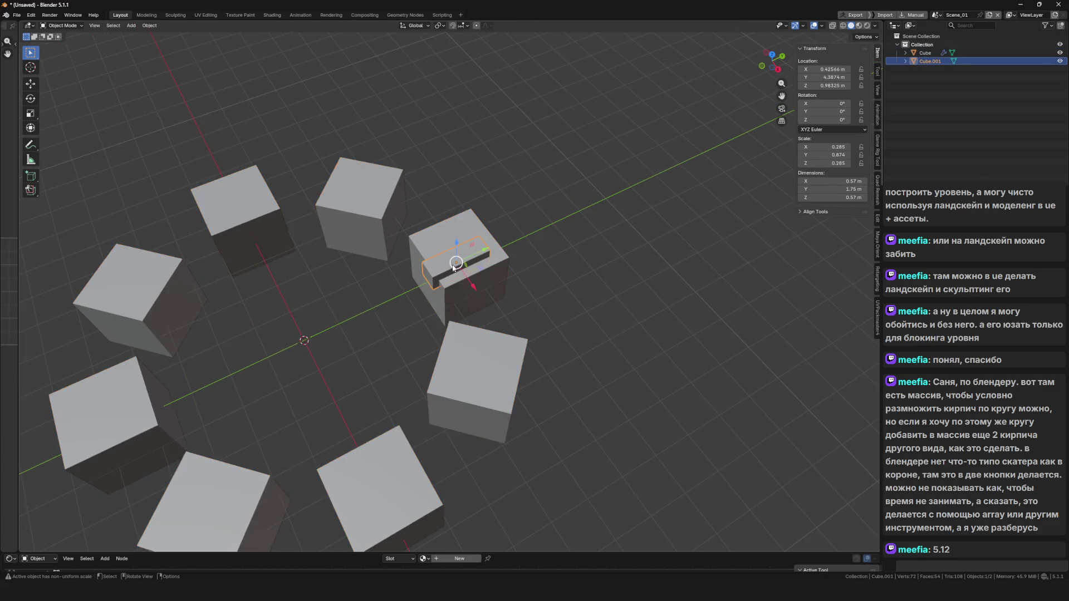
Apply all transforms to the bar.
key("ctrl+a")
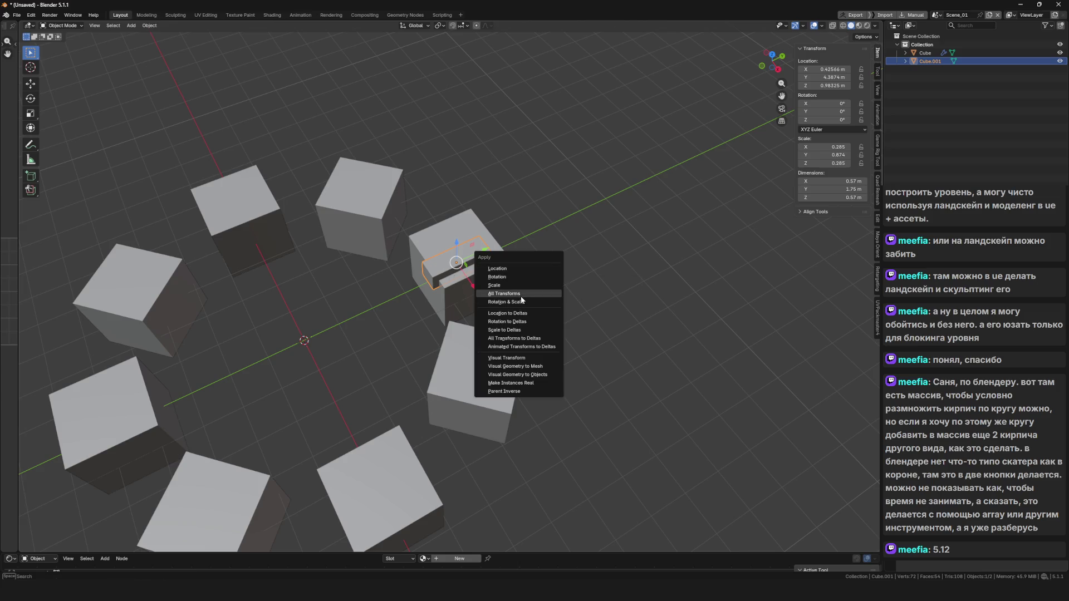
left_click(520, 299)
left_click(497, 304)
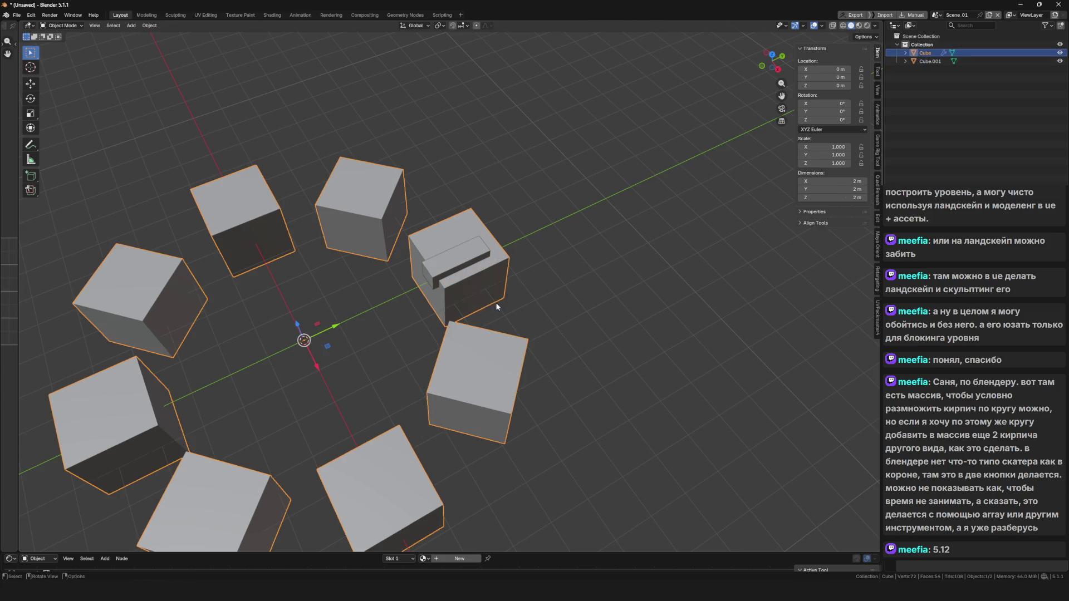
Select the bar with the ring and copy the ring's circular array onto the bar.
left_click(455, 291)
mouse_move(455, 291)
left_mouse_down()
mouse_move(382, 305)
mouse_move(472, 279)
mouse_move(458, 269)
left_mouse_up()
left_click(458, 268, "shift")
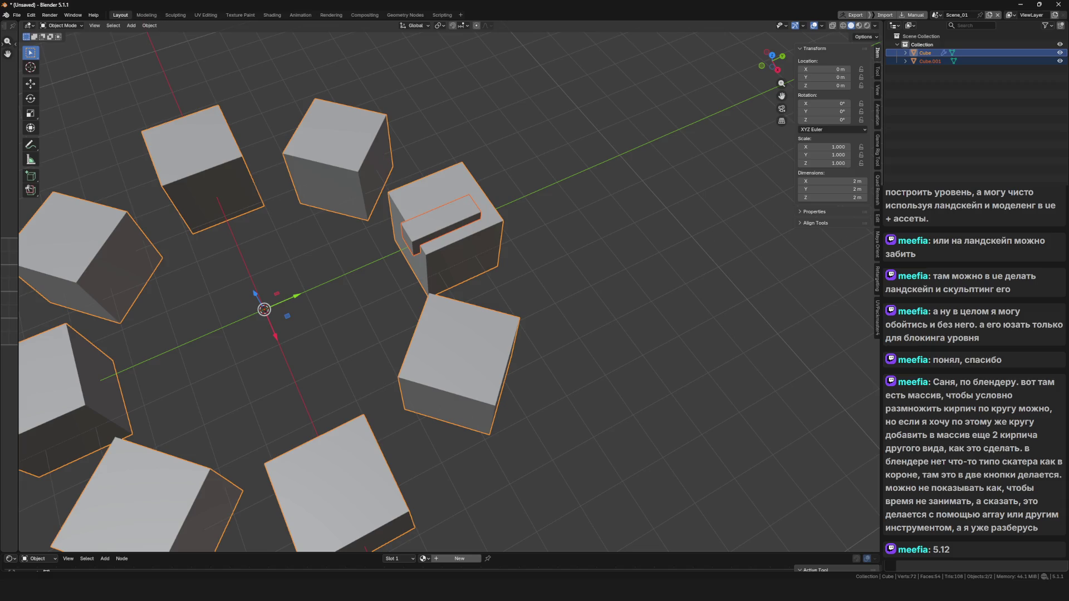
left_click(579, 245)
Select the bar object and expand the Cube and Cube.001 entries in the outliner.
left_click_drag(579, 245, 482, 195)
scroll(482, 195, "down", 5)
scroll(323, 209, "up", 4)
left_click_drag(323, 209, 467, 225)
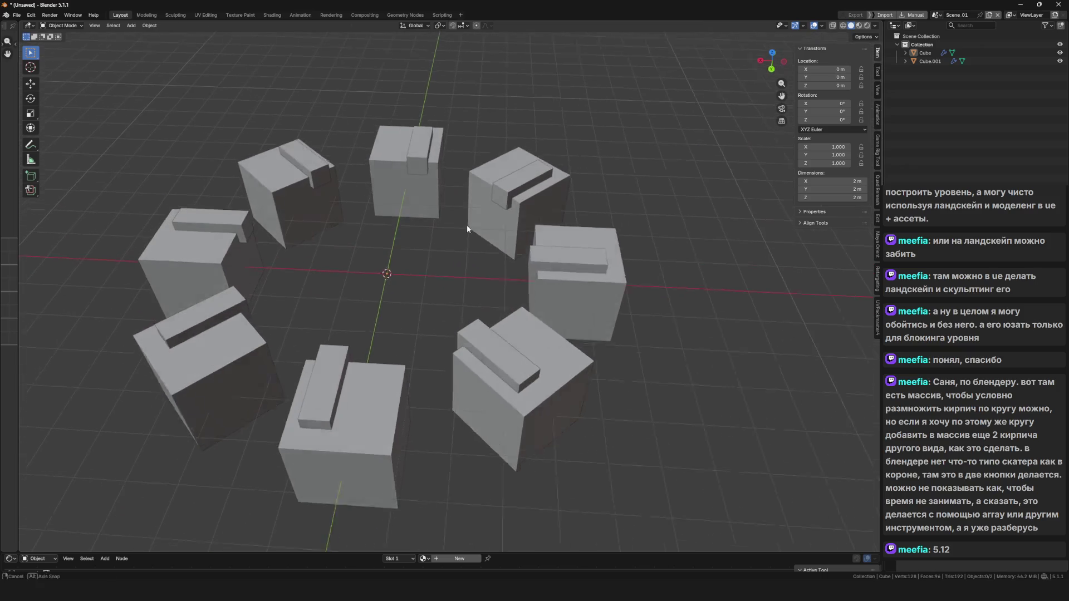
left_click(924, 62)
left_click(905, 53)
left_click(905, 78)
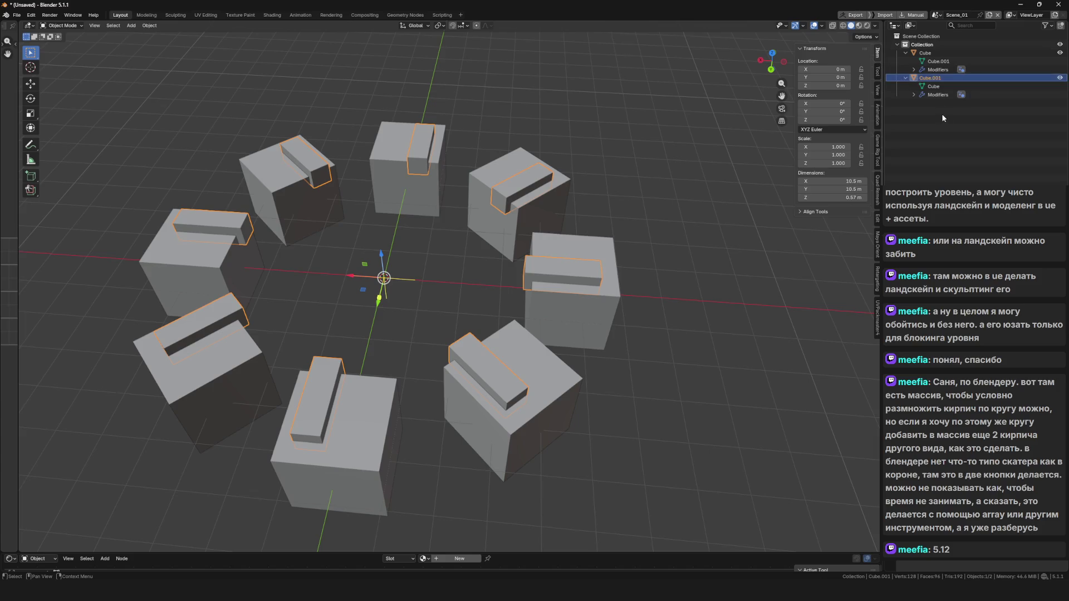
Orbit around the ring to inspect the eight bars from lower, closer angles.
left_click_drag(551, 234, 471, 239)
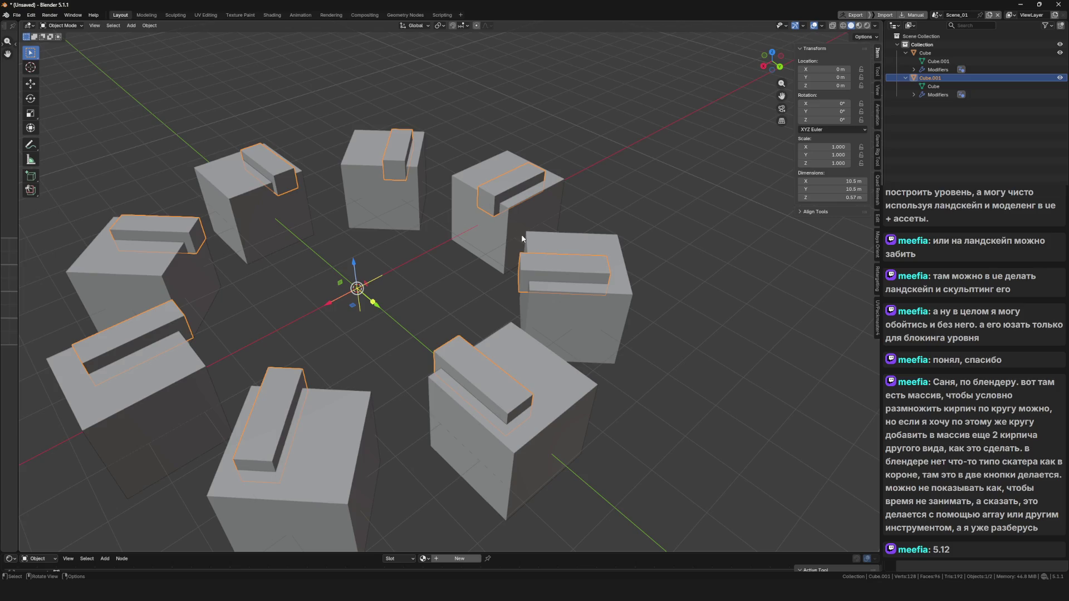
scroll(522, 238, "down", 5)
scroll(472, 254, "up", 5)
mouse_move(472, 254)
left_mouse_down()
mouse_move(515, 318)
mouse_move(469, 332)
mouse_move(556, 232)
mouse_move(629, 278)
left_mouse_up()
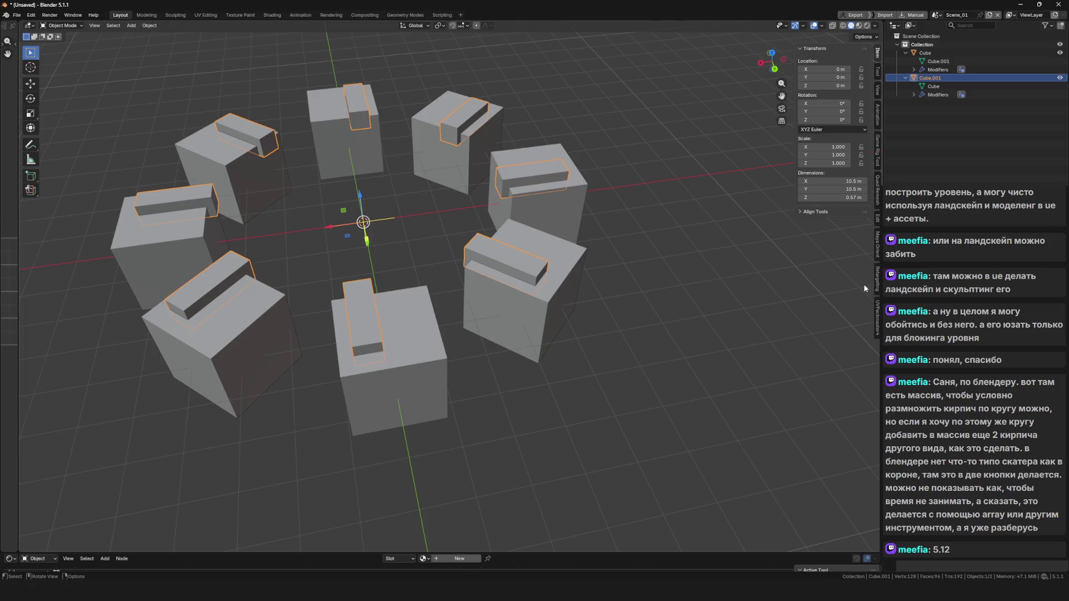
scroll(455, 255, "up", 1)
scroll(455, 255, "down", 3)
scroll(456, 255, "up", 3)
mouse_move(456, 255)
left_mouse_down()
mouse_move(483, 252)
mouse_move(493, 270)
left_mouse_up()
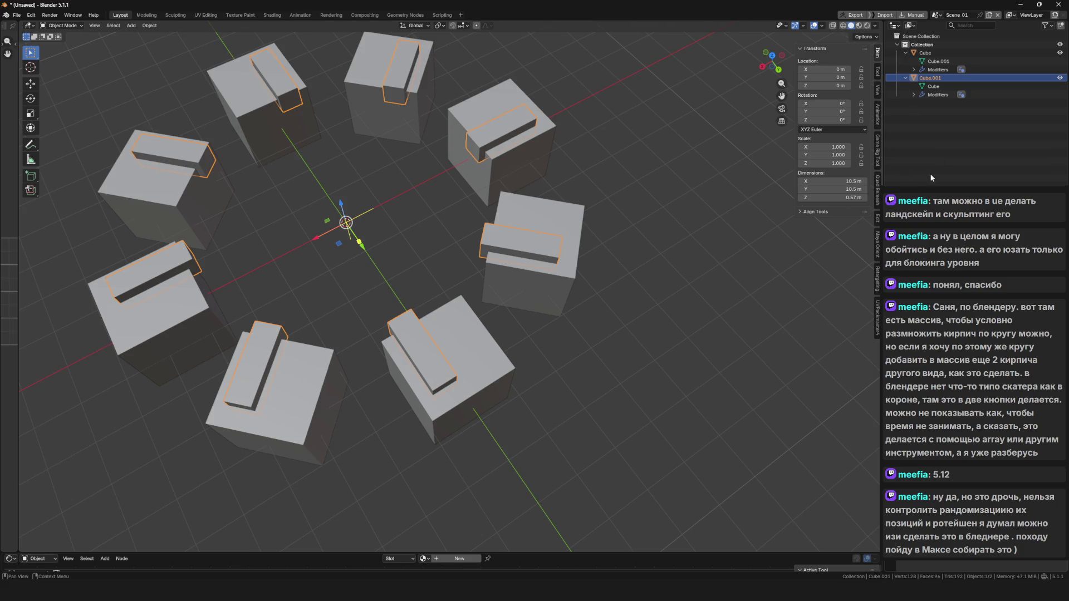
Add a Plain Axes empty at the 3D cursor and scale it up.
key("alt+a")
key("shift+a")
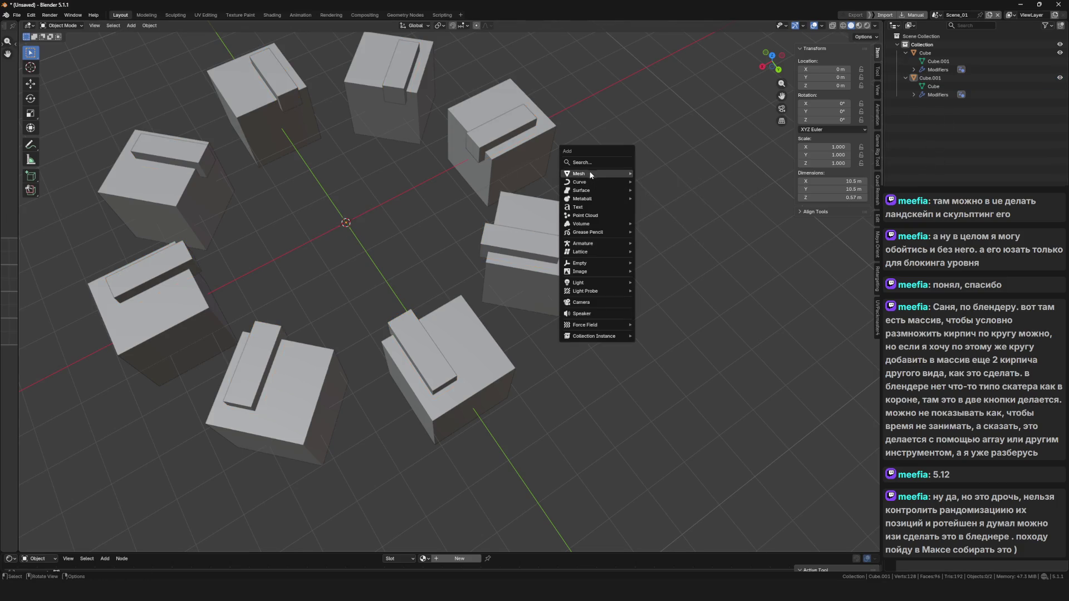
mouse_move(583, 253)
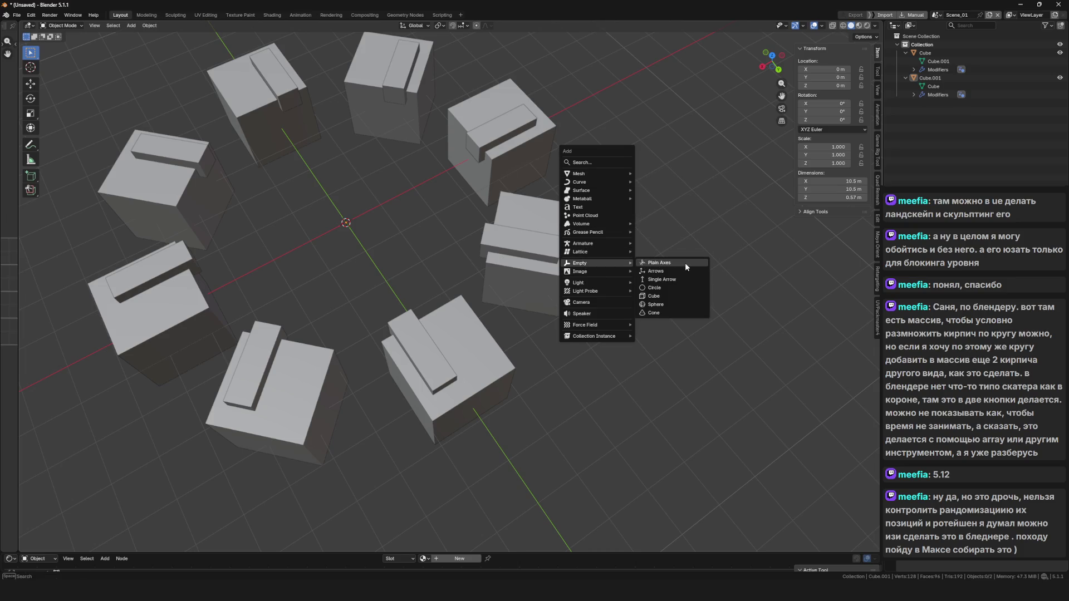
left_click(684, 263)
key("s")
left_click(422, 225)
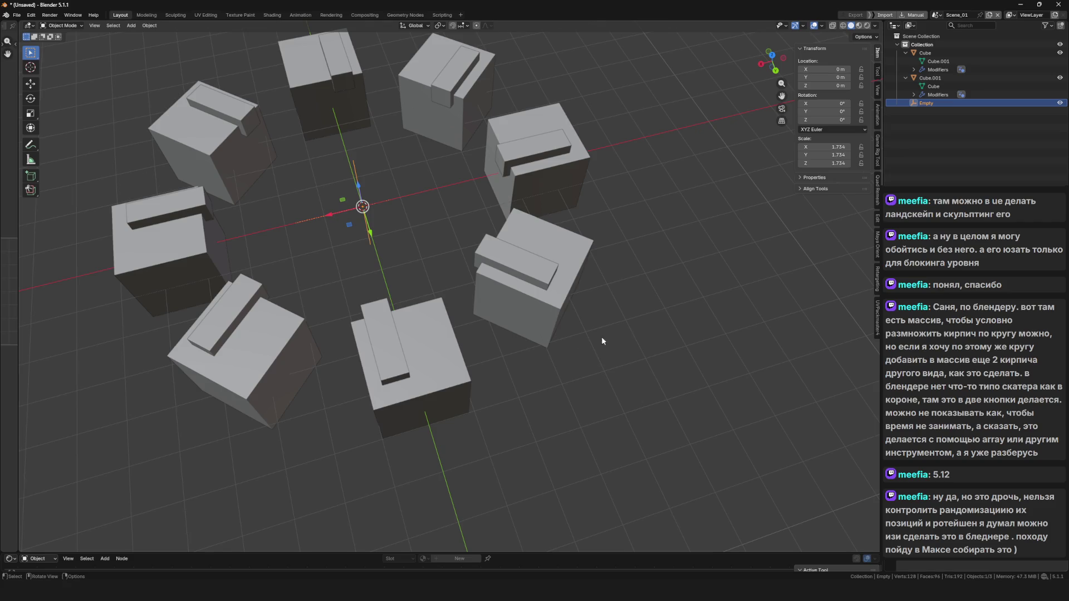
Delete the empty at the origin.
left_click_drag(601, 336, 550, 320)
left_click(528, 178)
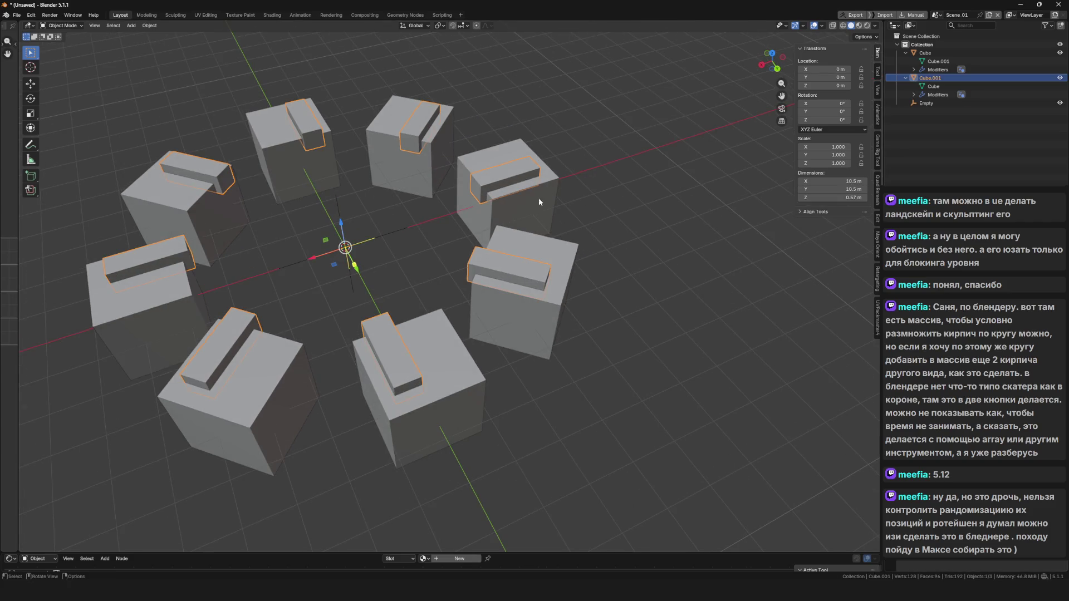
left_click(342, 248)
key("x")
left_click(446, 274)
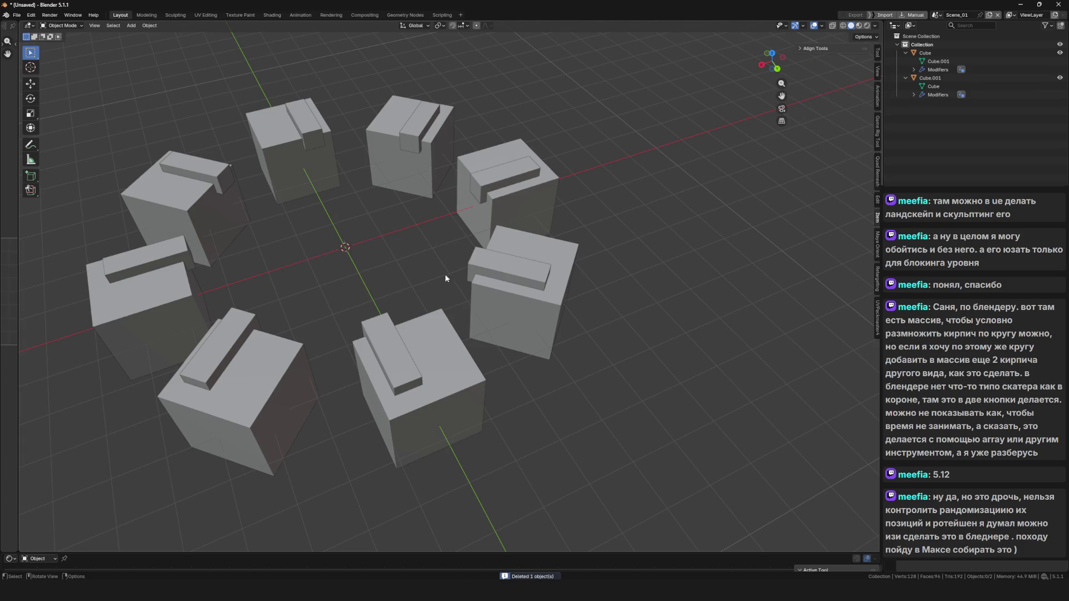
Delete the Cube.001 bar object and select the Cube ring.
scroll(439, 255, "down", 5)
scroll(436, 262, "up", 5)
left_click(930, 77)
key("Delete")
left_click(489, 229)
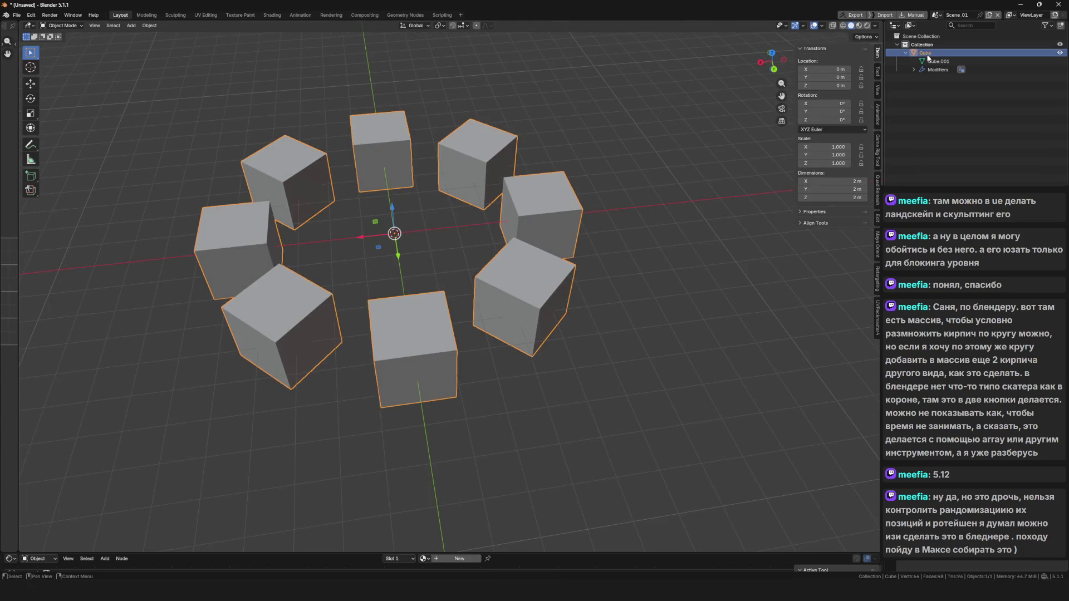
Deselect the ring and add a new cube at the origin.
key("Tab")
scroll(510, 313, "up", 3)
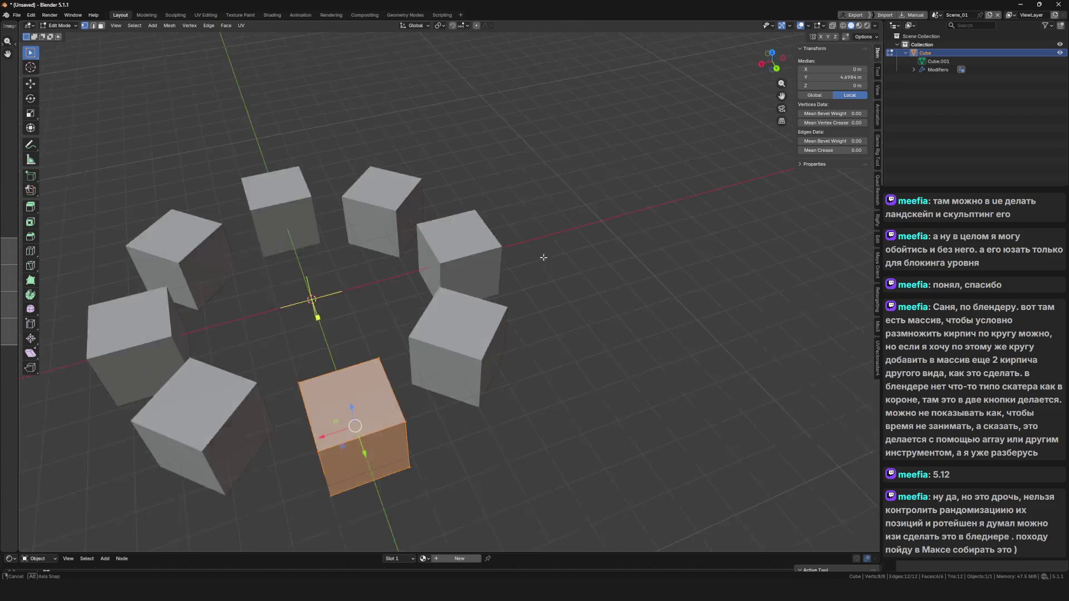
key("Tab")
scroll(477, 229, "down", 3)
left_click(458, 296)
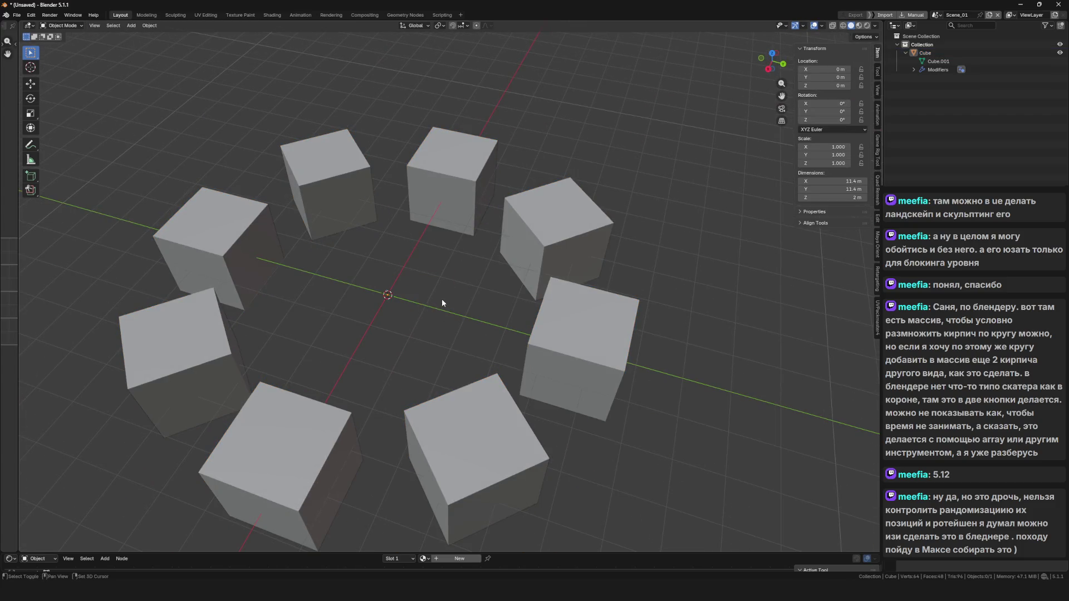
key("shift+a")
mouse_move(424, 210)
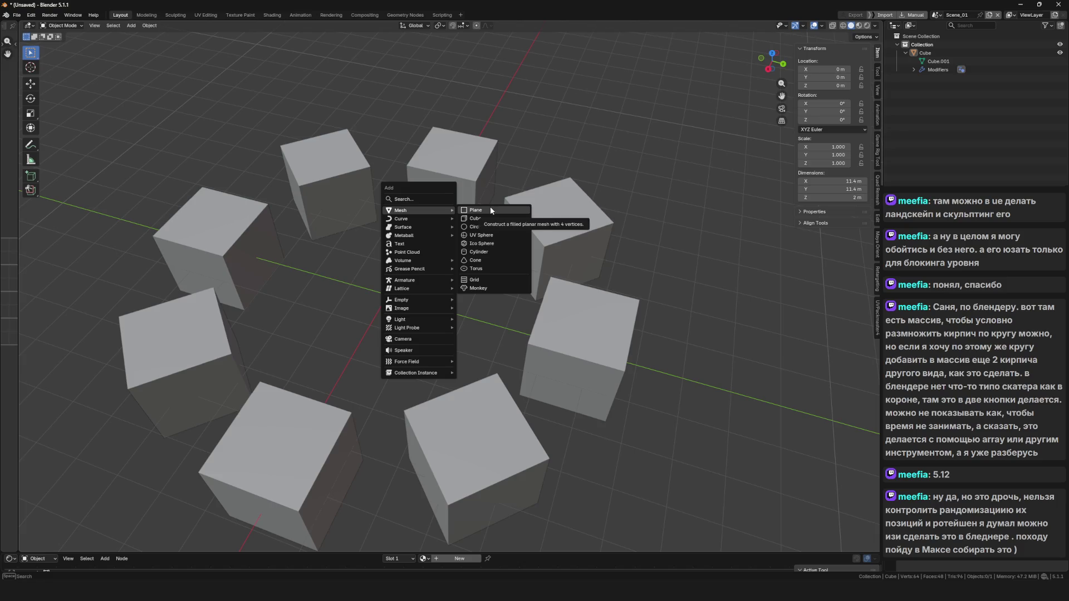
left_click(490, 207)
In Edit Mode, shrink the new cube and stretch it along Y into a brick.
key("Tab")
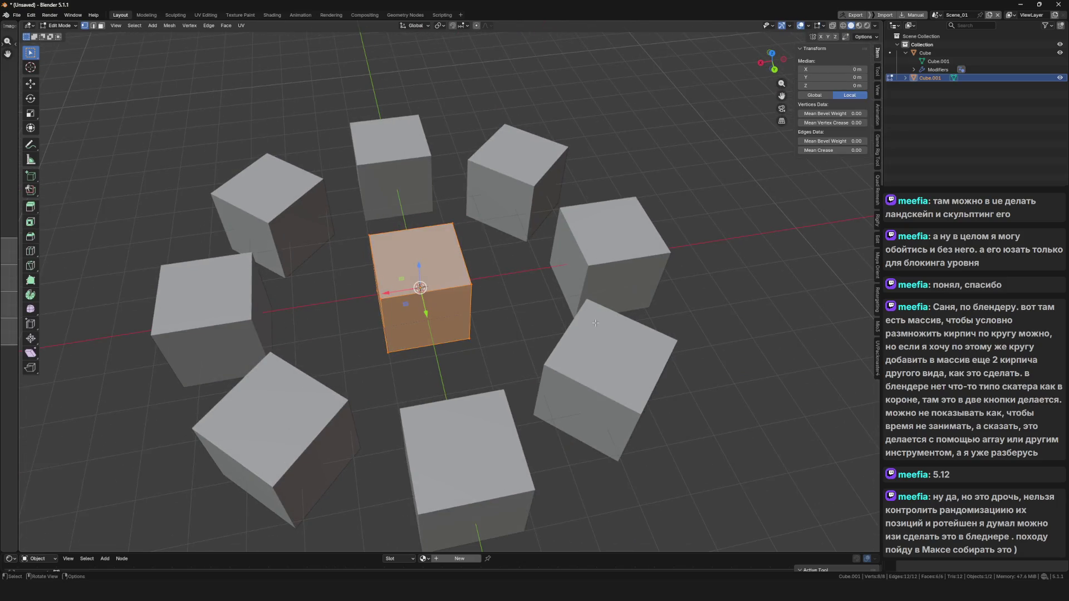
key("s")
left_click(470, 301)
key("s")
key("y")
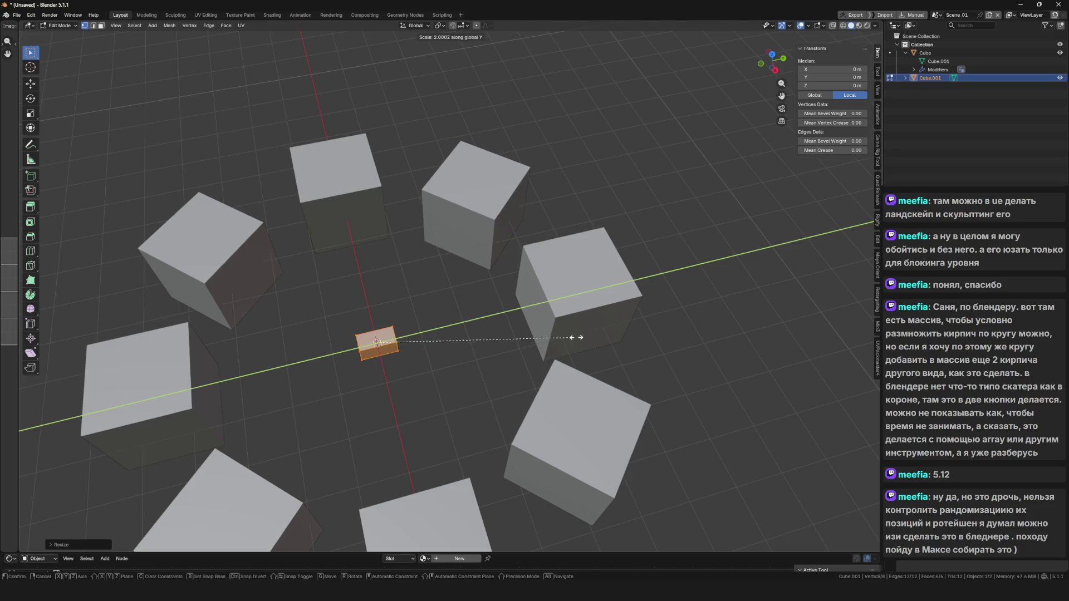
left_click(752, 332)
key("Tab")
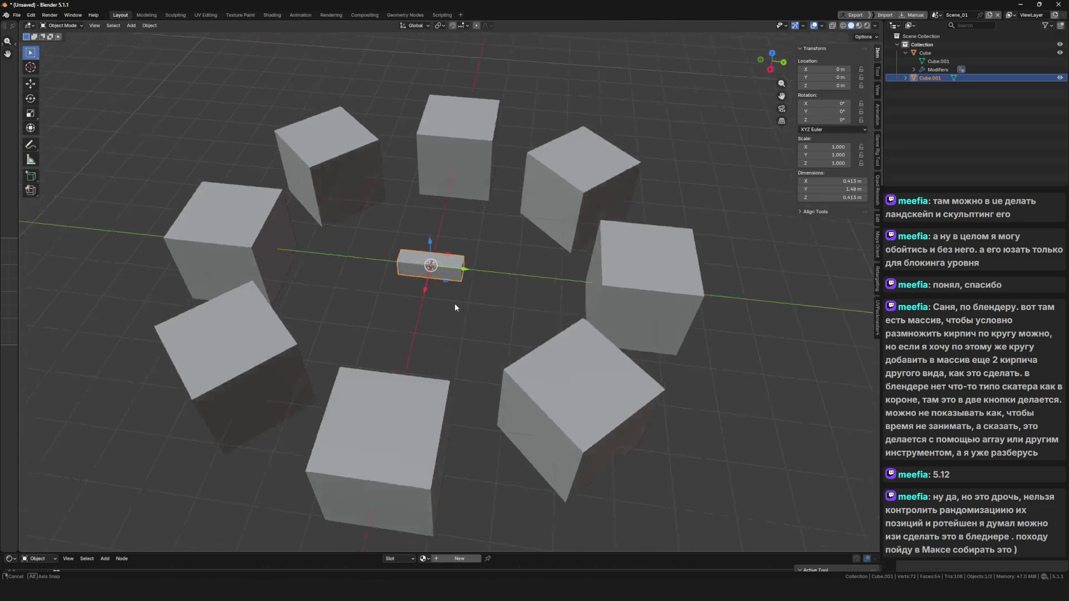
Move the brick onto the top of one ring cube.
key("g")
left_click(619, 242)
scroll(584, 240, "up", 5)
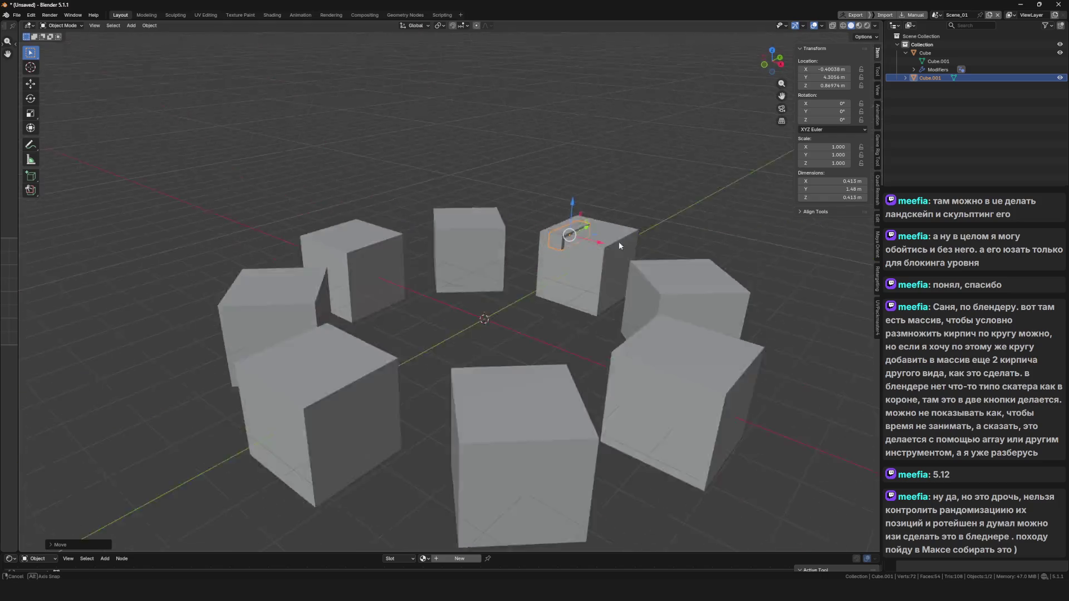
key("g")
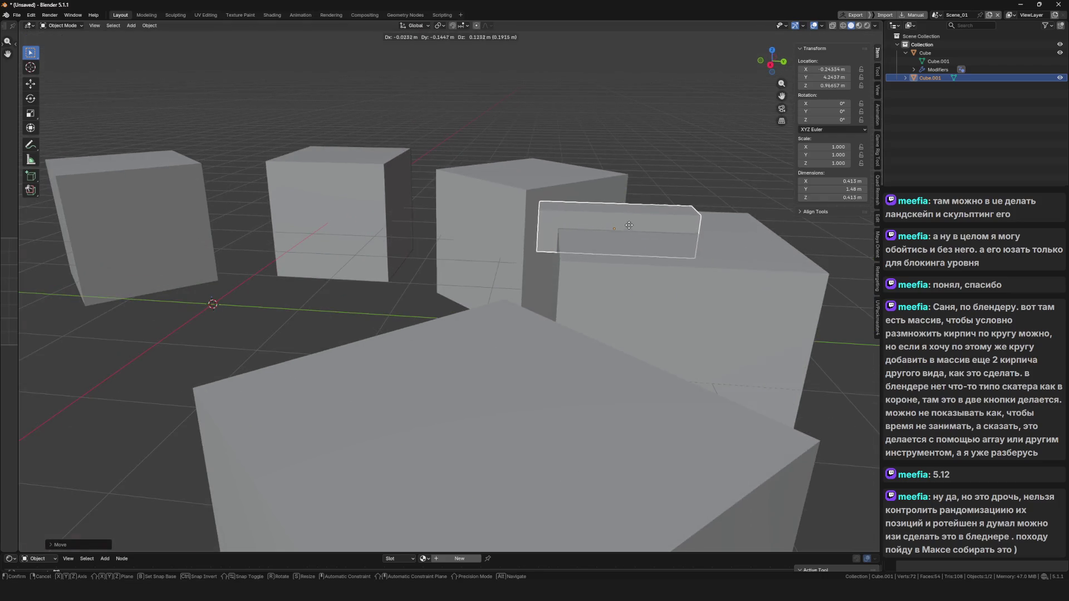
scroll(563, 260, "down", 5)
left_click(563, 221)
scroll(563, 221, "down", 5)
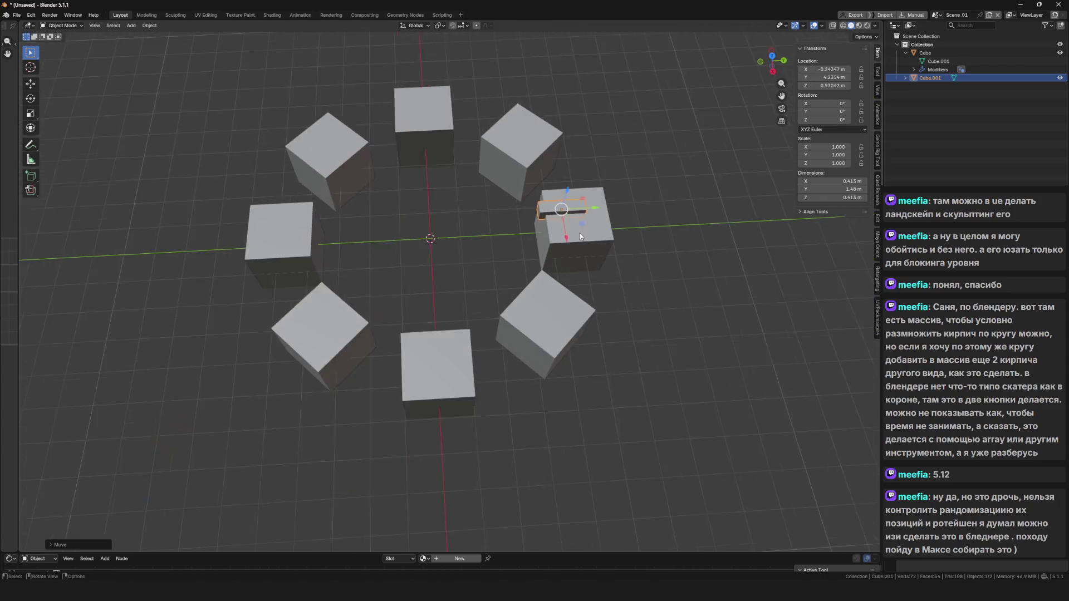
scroll(582, 222, "up", 8)
Join the brick into the Cube object so every ring cube carries one.
left_click(554, 265, "shift")
key("ctrl+j")
scroll(554, 265, "down", 5)
scroll(622, 266, "up", 5)
scroll(621, 265, "down", 8)
mouse_move(621, 266)
left_mouse_down()
mouse_move(522, 257)
mouse_move(358, 209)
mouse_move(333, 228)
mouse_move(410, 260)
left_mouse_up()
scroll(501, 241, "up", 5)
left_click(644, 228)
Separate the brick from the Cube mesh into its own object and select it.
left_click(498, 256)
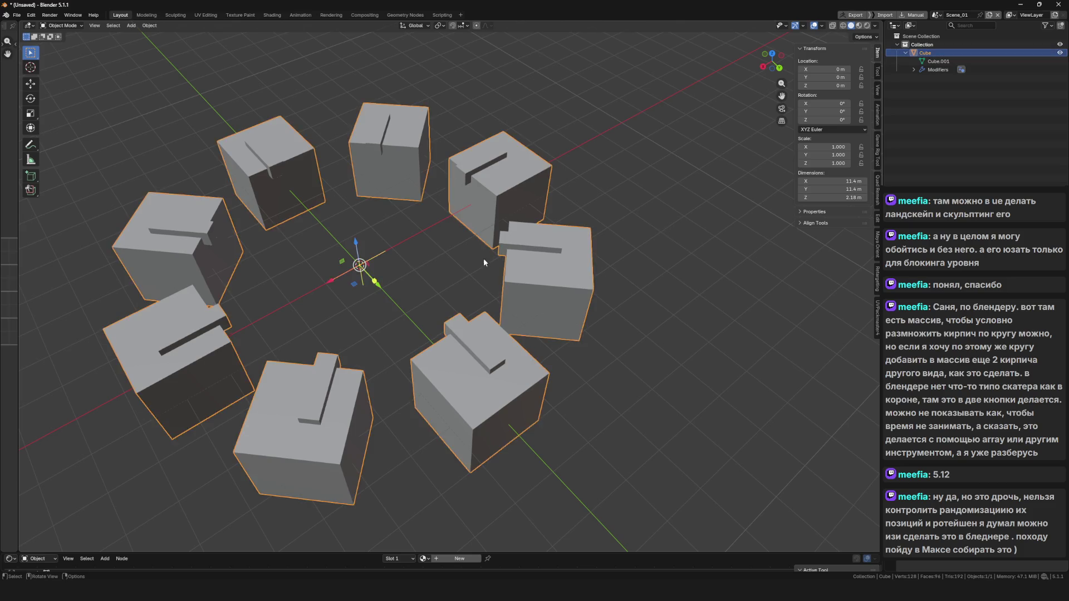
key("Tab")
scroll(594, 323, "up", 3)
scroll(594, 324, "down", 3)
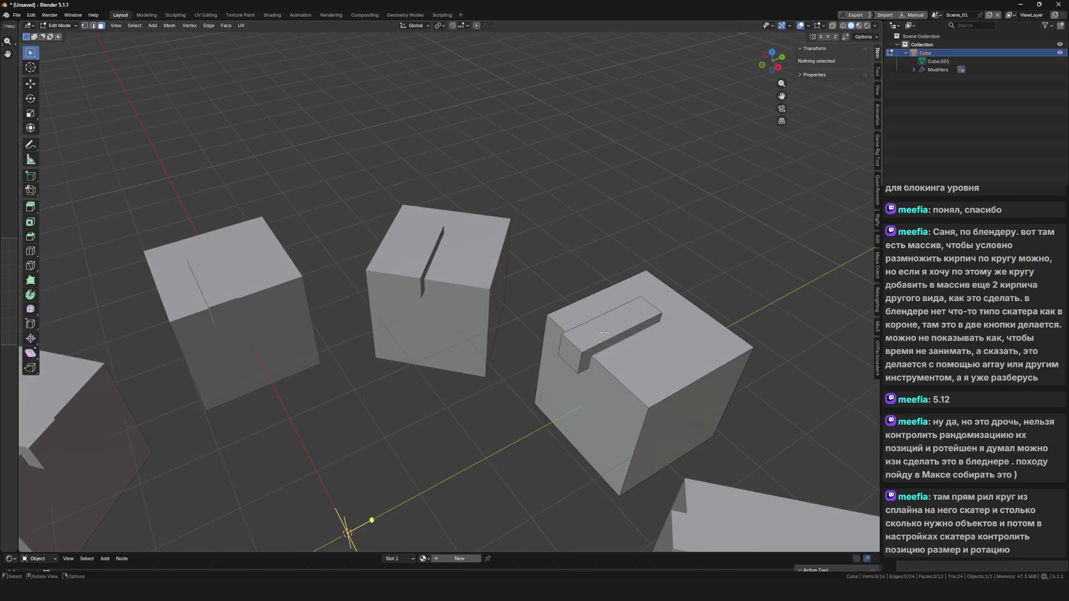
key("l")
left_click_drag(600, 334, 573, 304)
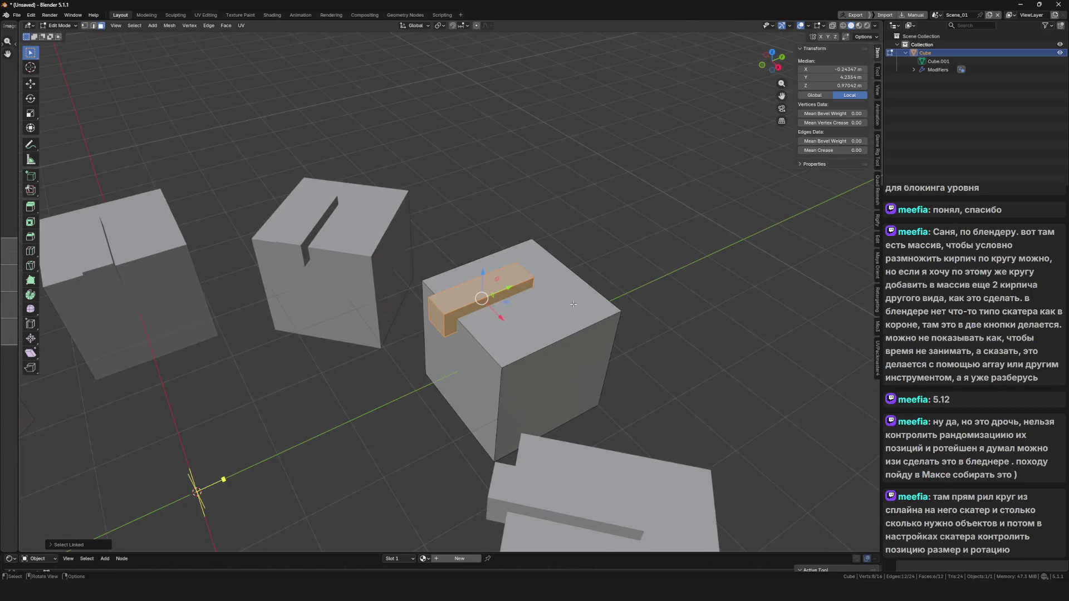
key("p")
left_click(573, 303)
key("Tab")
left_click(507, 306)
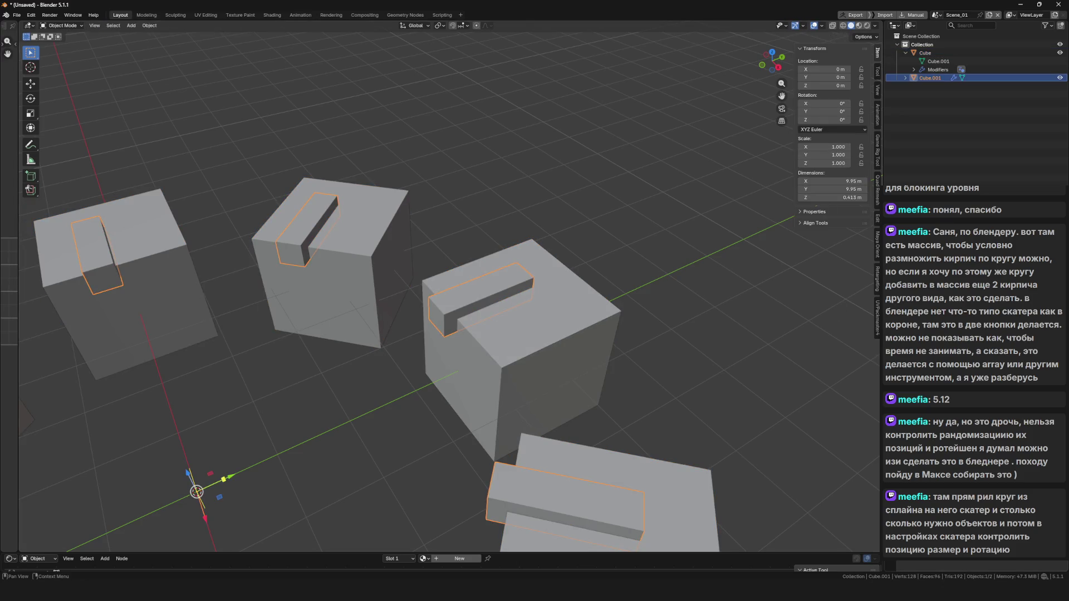
Raise one top edge of the brick along Z to form a slanted wedge.
key("Tab")
key("2")
left_click(501, 254)
key("g")
key("z")
left_click(493, 241)
key("ctrl+Tab")
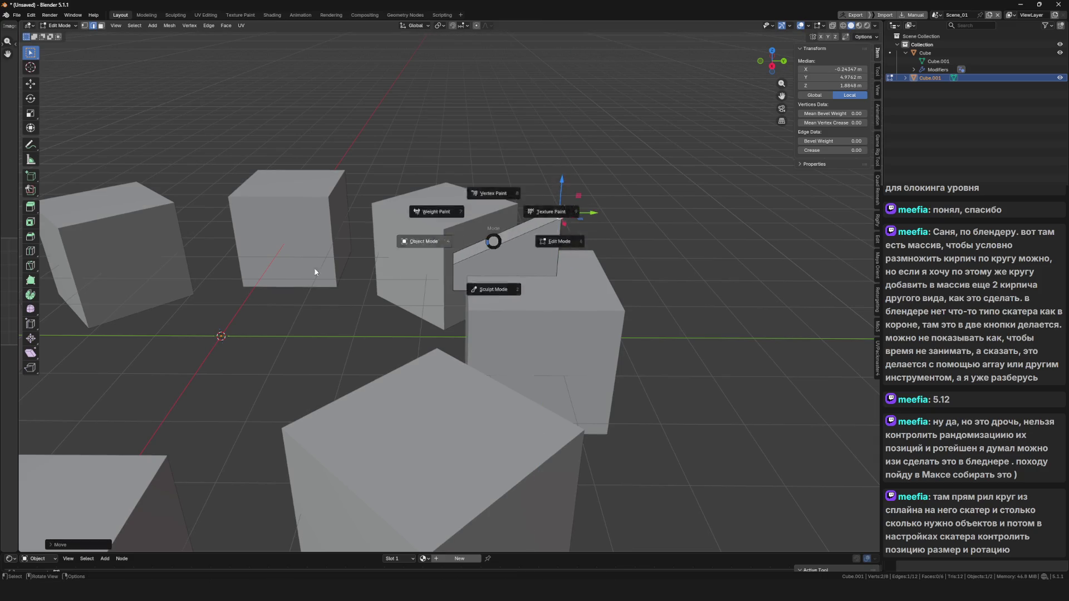
left_click(315, 272)
Join the wedge back into the Cube object.
scroll(494, 302, "down", 5)
left_click(534, 303)
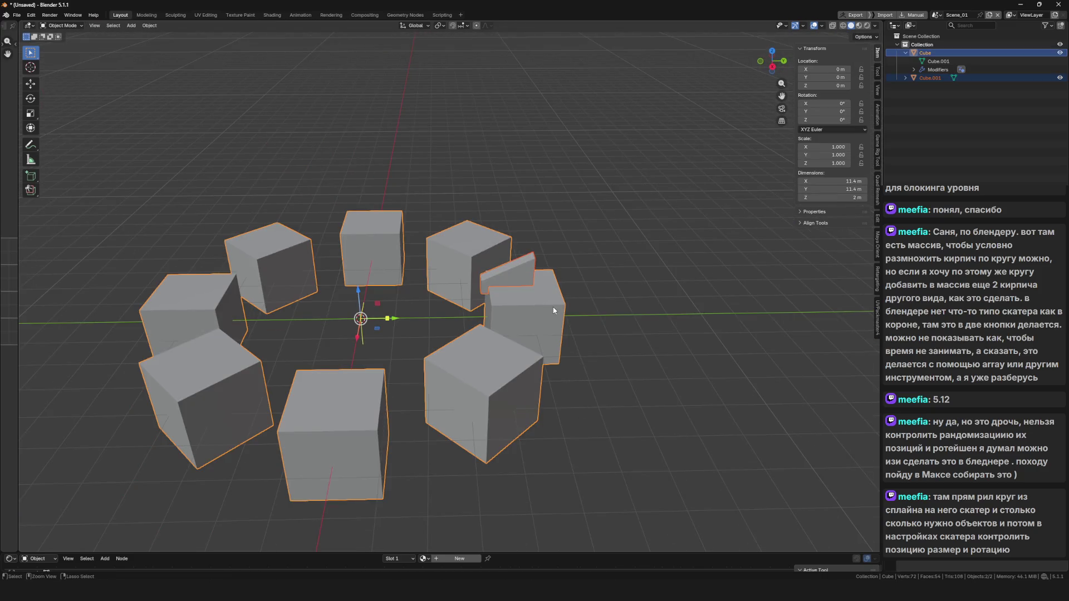
key("ctrl+j")
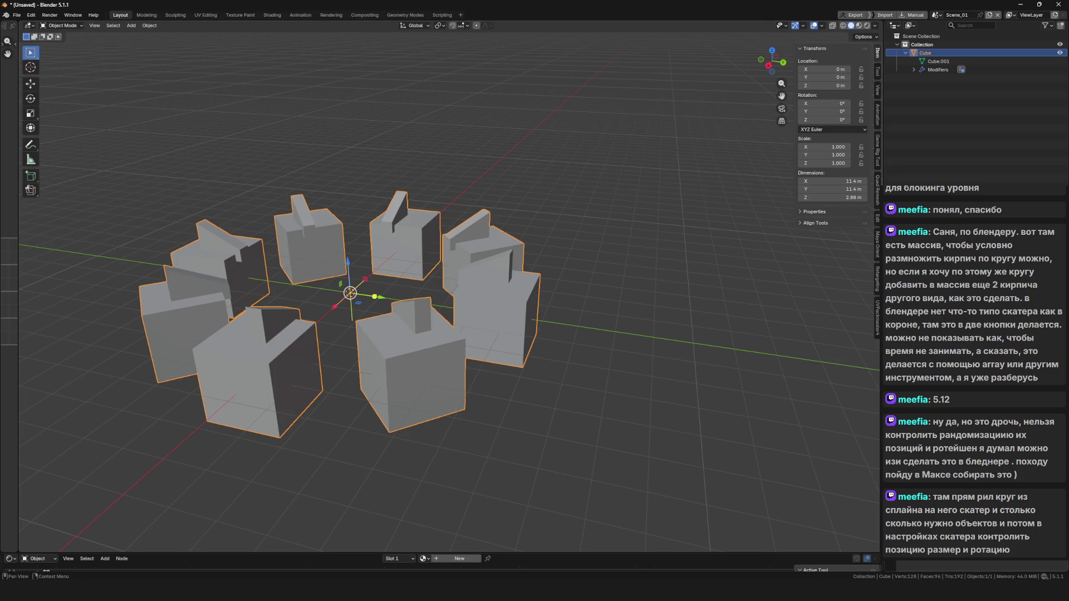
left_click_drag(632, 360, 602, 344)
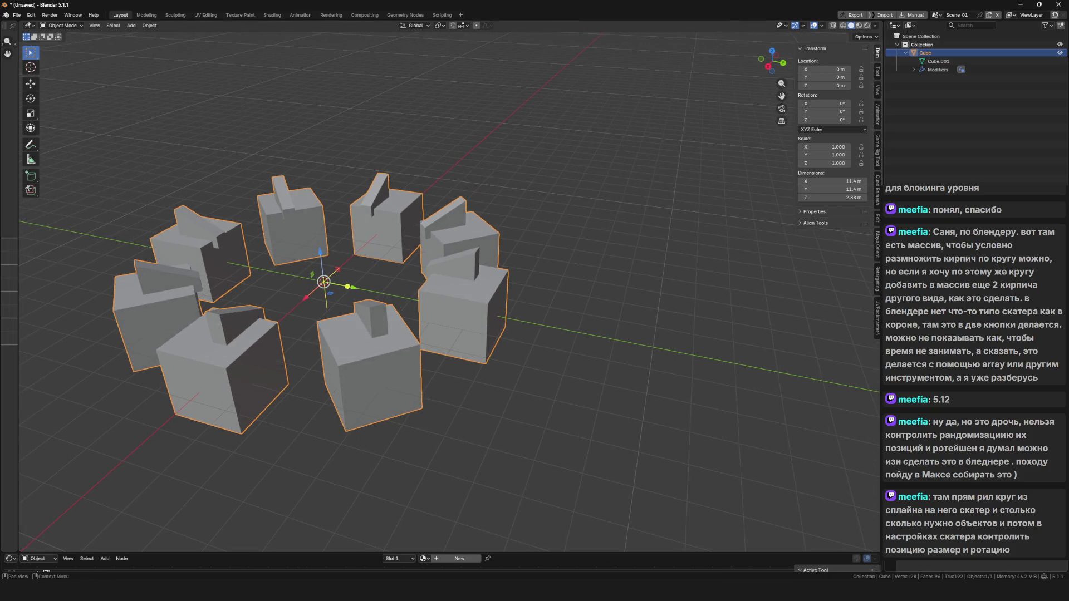
left_click_drag(975, 334, 1002, 334)
left_click_drag(394, 269, 468, 294)
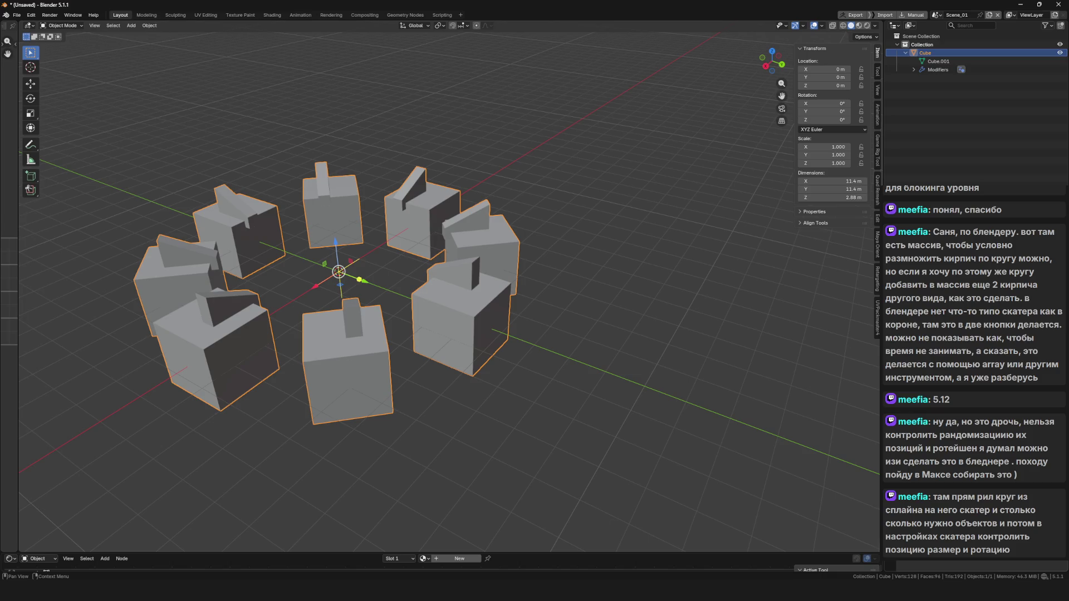
mouse_move(445, 334)
left_mouse_down()
mouse_move(577, 380)
mouse_move(501, 362)
left_mouse_up()
scroll(484, 349, "up", 2)
key("Tab")
key("Escape")
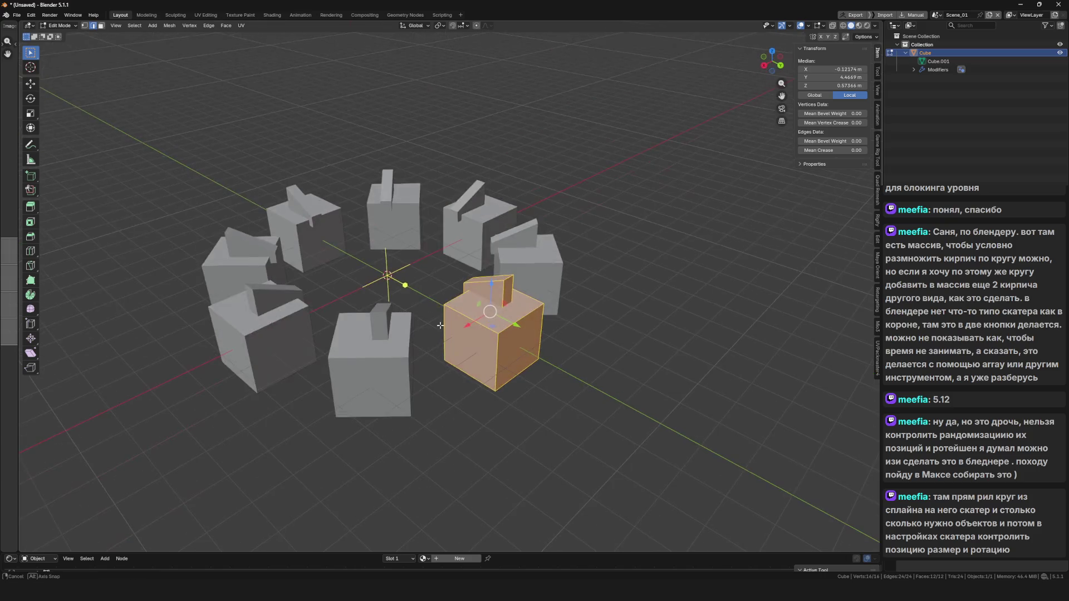
key("Tab")
left_click_drag(439, 340, 363, 326)
left_click_drag(365, 327, 373, 327)
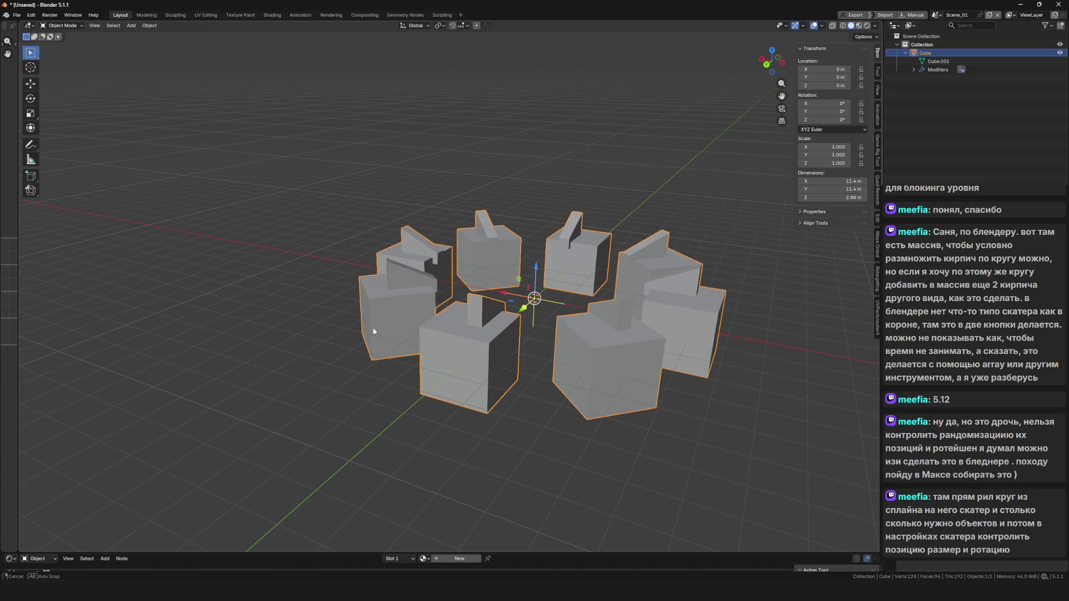
left_click_drag(373, 331, 555, 369)
key("Delete")
Add a Bezier circle curve to the scene.
key("shift+a")
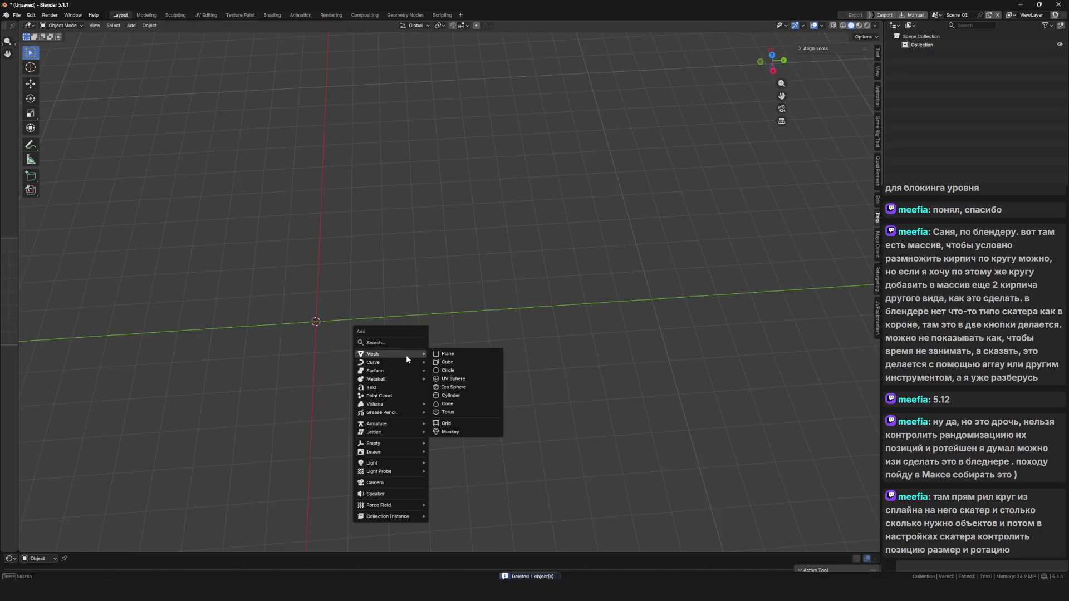
mouse_move(405, 354)
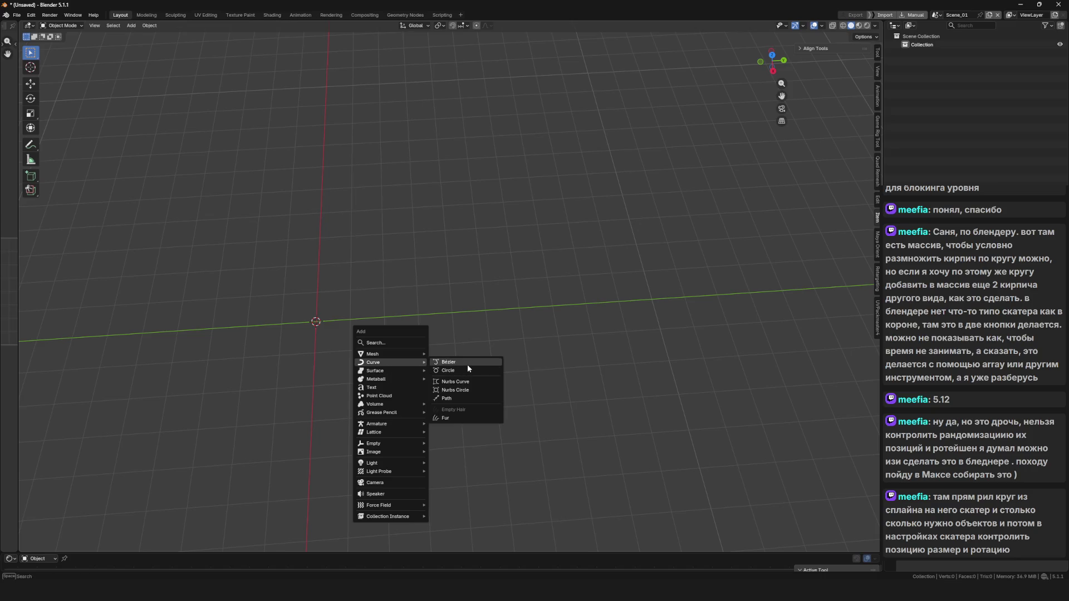
left_click(466, 369)
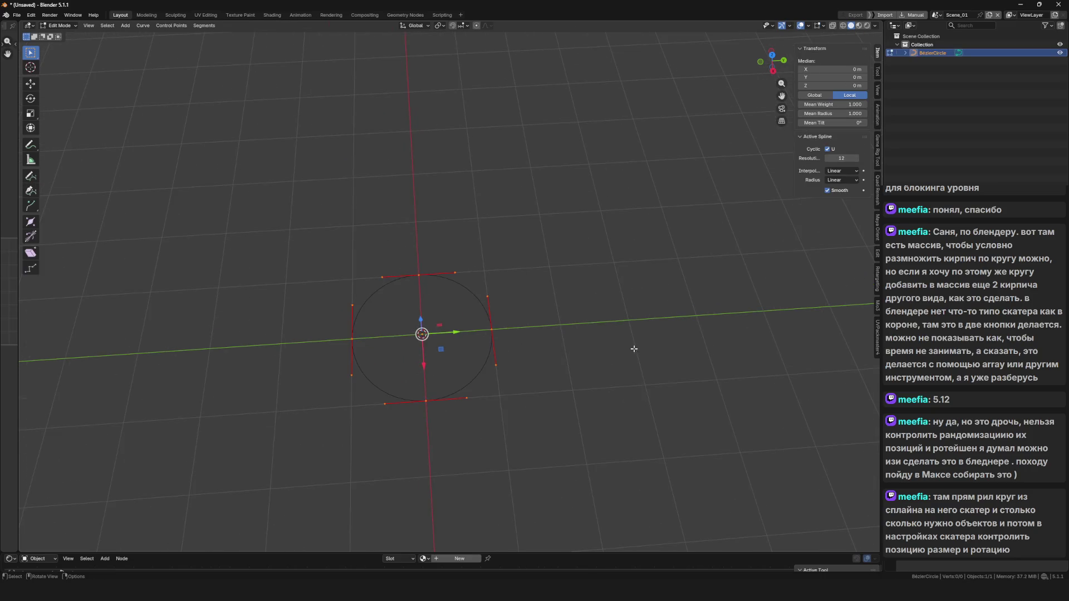
left_click_drag(485, 334, 495, 326)
Delete the Bezier circle and bring up the Curve types for adding.
key("x")
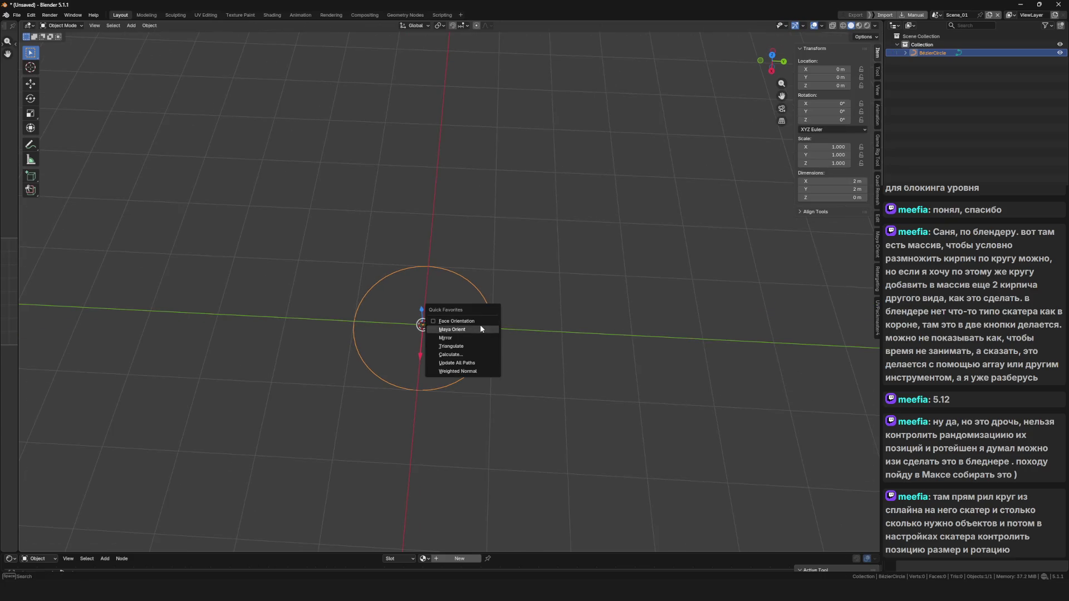
left_click(483, 323)
key("shift+a")
mouse_move(445, 316)
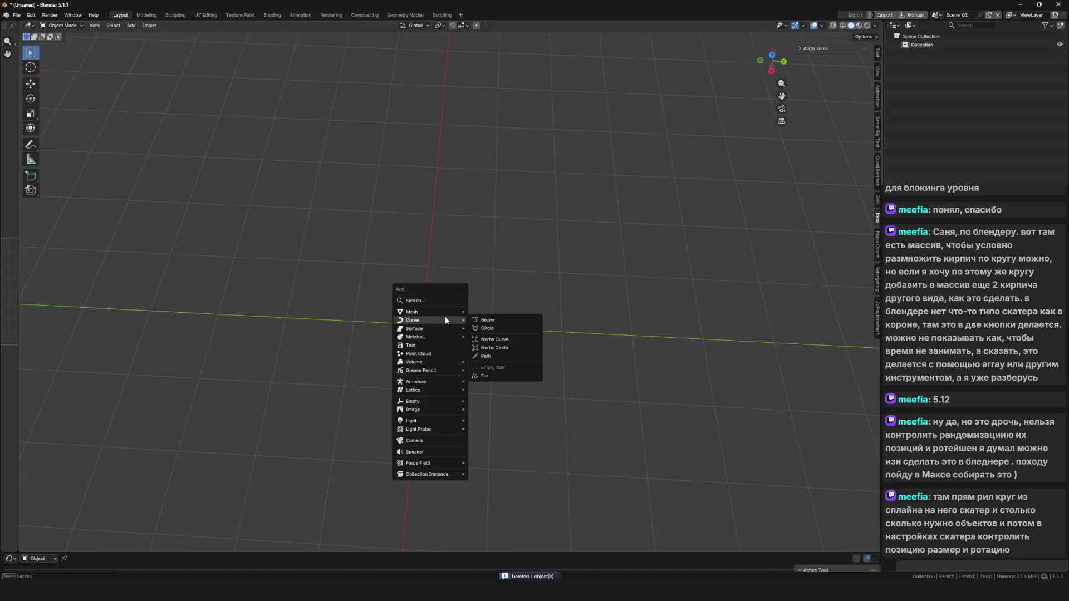